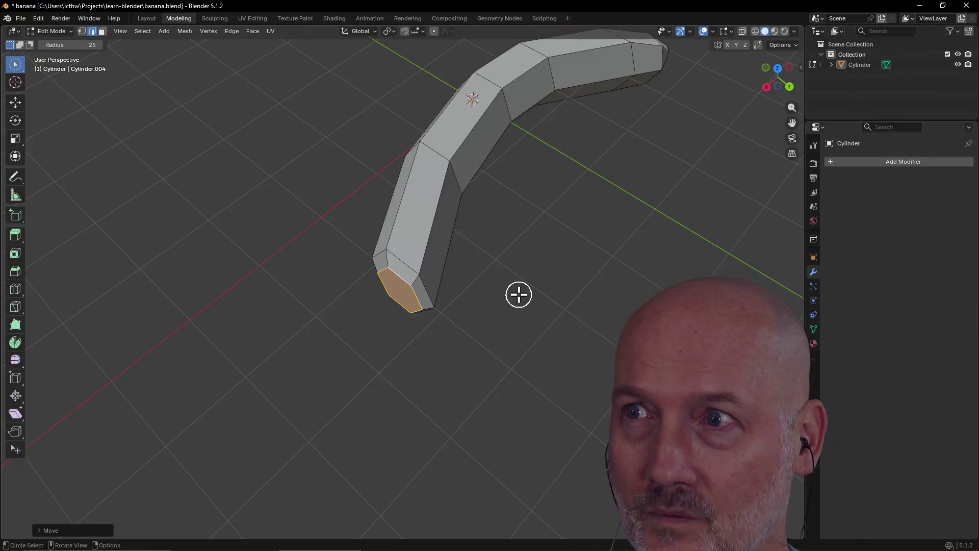
scroll(519, 295, "down", 2)
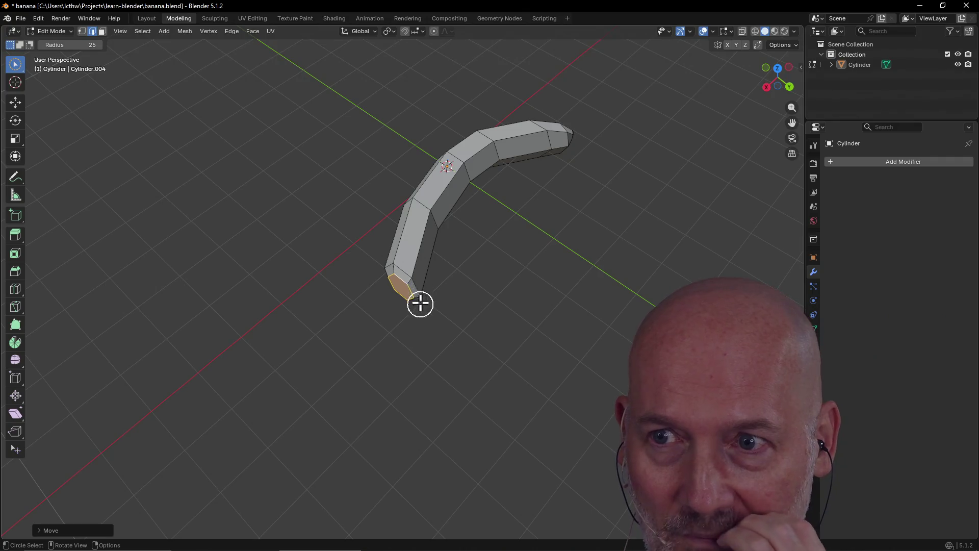
scroll(421, 300, "up", 3)
In vertex select, move one corner vertex of the near end inward along X.
middle_click_drag(421, 300, 384, 253)
scroll(384, 254, "up", 2)
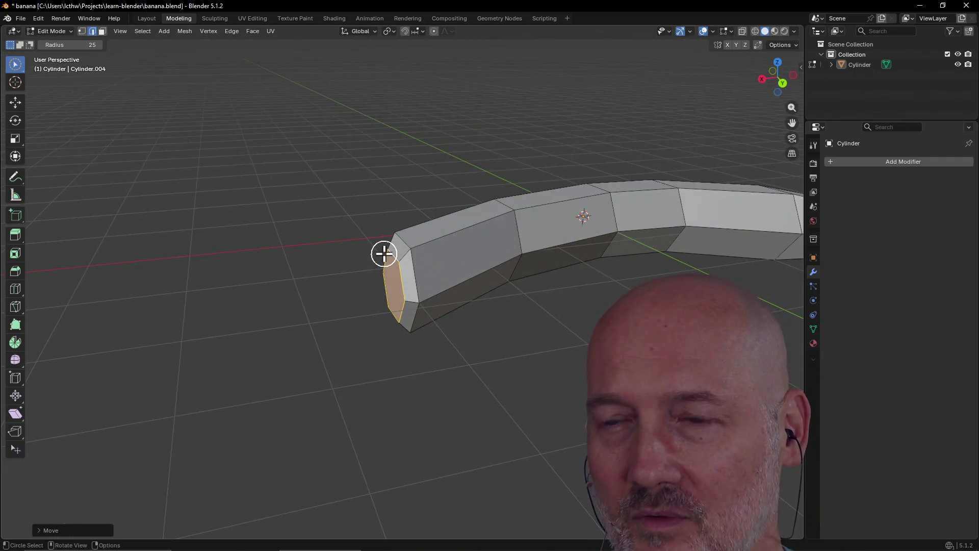
left_click(82, 30)
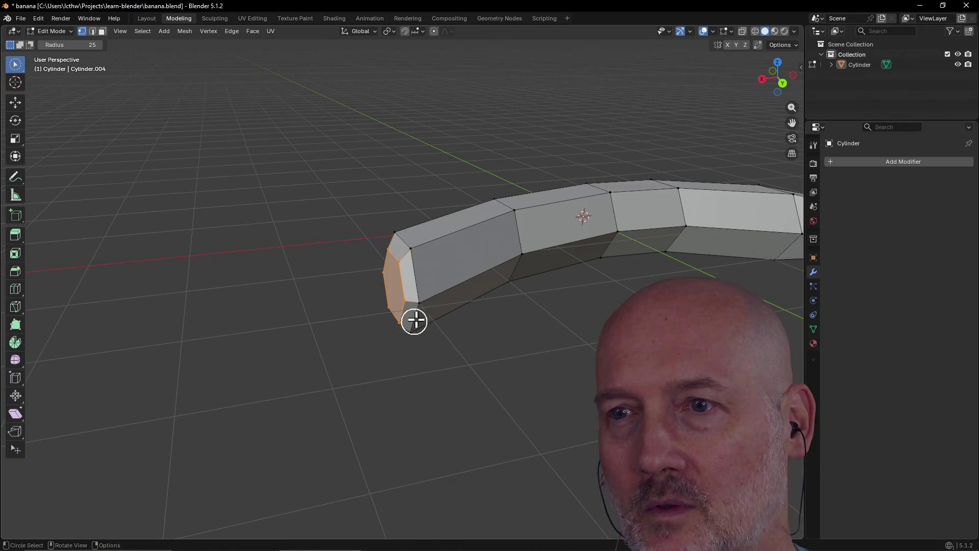
left_click(422, 301)
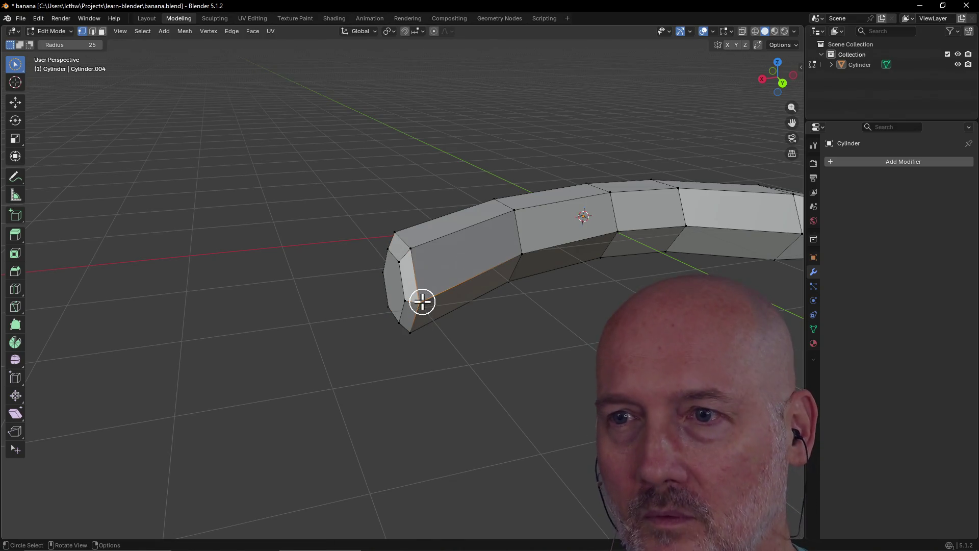
key("g")
key("y")
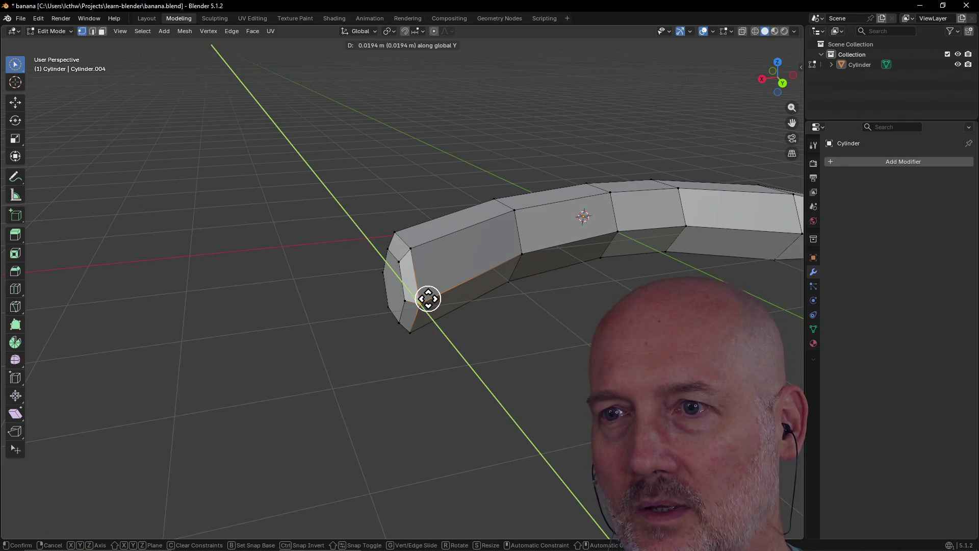
key("x")
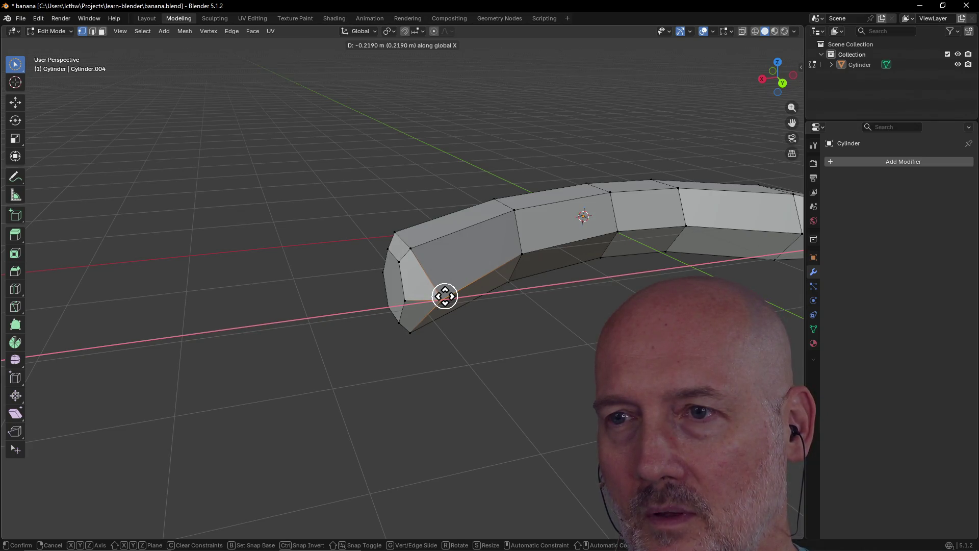
left_click(444, 296)
Nudge the same vertex further inward along the Y axis.
key("g")
key("y")
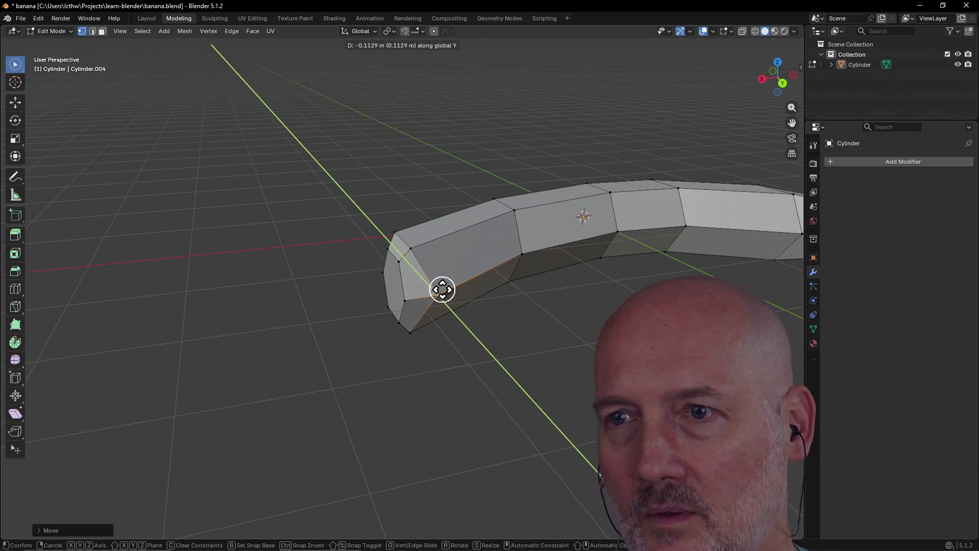
left_click(442, 287)
mouse_move(441, 287)
middle_mouse_down()
mouse_move(500, 311)
mouse_move(472, 309)
middle_mouse_up()
scroll(500, 311, "up", 2)
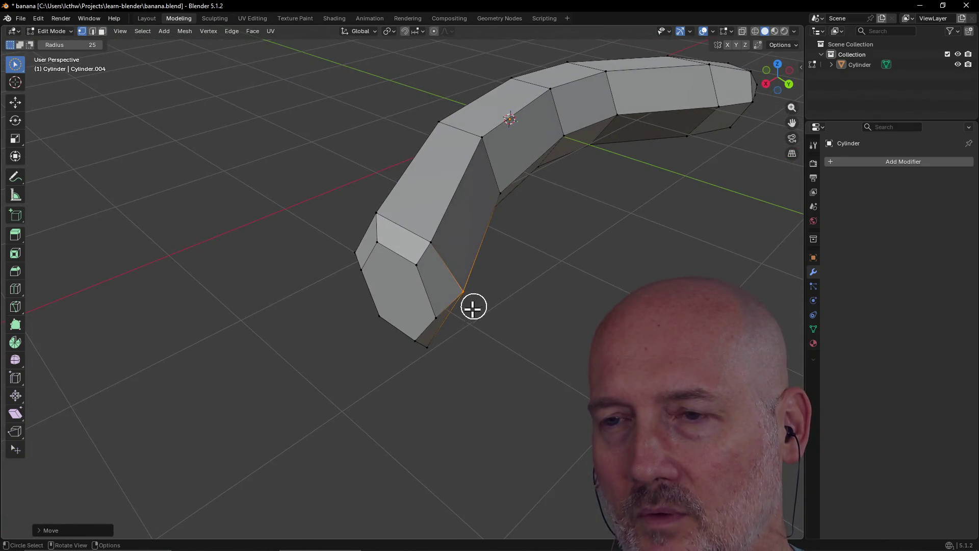
Slide the circle-selected near-end points inward along the X axis.
left_click_drag(473, 308, 440, 317)
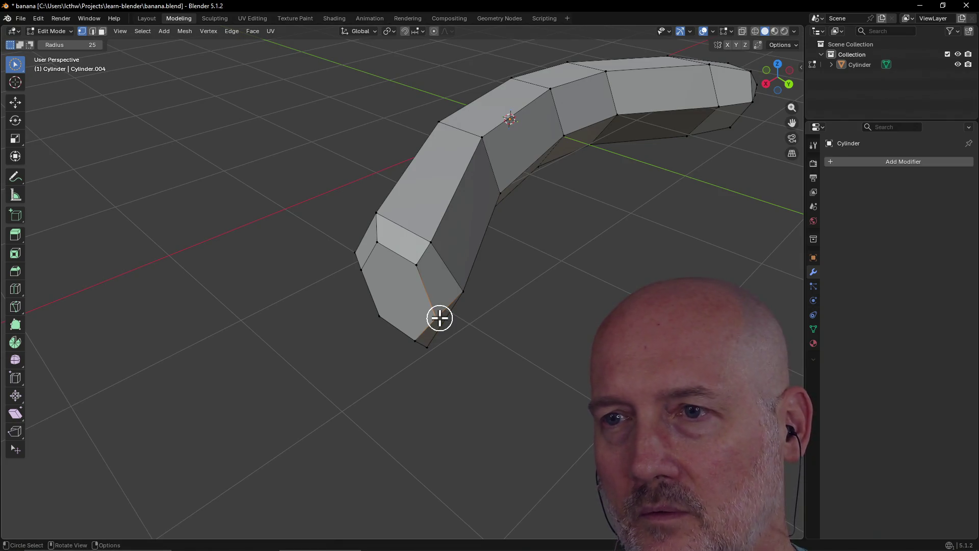
key("g")
key("y")
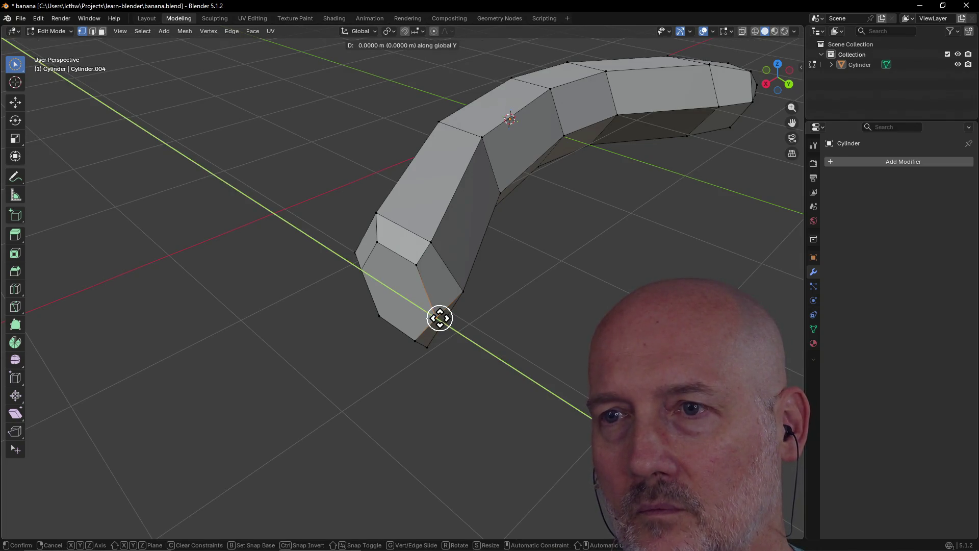
key("x")
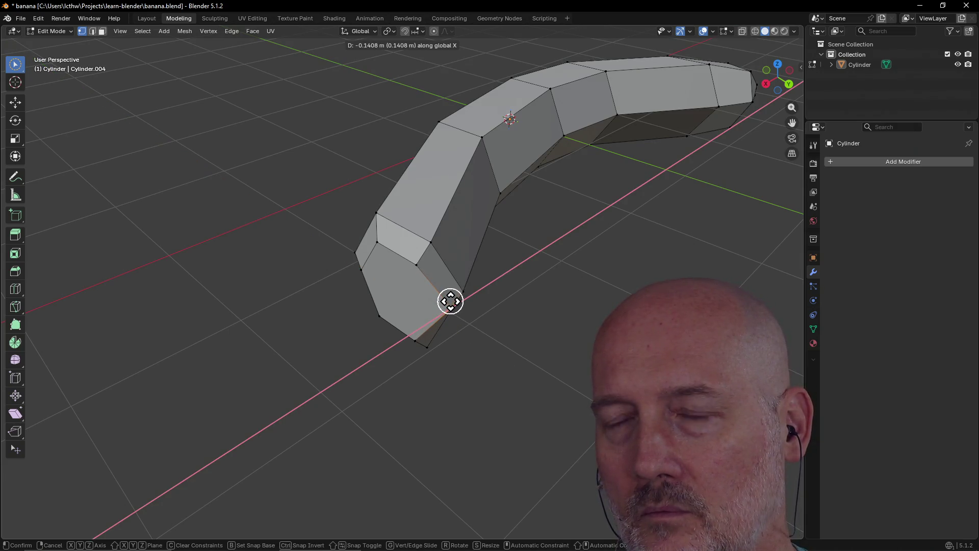
left_click(450, 301)
Pull those points further in along Y and view the end head-on.
key("g")
key("y")
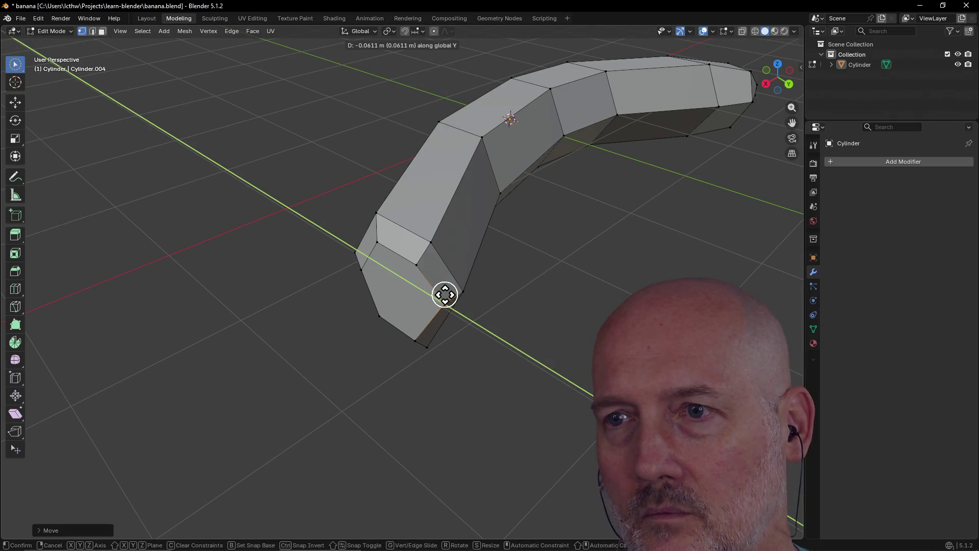
left_click(444, 293)
mouse_move(444, 291)
middle_mouse_down()
mouse_move(446, 214)
mouse_move(455, 271)
mouse_move(513, 293)
mouse_move(414, 249)
mouse_move(411, 234)
middle_mouse_up()
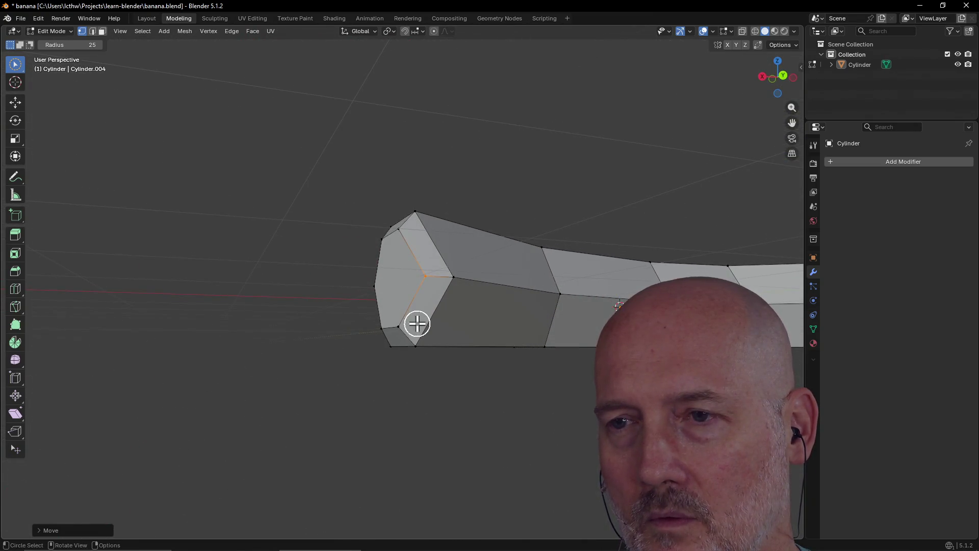
Move the near end's bottom edge inward along the X axis.
left_click(416, 344)
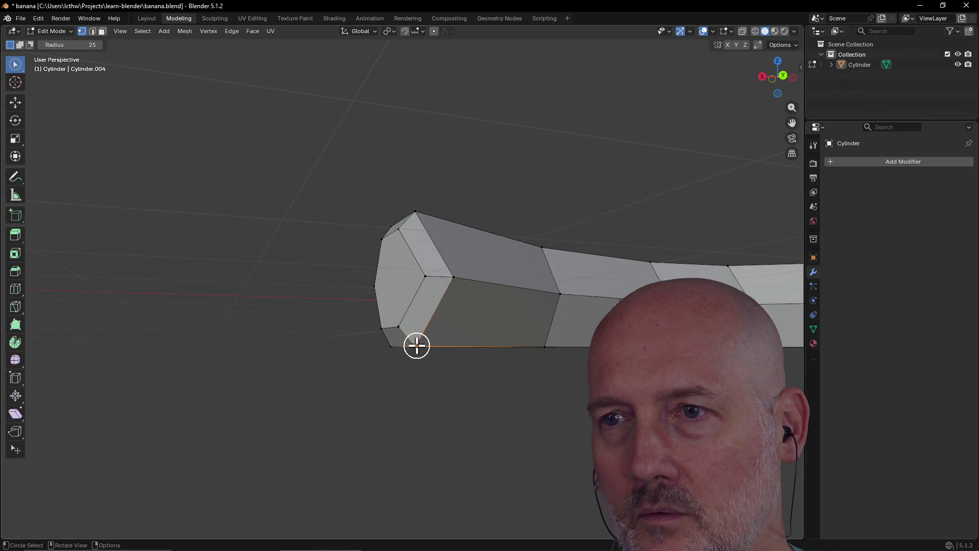
key("g")
key("y")
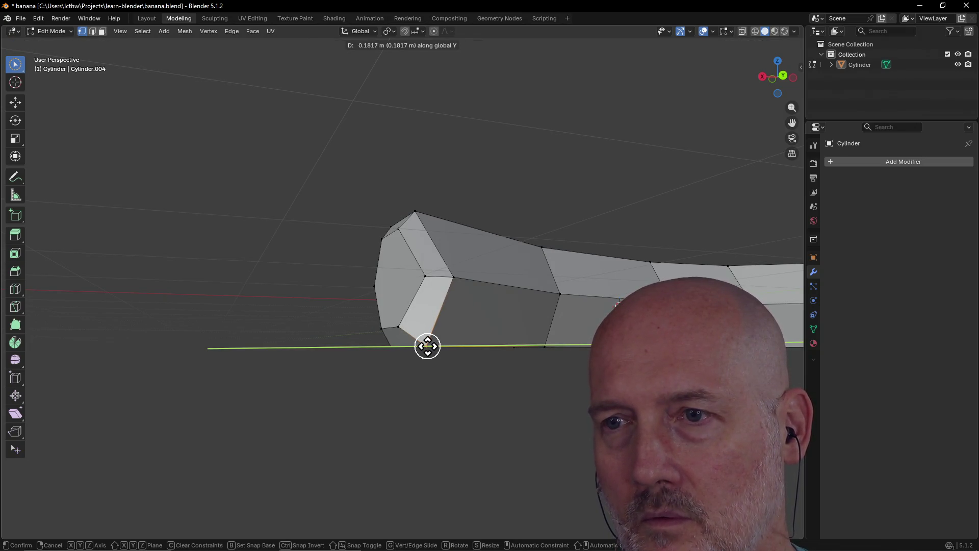
key("x")
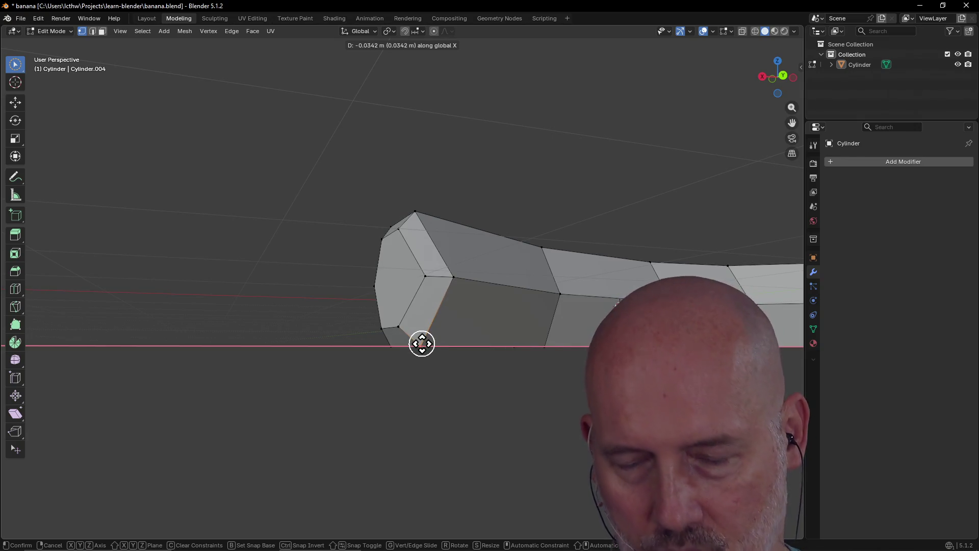
left_click(422, 344)
mouse_move(422, 344)
middle_mouse_down()
mouse_move(418, 407)
mouse_move(388, 269)
middle_mouse_up()
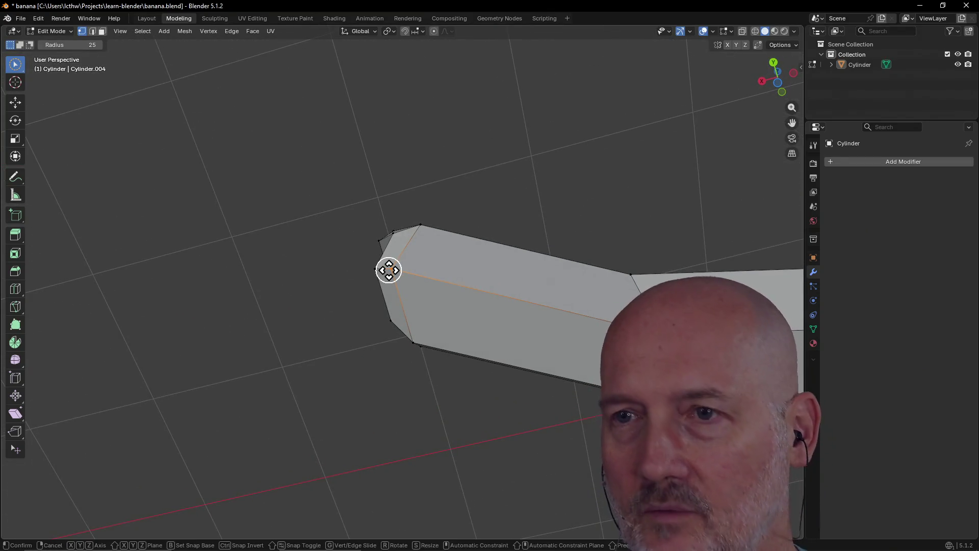
Push the same edge further inward along X, then along Y, sharpening the tip.
key("g")
key("y")
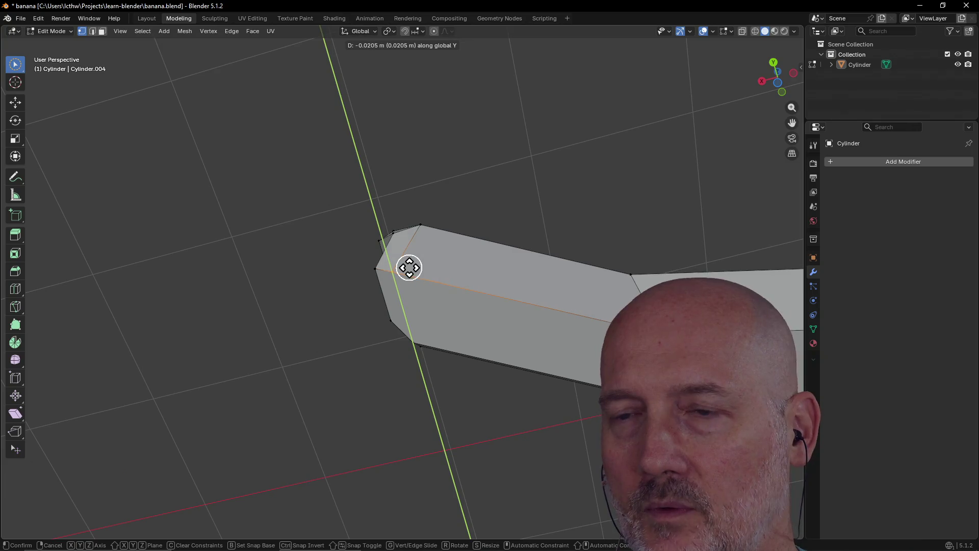
key("x")
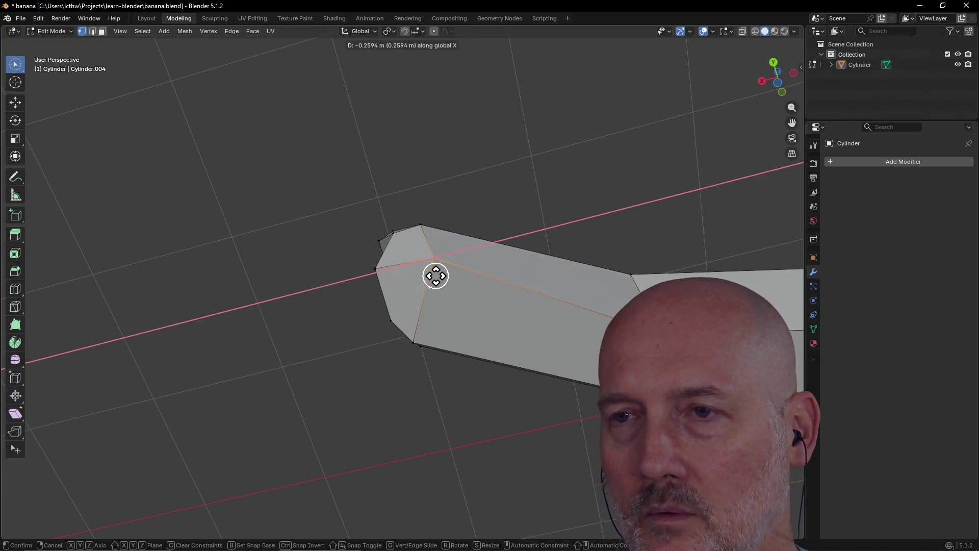
left_click(435, 275)
key("g")
key("y")
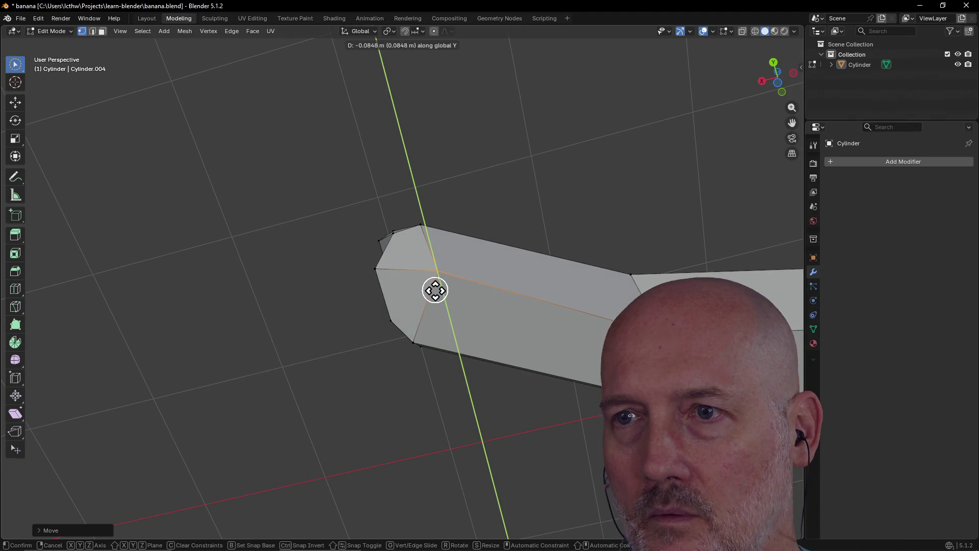
left_click(434, 294)
middle_click_drag(433, 294, 441, 332)
Move the tip vertex inward along Y and then along X to close the point.
left_click(397, 291)
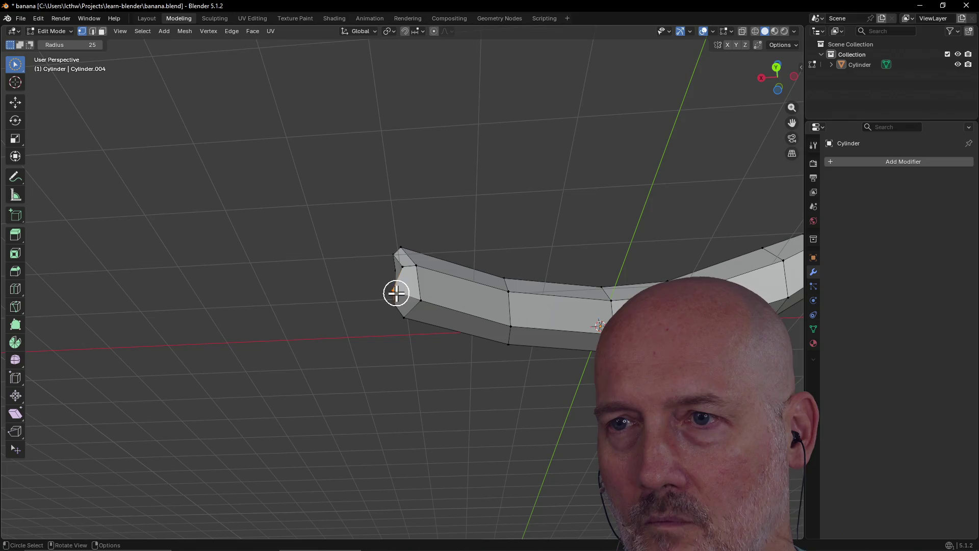
key("g")
key("y")
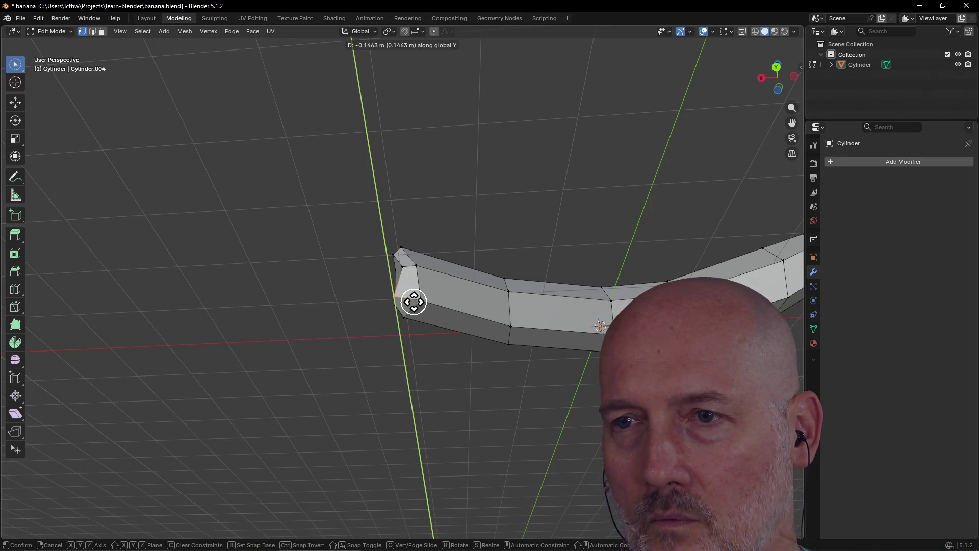
left_click(413, 300)
key("g")
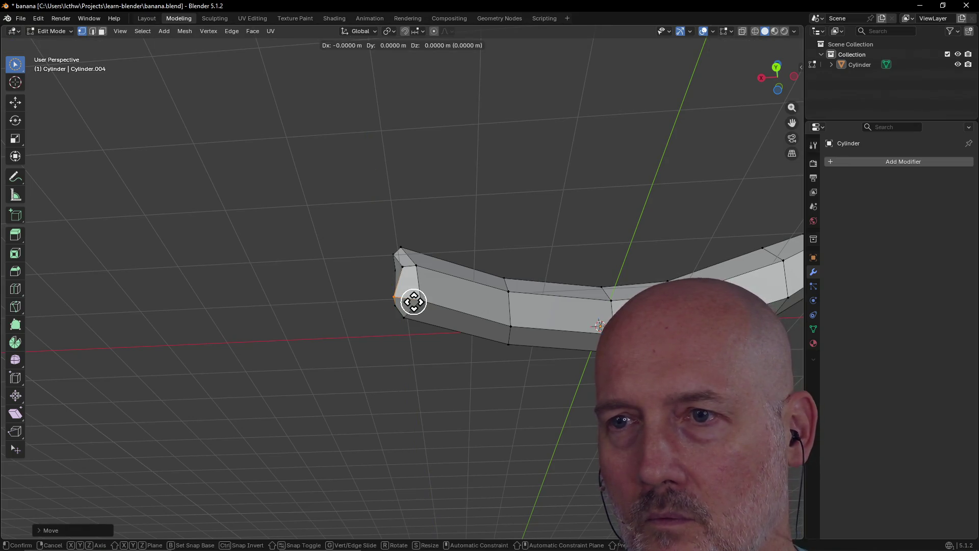
key("x")
left_click(423, 304)
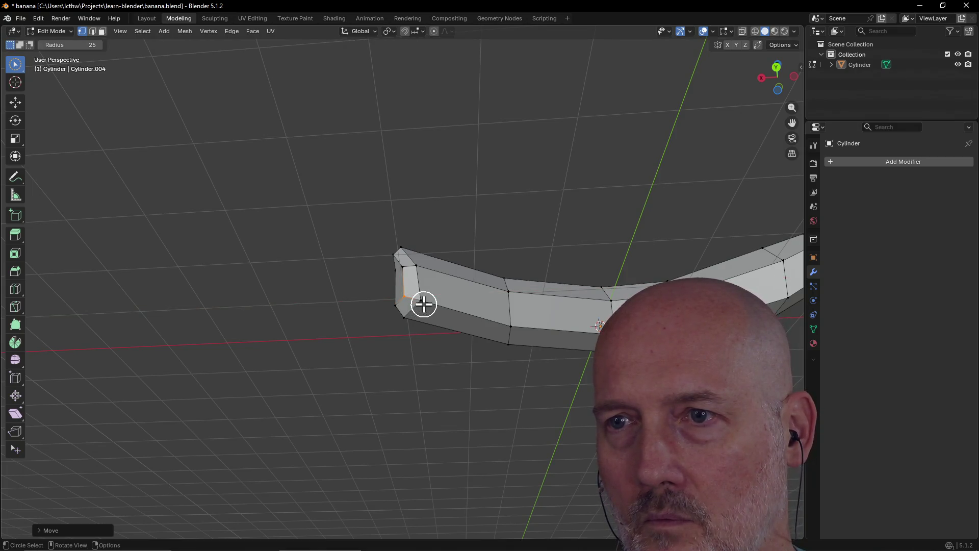
Inspect the tip from several angles and undo the last vertex move.
middle_click_drag(421, 302, 526, 374)
scroll(456, 330, "down", 3)
scroll(472, 321, "up", 3)
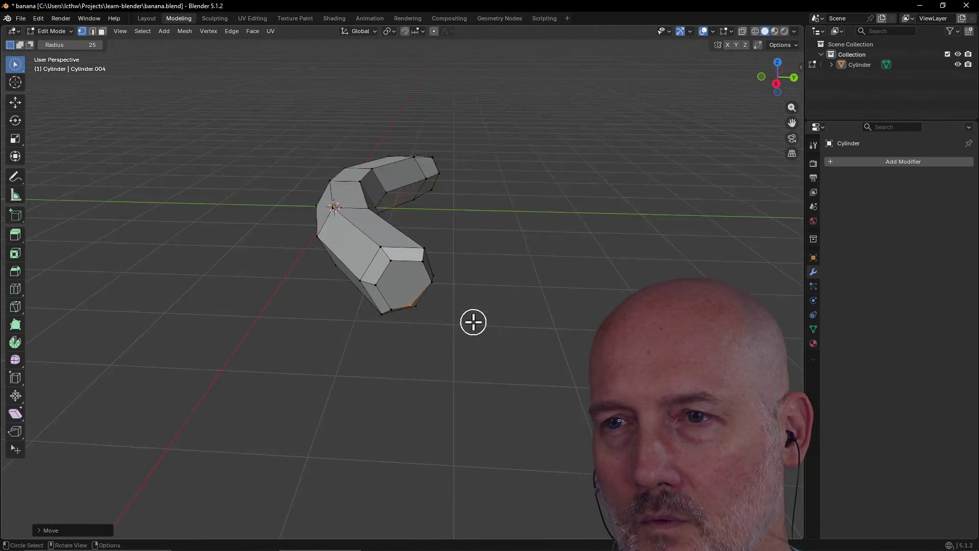
mouse_move(471, 321)
middle_mouse_down()
mouse_move(521, 329)
mouse_move(375, 308)
mouse_move(465, 321)
middle_mouse_up()
key("ctrl+z")
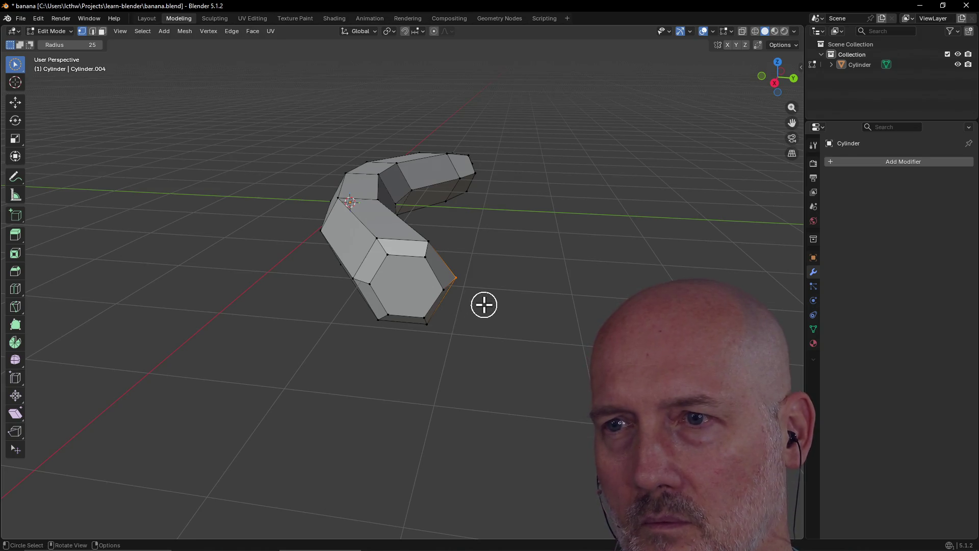
mouse_move(484, 304)
middle_mouse_down()
mouse_move(374, 304)
mouse_move(483, 303)
mouse_move(424, 282)
mouse_move(433, 286)
middle_mouse_up()
scroll(443, 314, "up", 2)
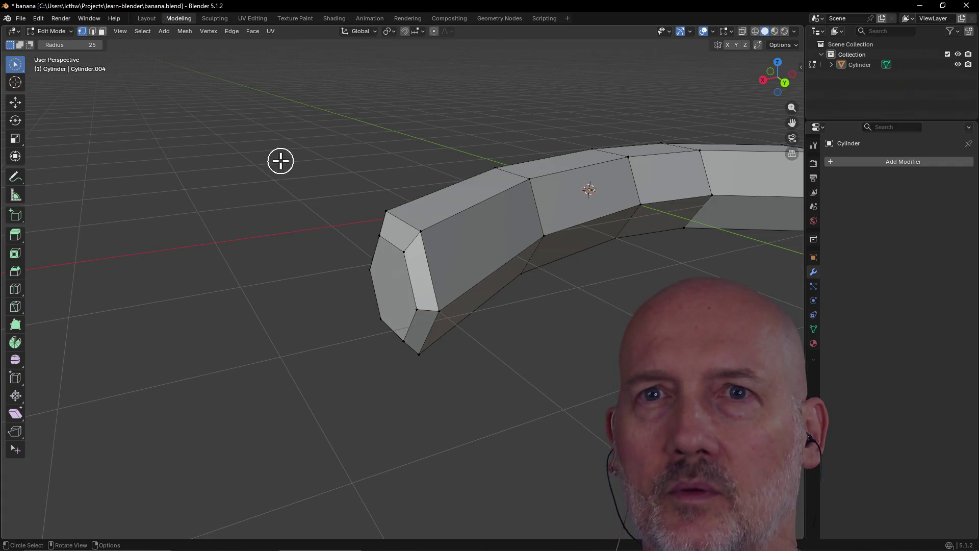
In edge select, pick the whole edge loop around the banana's end cap.
left_click(91, 30)
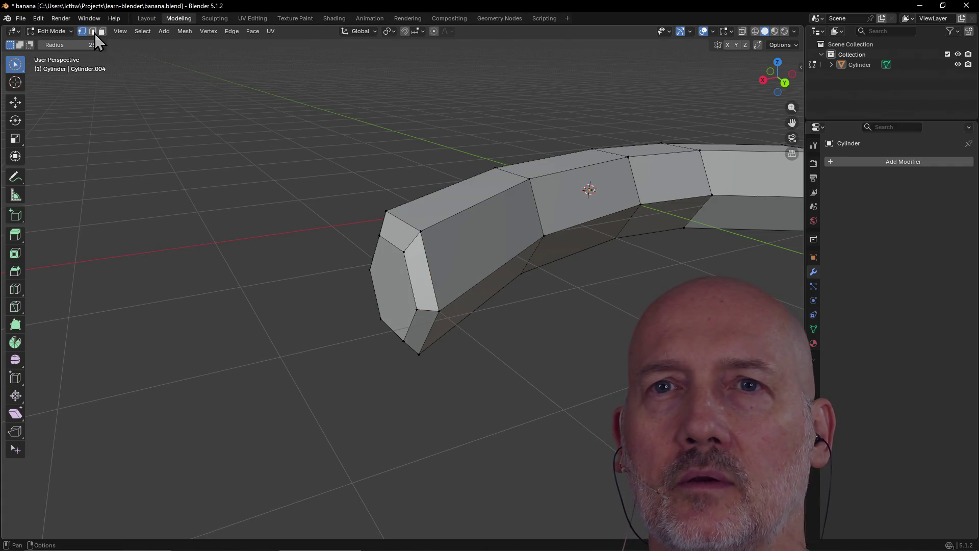
left_click(432, 291)
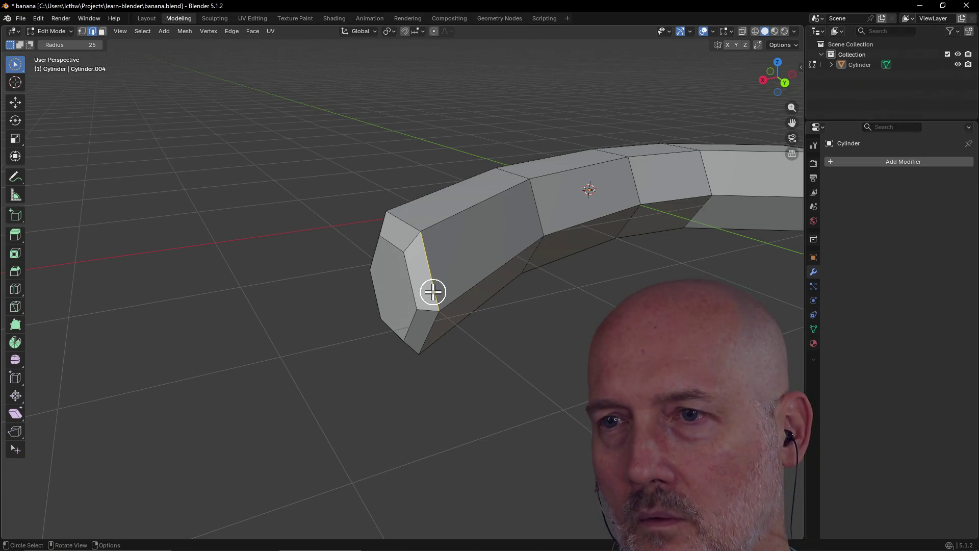
left_click(432, 291, "alt")
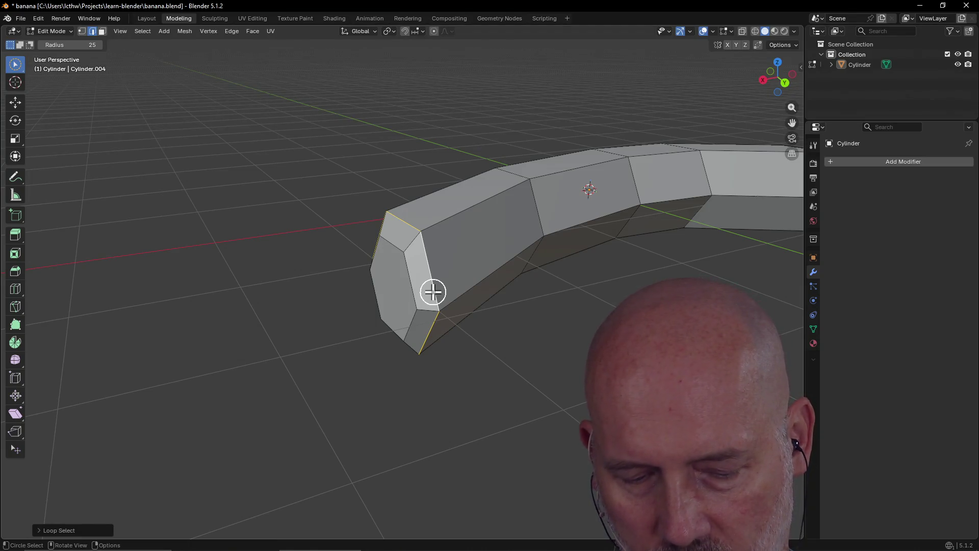
middle_click_drag(433, 291, 432, 290)
Rotate that end loop about the Z axis to angle the tip face.
key("r")
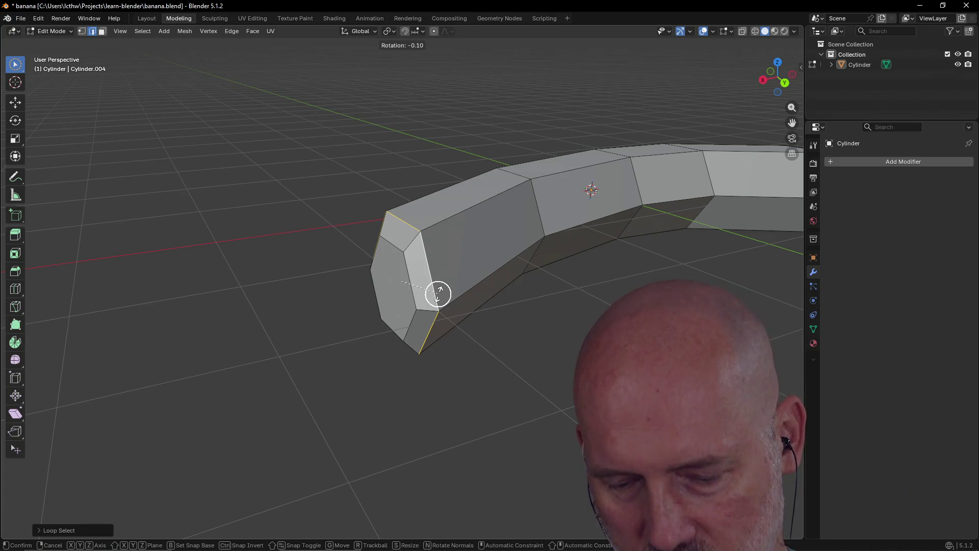
key("z")
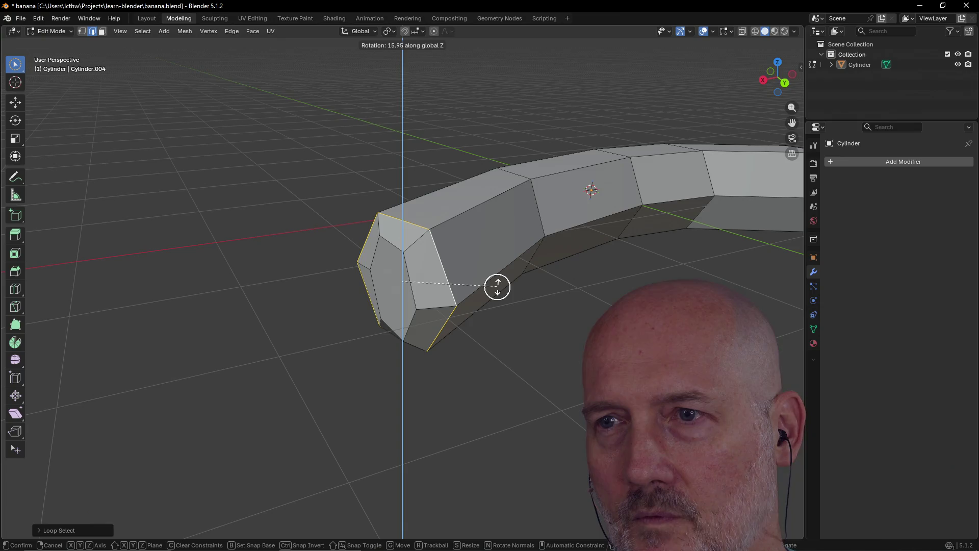
left_click(514, 286)
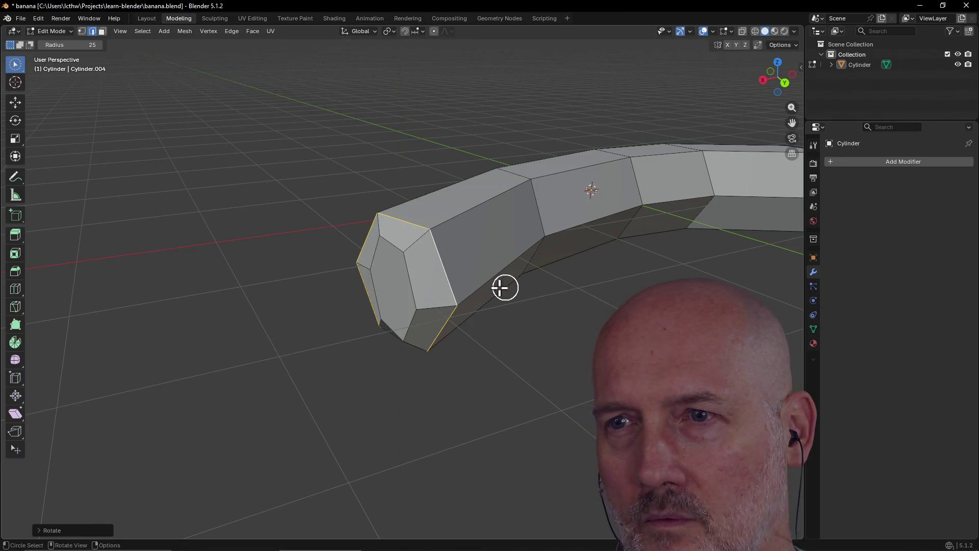
middle_click_drag(446, 296, 488, 301)
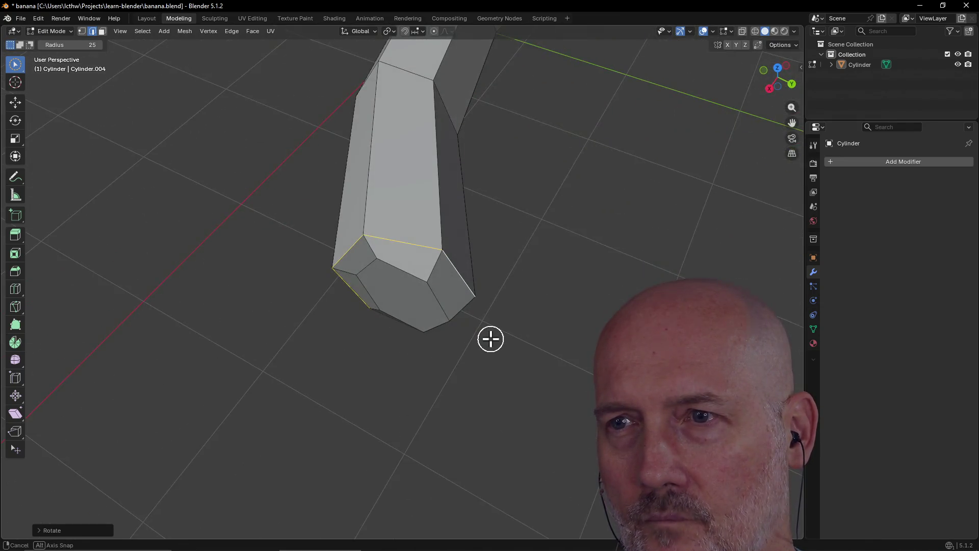
Extrude the hexagonal end cap in place and tilt it about the Y axis.
left_click(441, 281, "alt")
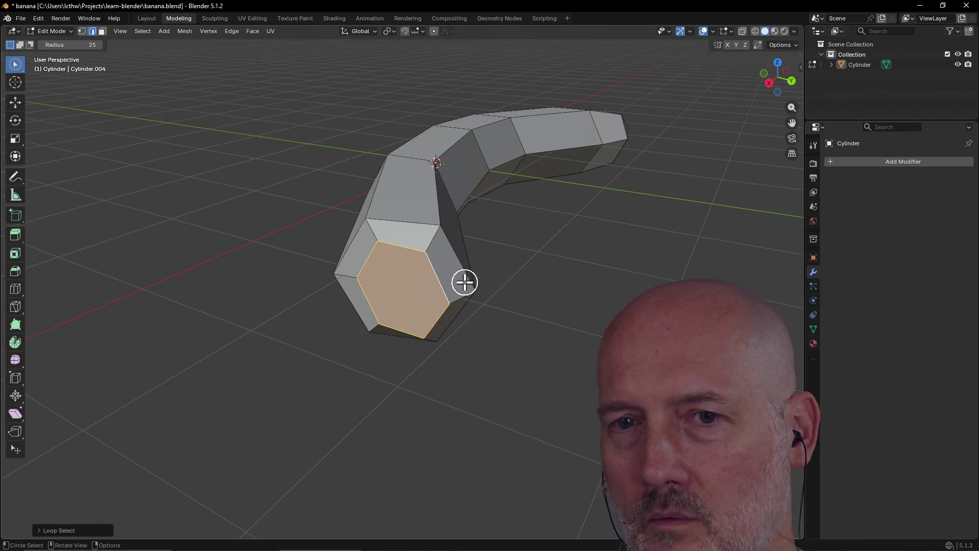
key("e")
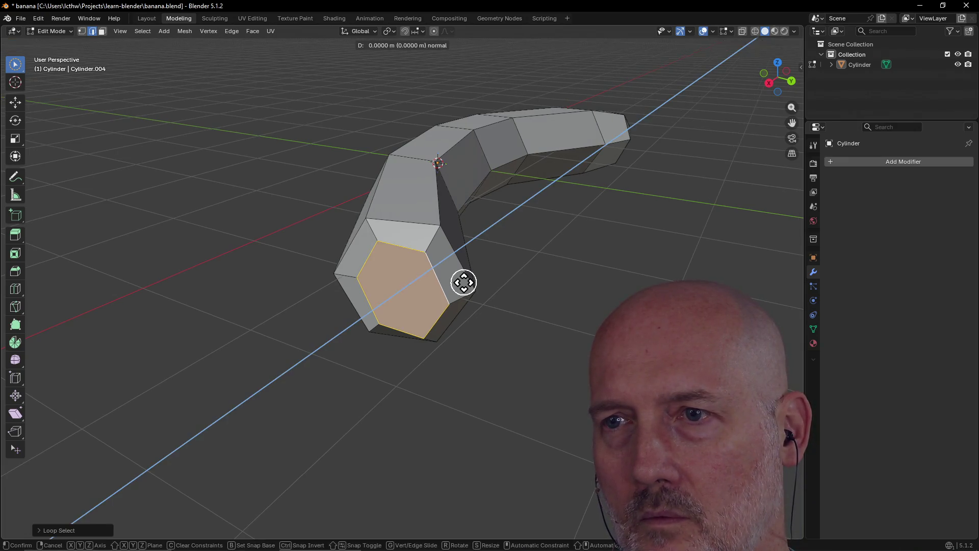
left_click(463, 282)
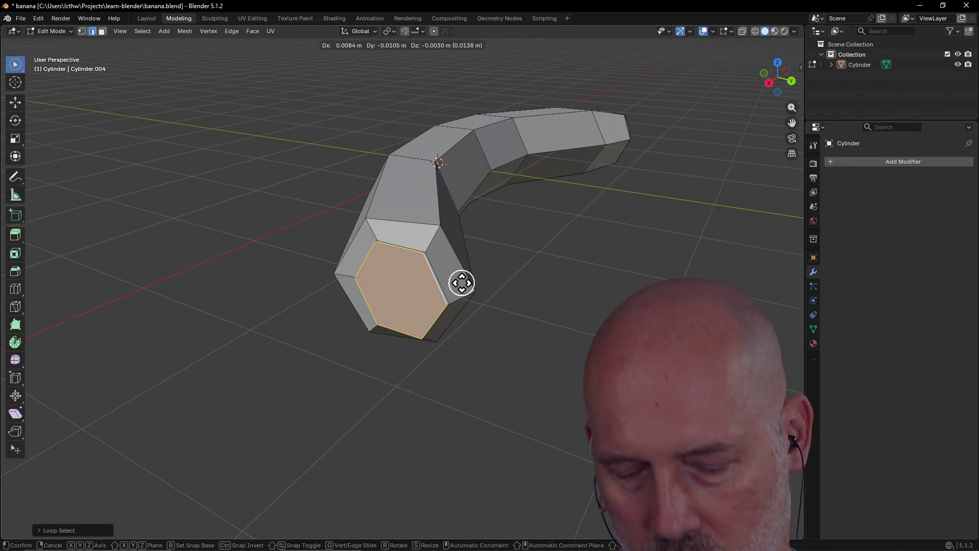
key("r")
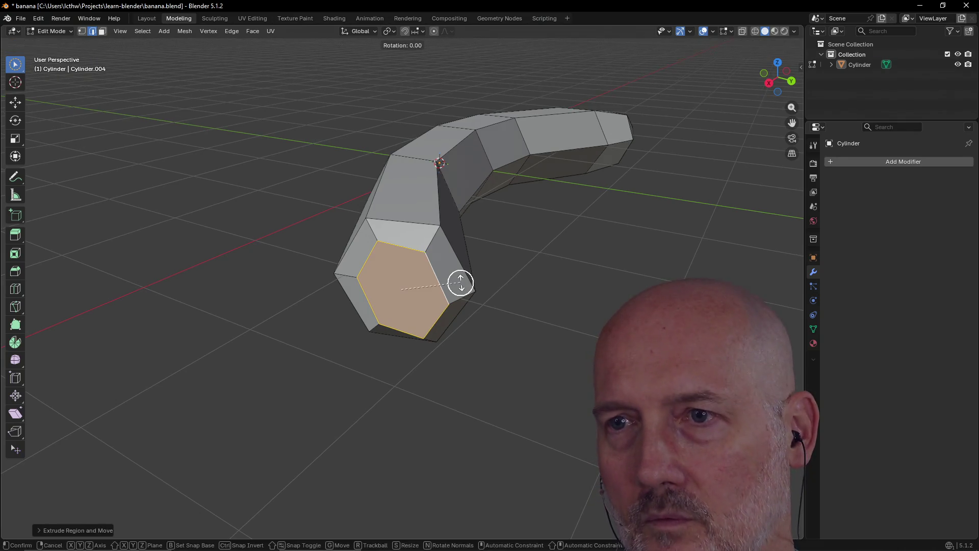
key("z")
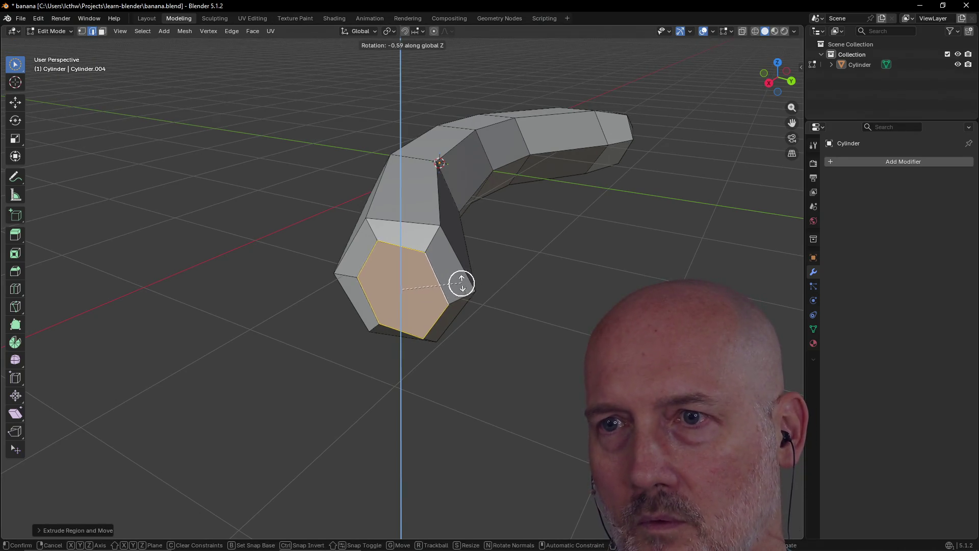
key("y")
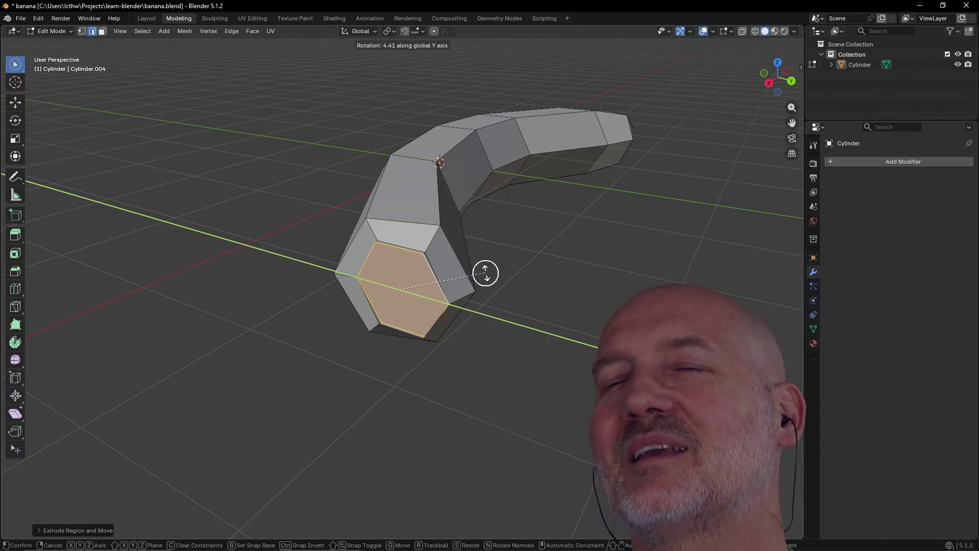
left_click(485, 271)
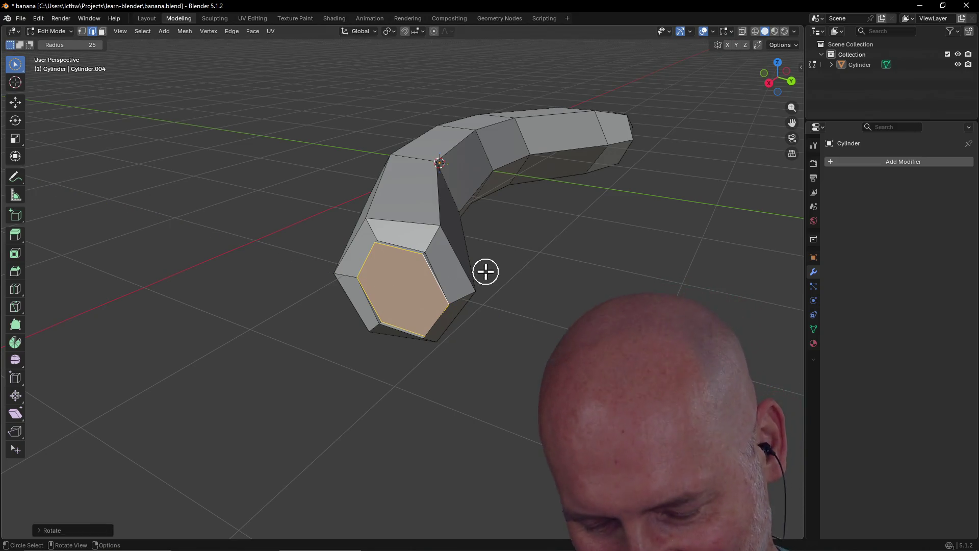
scroll(497, 258, "up", 2)
Select edges at the banana's end and start a Z rotation, then cancel it.
mouse_move(498, 258)
middle_mouse_down()
mouse_move(439, 262)
mouse_move(525, 258)
mouse_move(437, 253)
mouse_move(563, 246)
mouse_move(448, 271)
mouse_move(383, 267)
middle_mouse_up()
left_click_drag(425, 306, 418, 327)
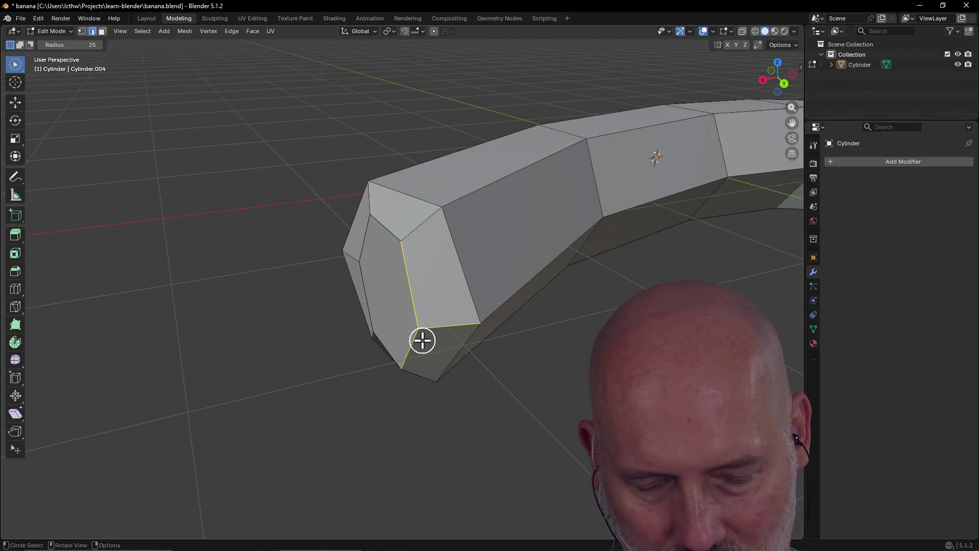
middle_click_drag(422, 340, 421, 340)
key("r")
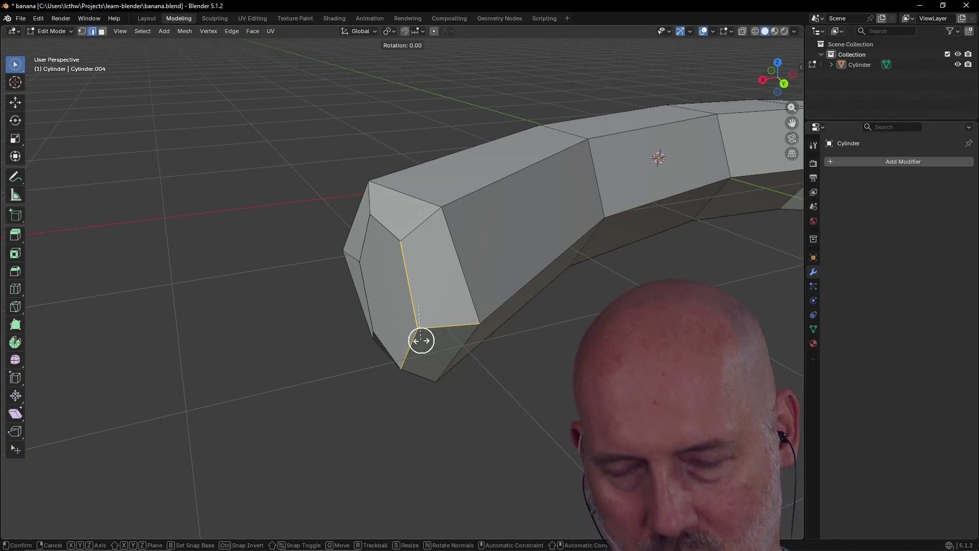
key("z")
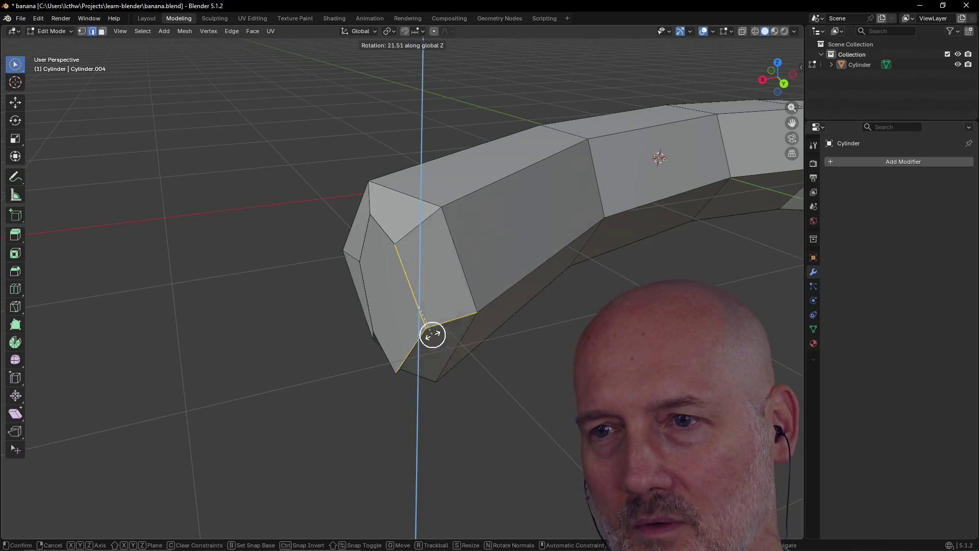
key("Escape")
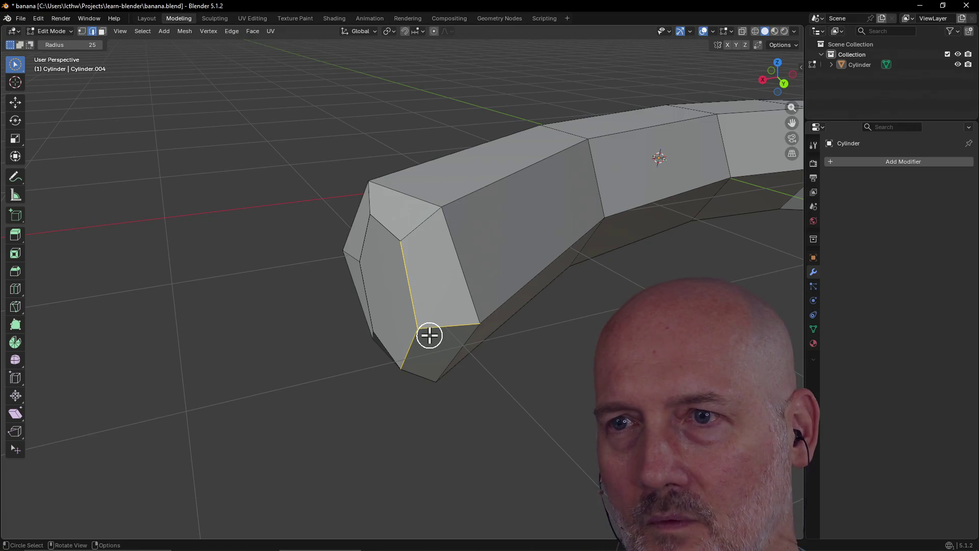
Rotate the tip edge loop about the Z axis to bend the end further.
mouse_move(302, 336)
middle_mouse_down()
mouse_move(383, 354)
mouse_move(263, 367)
mouse_move(429, 289)
middle_mouse_up()
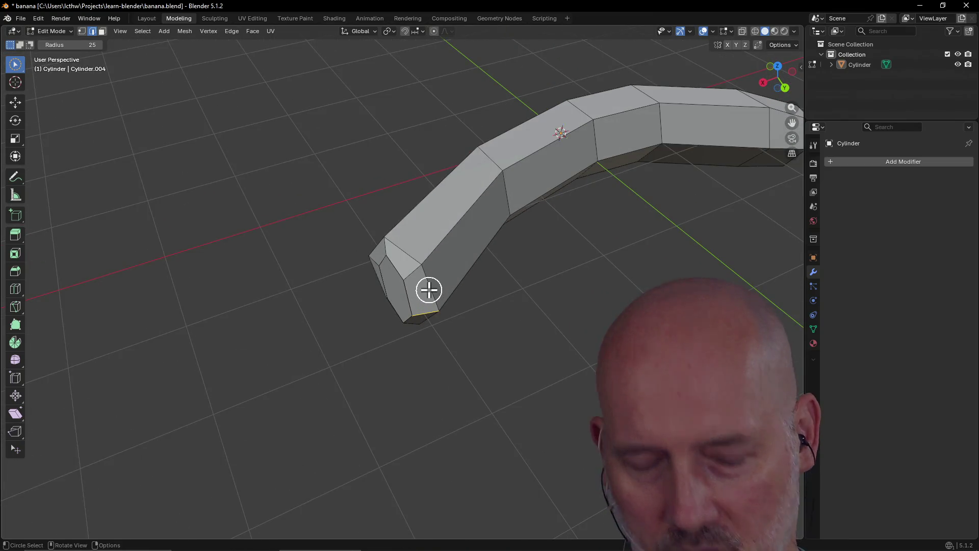
left_click(429, 290, "alt")
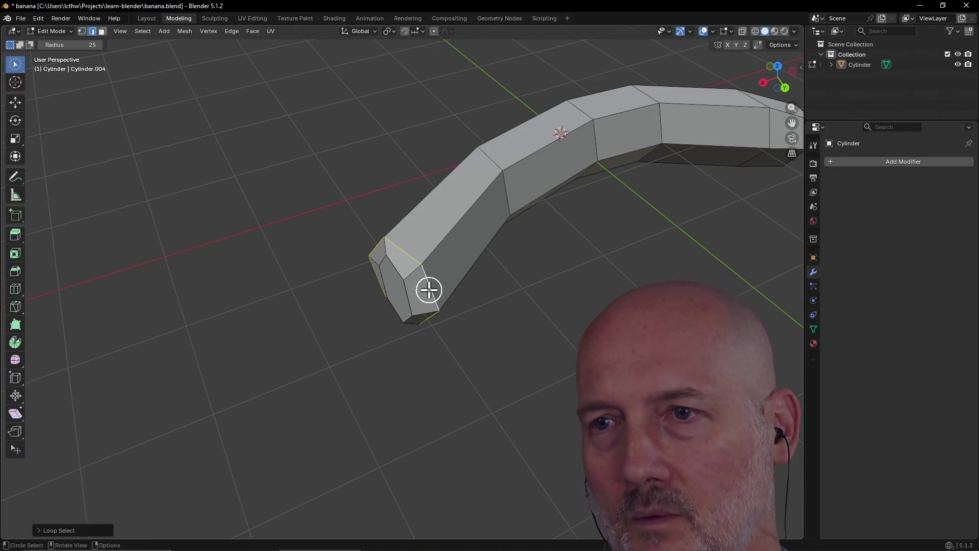
key("r")
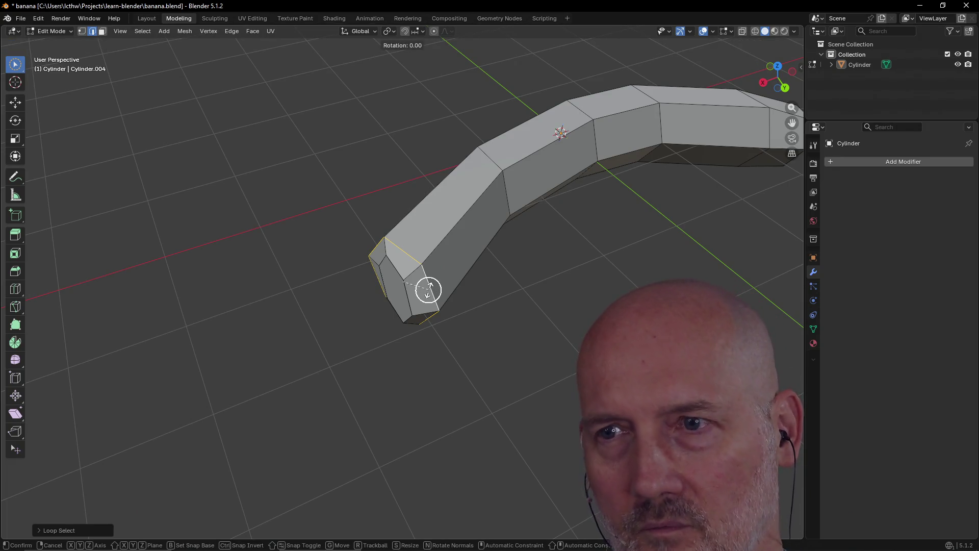
key("z")
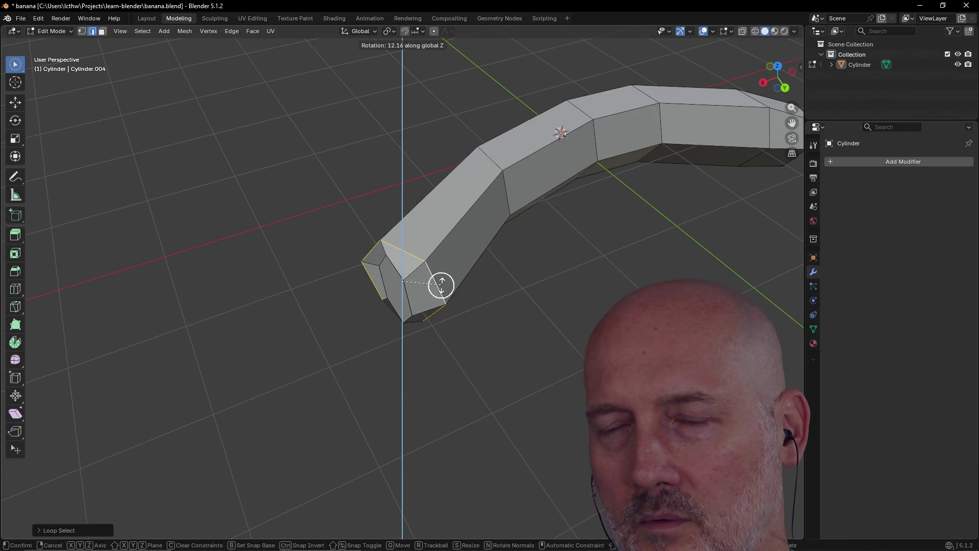
left_click(442, 284)
middle_click_drag(437, 283, 375, 295)
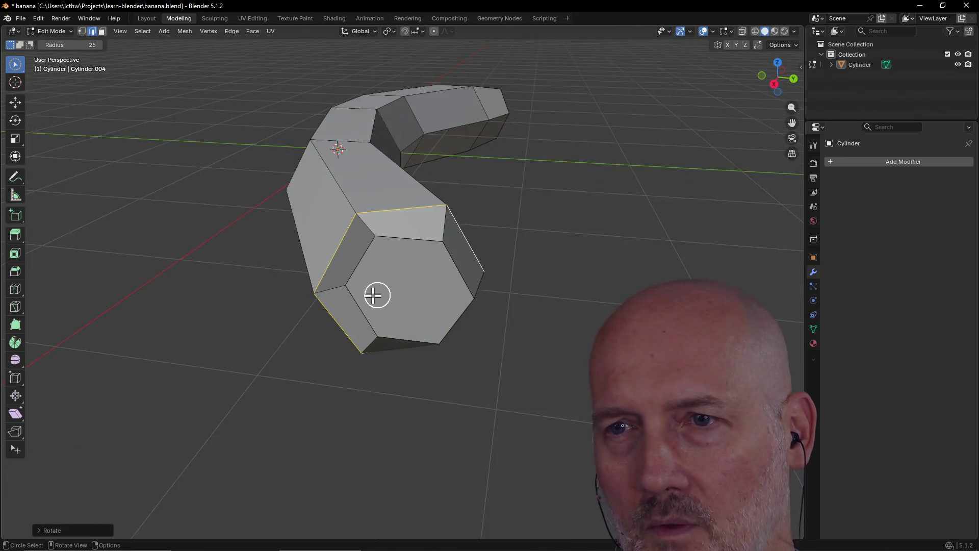
Abandon an X move of another end loop and switch to vertex select.
left_click(347, 286, "alt")
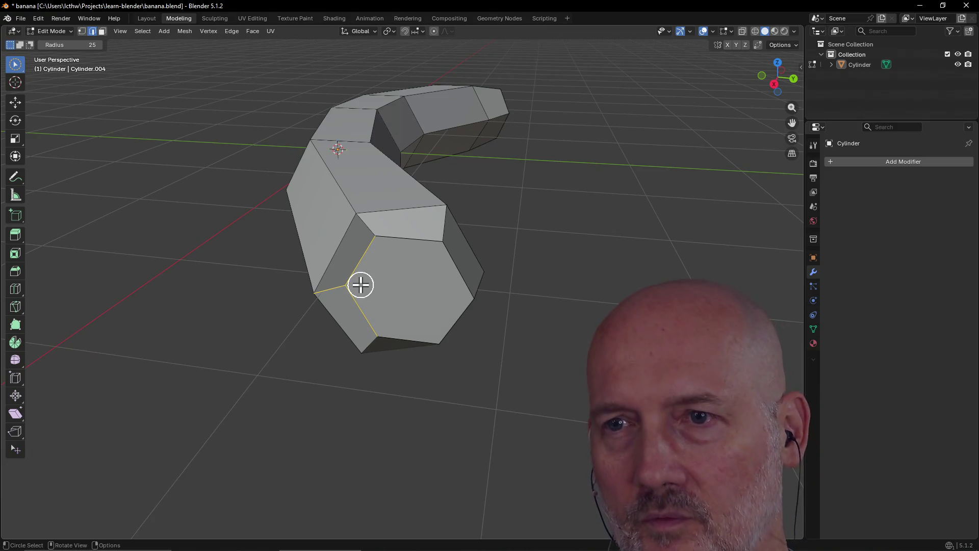
key("g")
key("x")
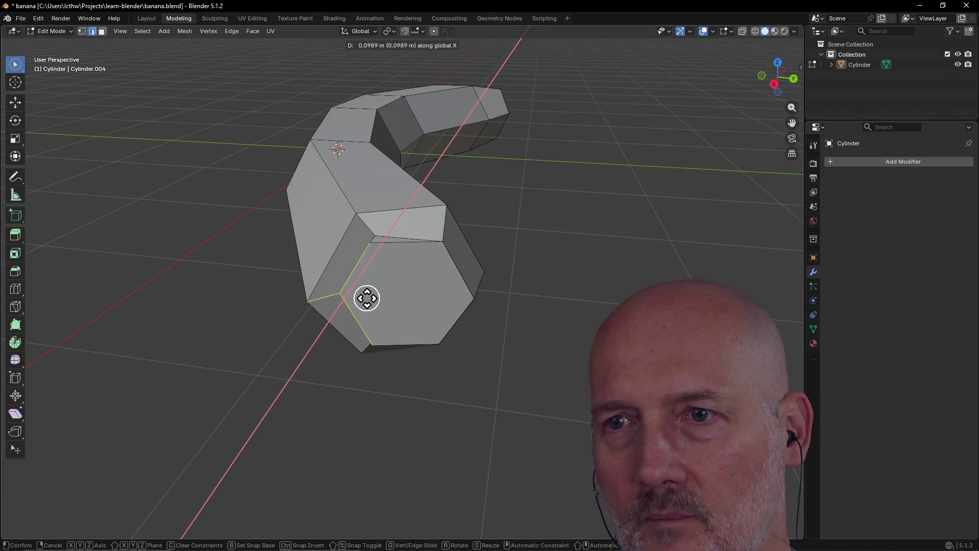
key("Escape")
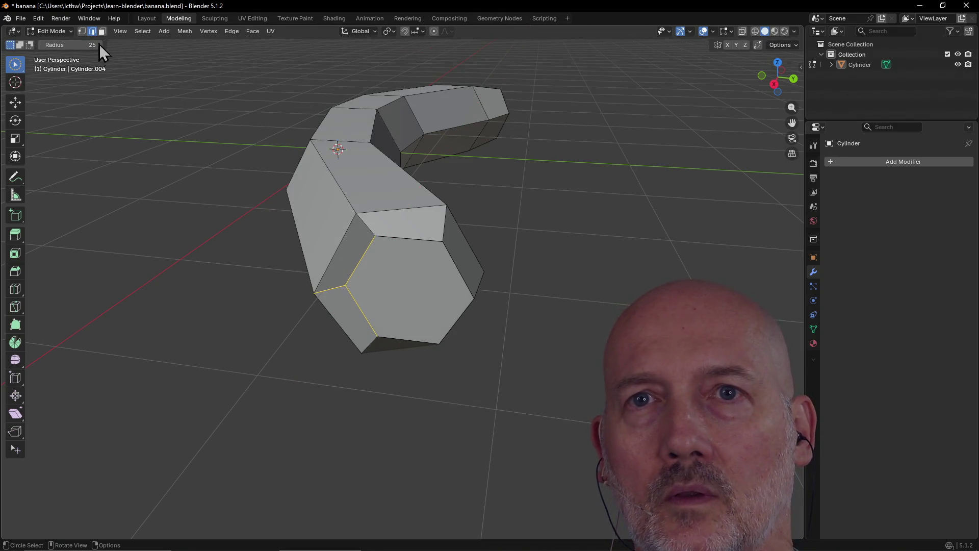
left_click(82, 31)
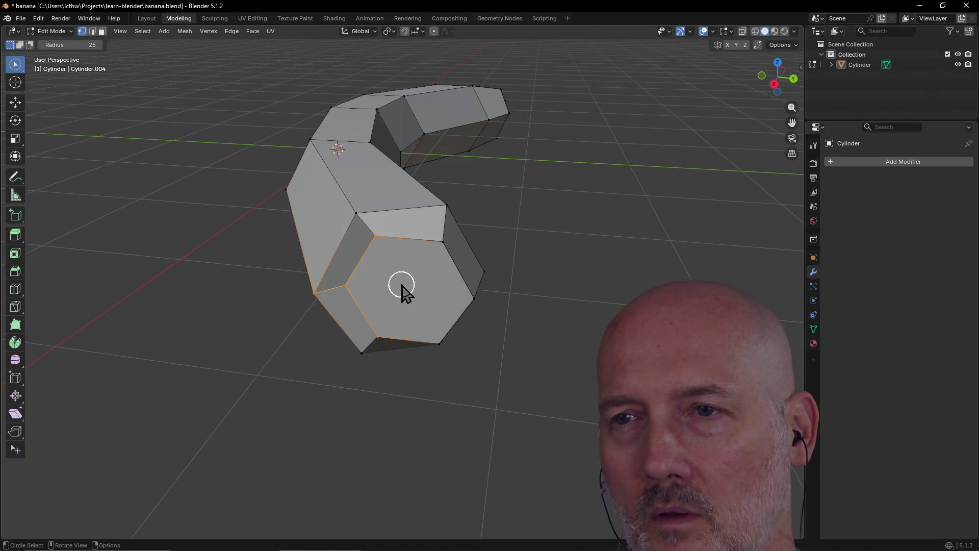
Move a corner vertex of the end cap along the X axis.
middle_click_drag(406, 290, 404, 292)
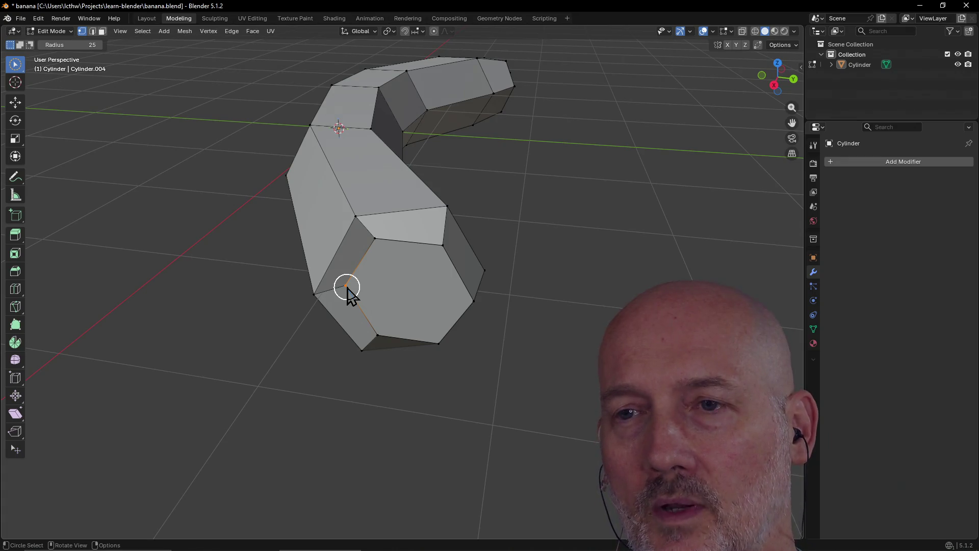
key("g")
key("x")
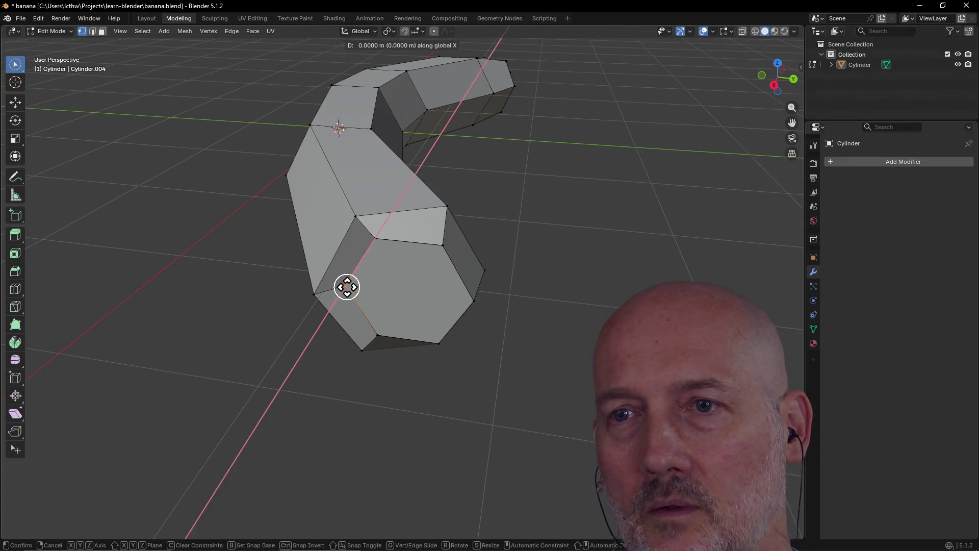
left_click(349, 302)
mouse_move(350, 305)
middle_mouse_down()
mouse_move(411, 262)
mouse_move(401, 269)
middle_mouse_up()
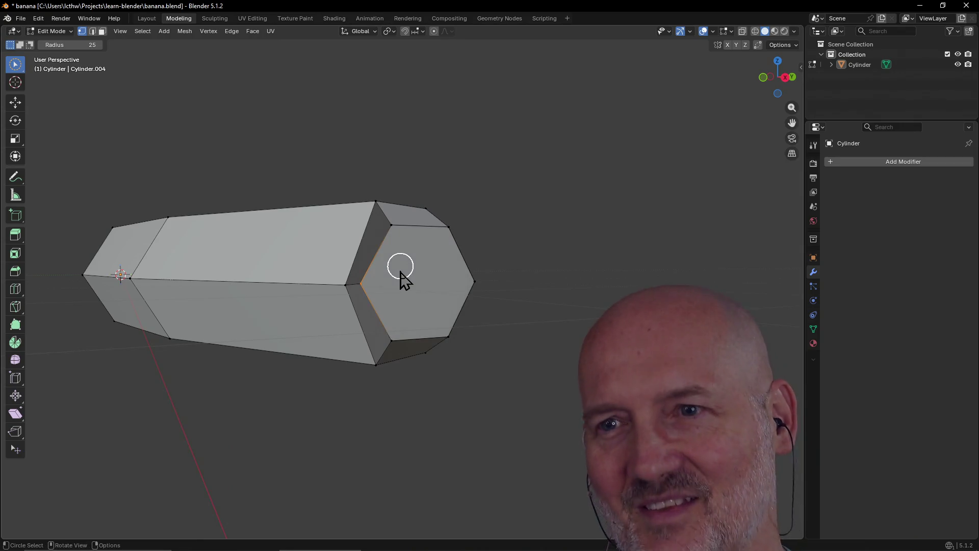
scroll(400, 269, "up", 3)
scroll(383, 306, "up", 1)
Circle-select the edges of the inner hexagon on the banana's end cap.
middle_click_drag(368, 325, 344, 344)
scroll(322, 345, "down", 3)
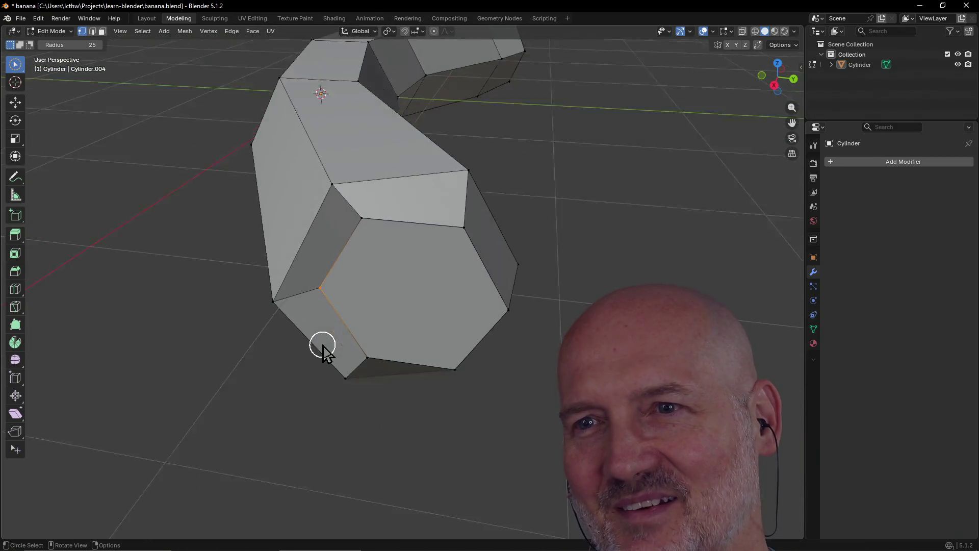
scroll(372, 290, "down", 2)
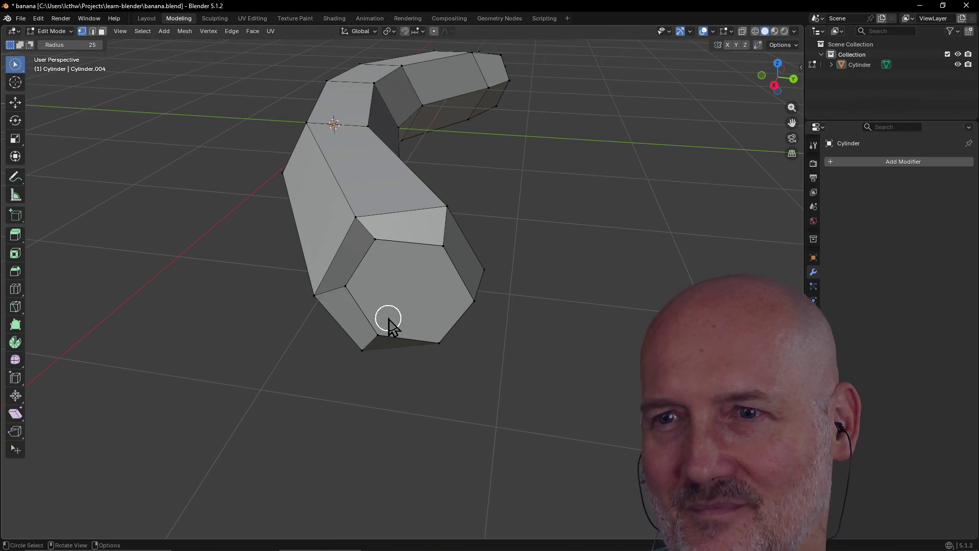
mouse_move(269, 295)
middle_mouse_down()
mouse_move(324, 291)
mouse_move(302, 280)
middle_mouse_up()
scroll(323, 289, "up", 3)
scroll(301, 280, "down", 2)
scroll(323, 322, "up", 4)
scroll(257, 325, "down", 3)
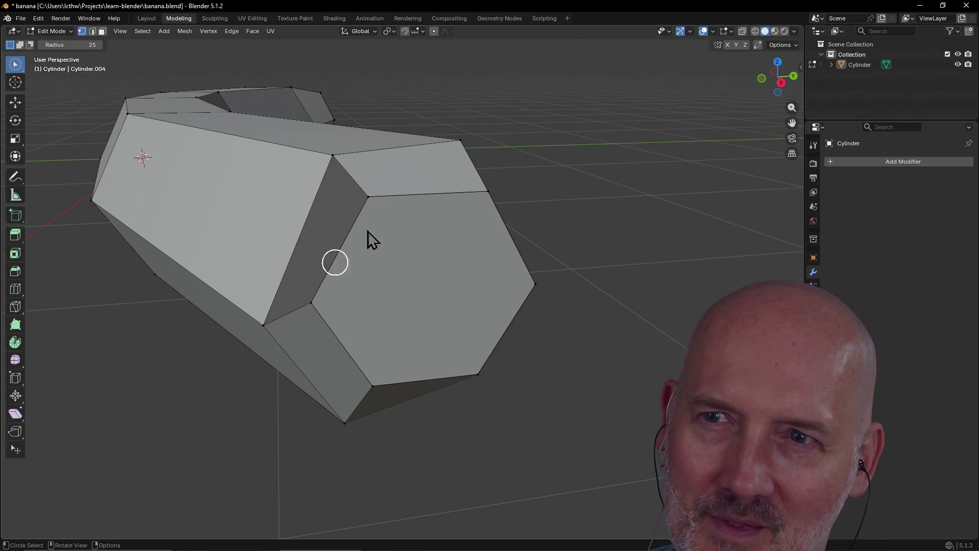
mouse_move(374, 199)
left_mouse_down()
mouse_move(352, 373)
mouse_move(433, 382)
left_mouse_up()
middle_click_drag(433, 383, 376, 346)
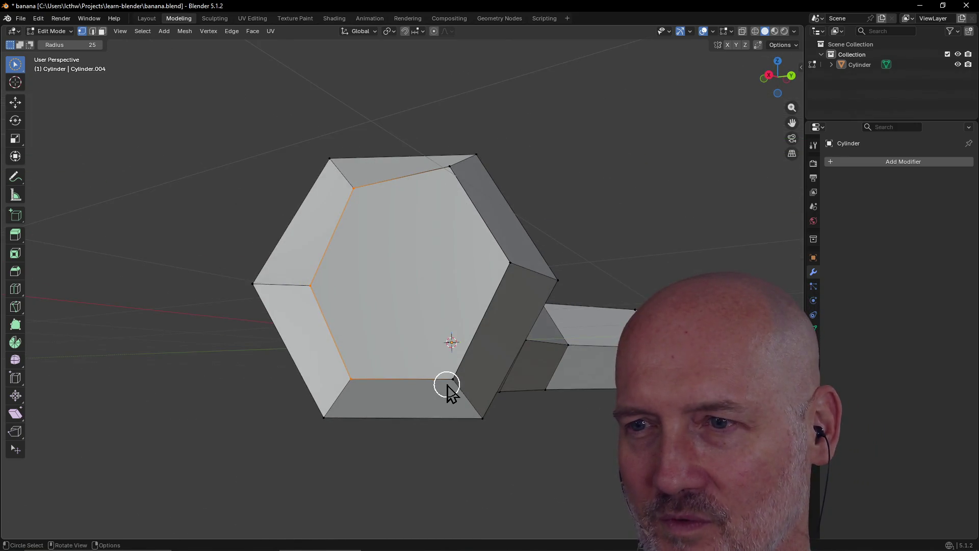
left_click_drag(448, 384, 483, 280)
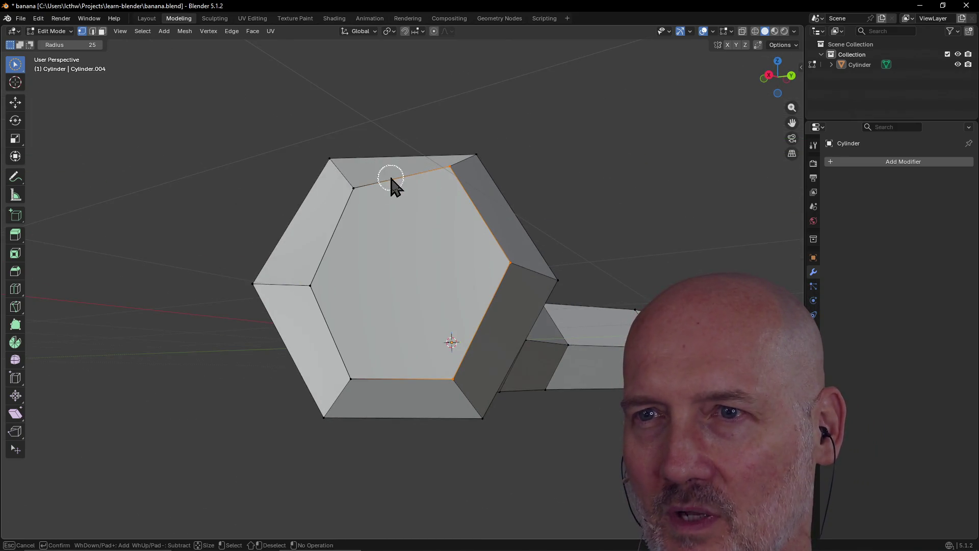
Extrude the selected end face into a new hexagonal section.
key("Escape")
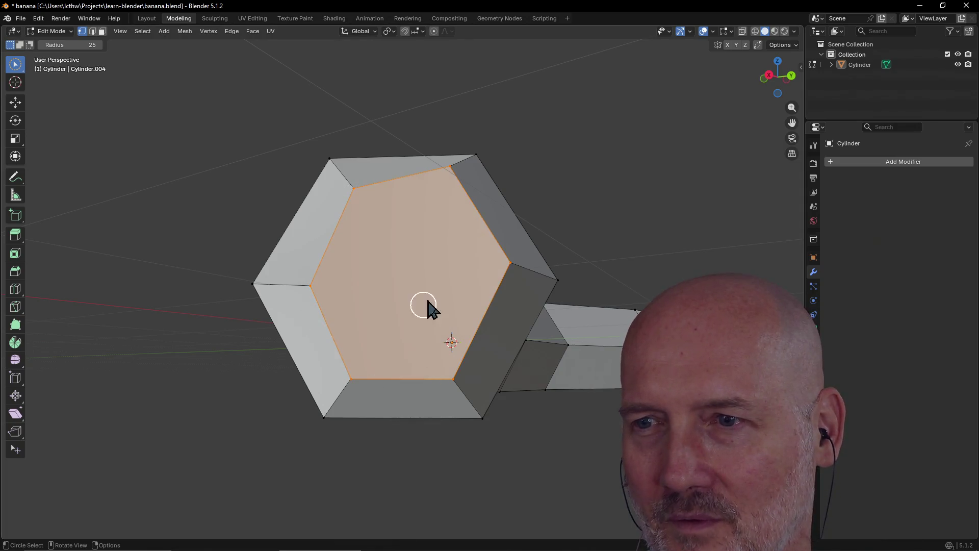
middle_click_drag(425, 305, 418, 337)
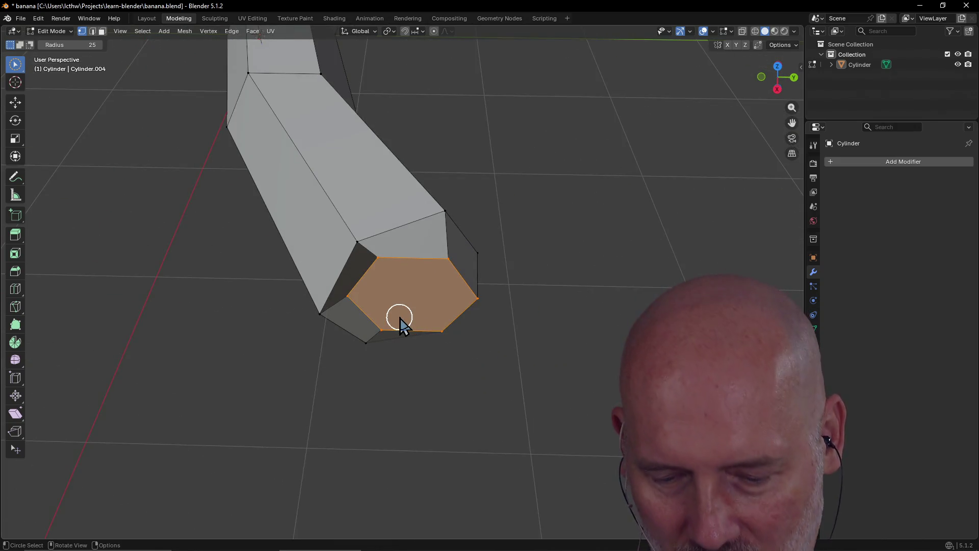
key("e")
left_click(400, 378)
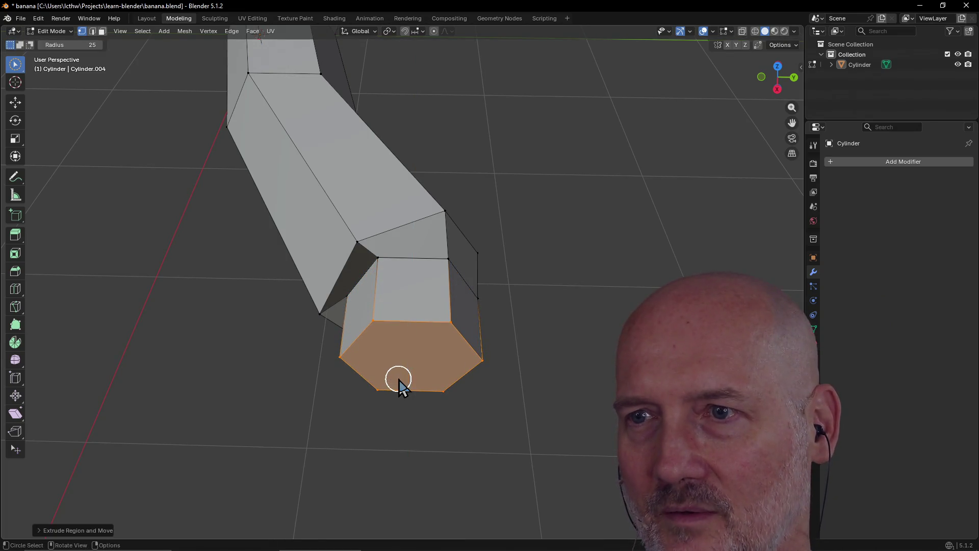
mouse_move(400, 382)
middle_mouse_down()
mouse_move(483, 293)
mouse_move(384, 325)
mouse_move(320, 321)
middle_mouse_up()
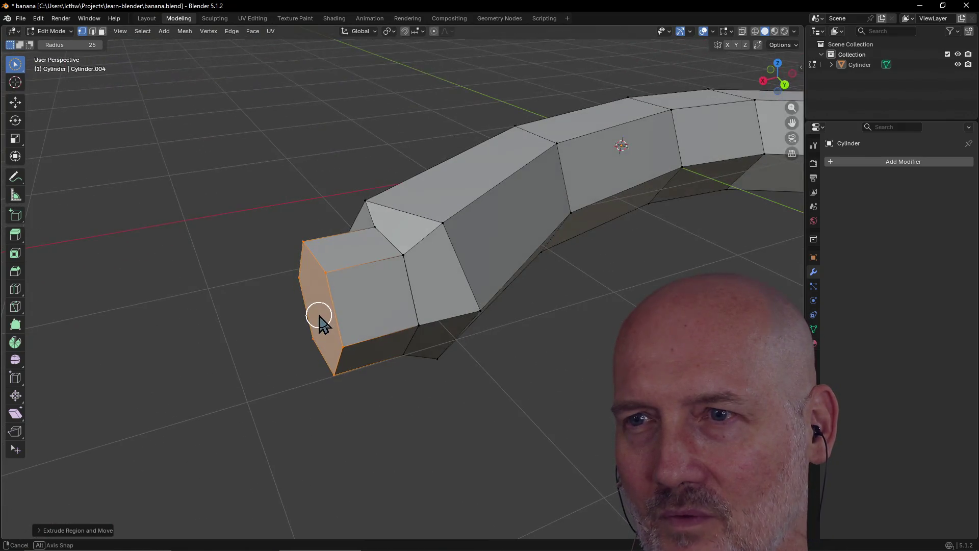
scroll(392, 293, "up", 2)
Move a corner vertex of the new section and inspect the resulting dent.
left_click(402, 244)
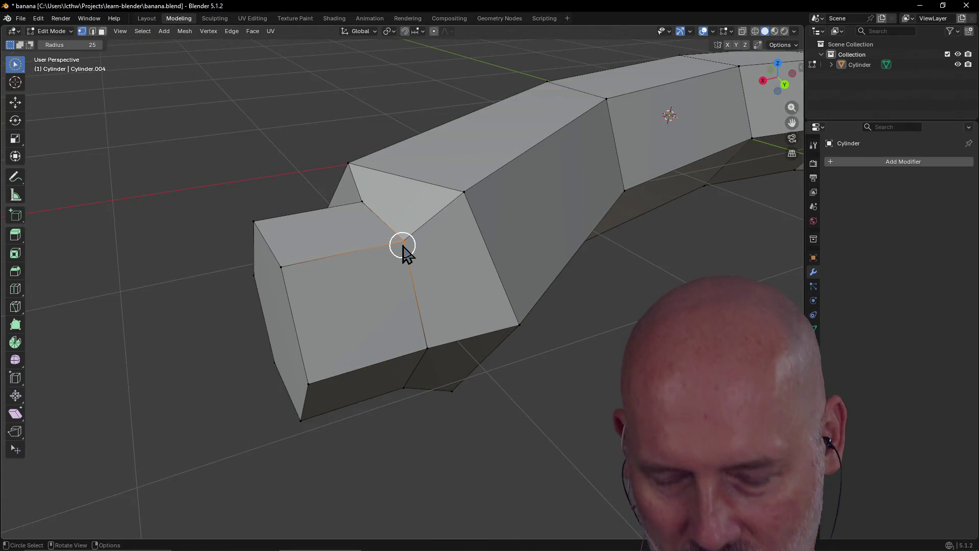
key("g")
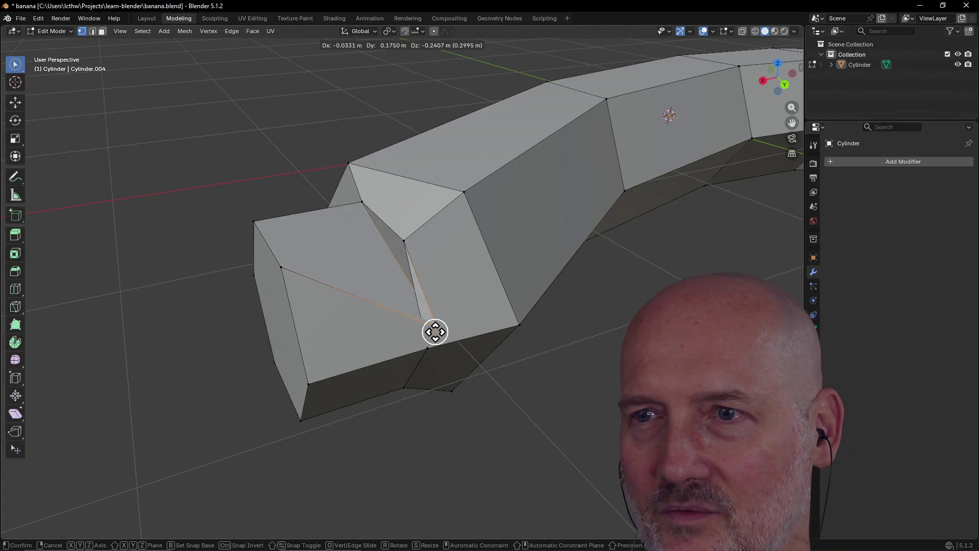
left_click(437, 329)
mouse_move(444, 328)
middle_mouse_down()
mouse_move(502, 319)
mouse_move(526, 336)
middle_mouse_up()
scroll(507, 319, "up", 2)
scroll(509, 316, "up", 2)
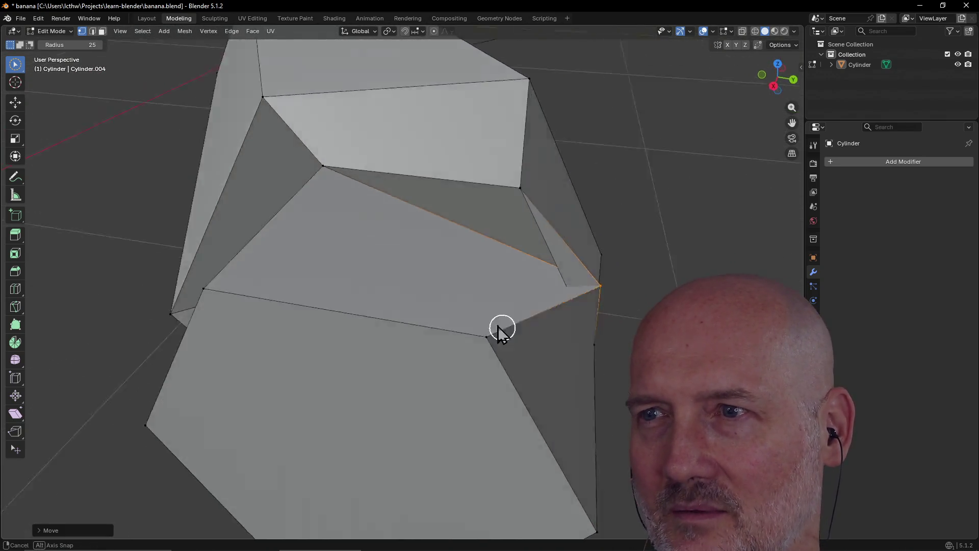
middle_click_drag(526, 337, 465, 331)
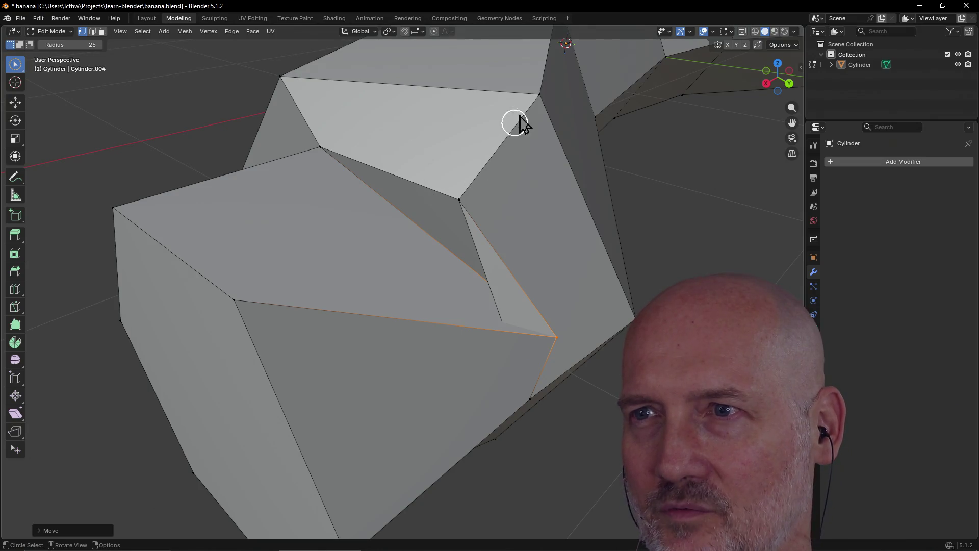
mouse_move(357, 289)
middle_mouse_down()
mouse_move(342, 263)
mouse_move(393, 240)
mouse_move(405, 247)
middle_mouse_up()
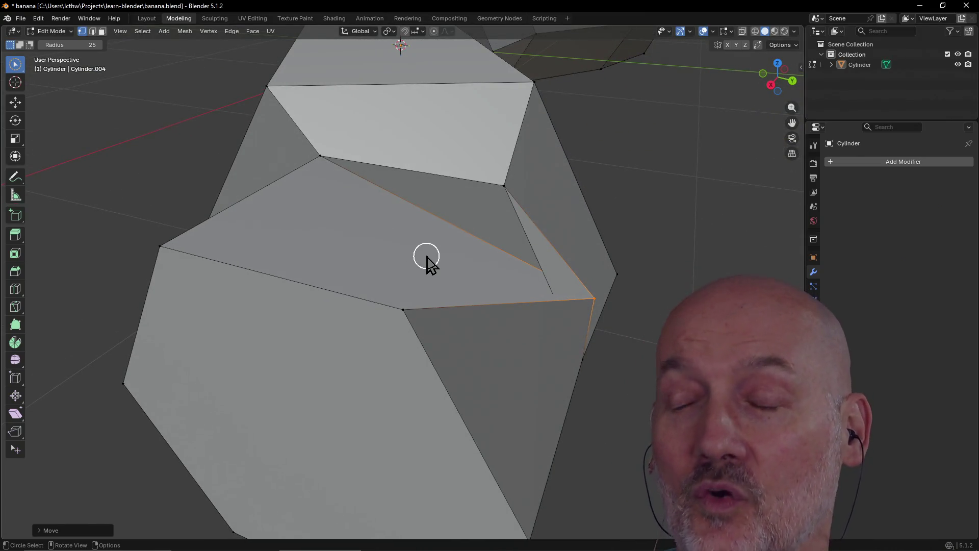
scroll(428, 260, "down", 3)
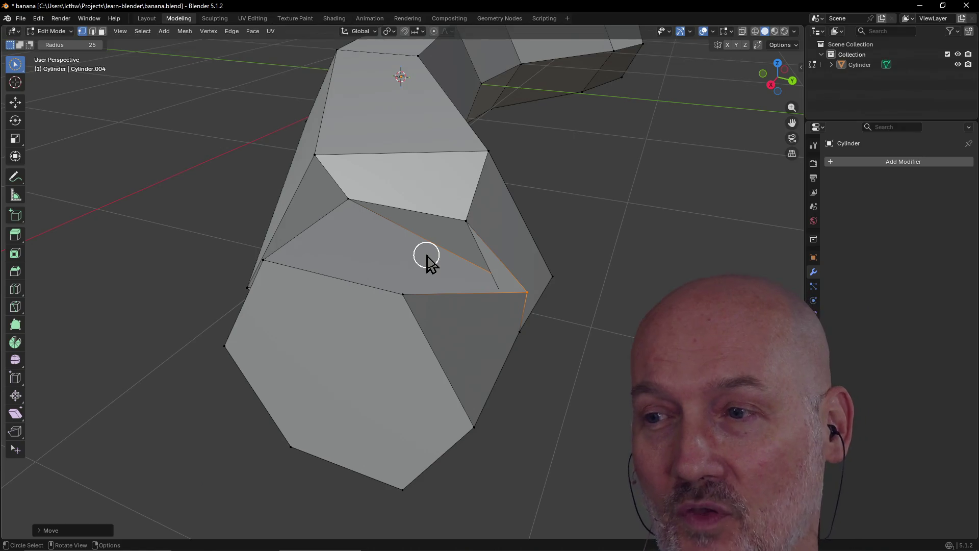
Undo the vertex move and the last extrusion, then select an edge of the plain hexagonal end cap.
key("ctrl+z")
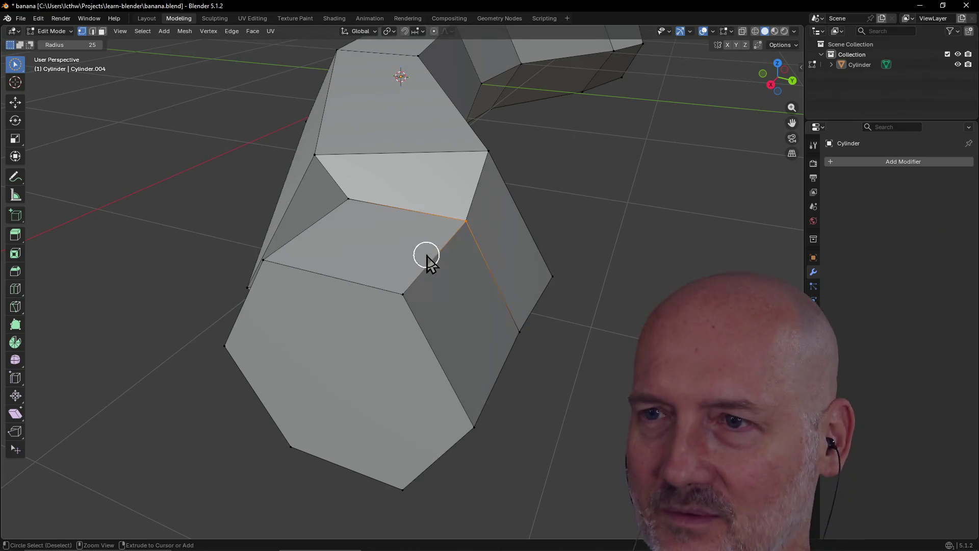
key("ctrl+z")
key("ctrl+z")
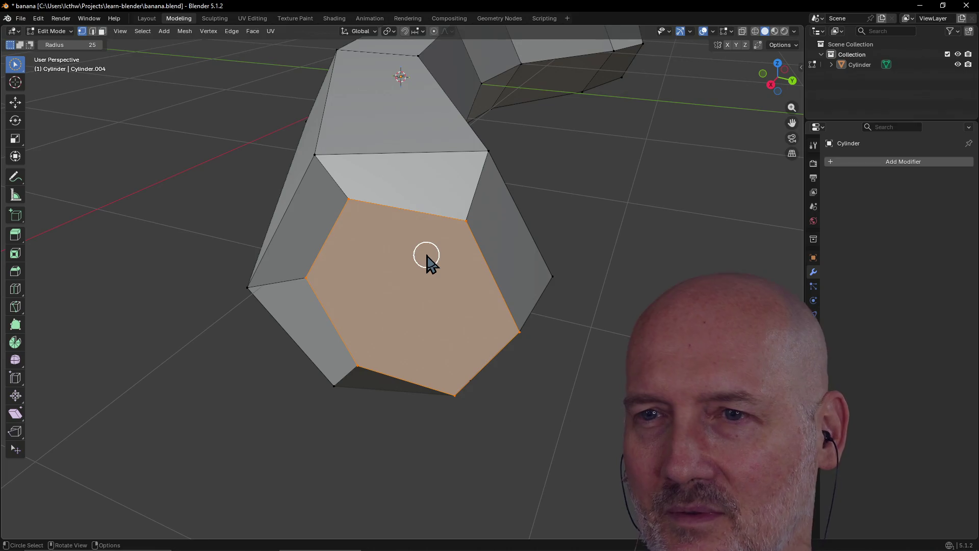
middle_click_drag(352, 268, 389, 256)
left_click(330, 306)
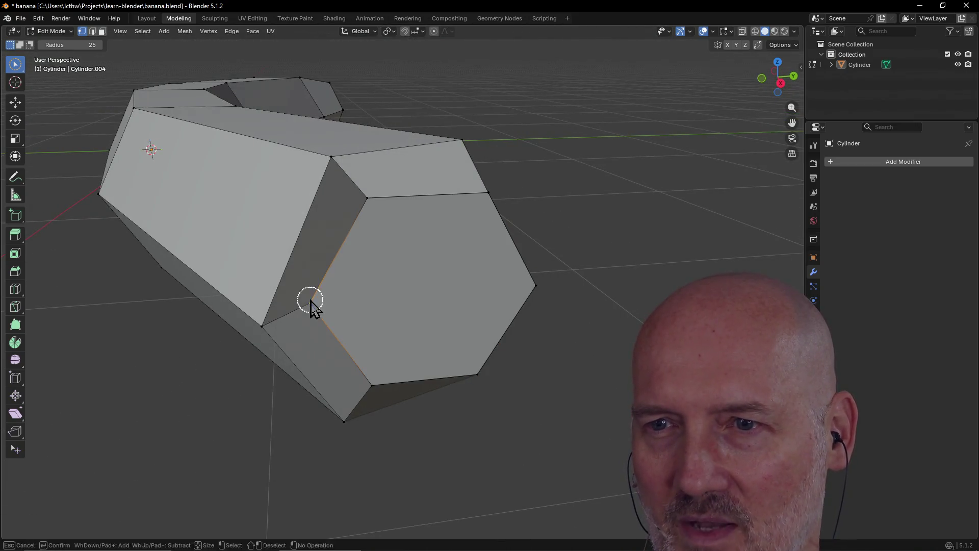
mouse_move(312, 306)
middle_mouse_down()
mouse_move(334, 310)
mouse_move(337, 298)
middle_mouse_up()
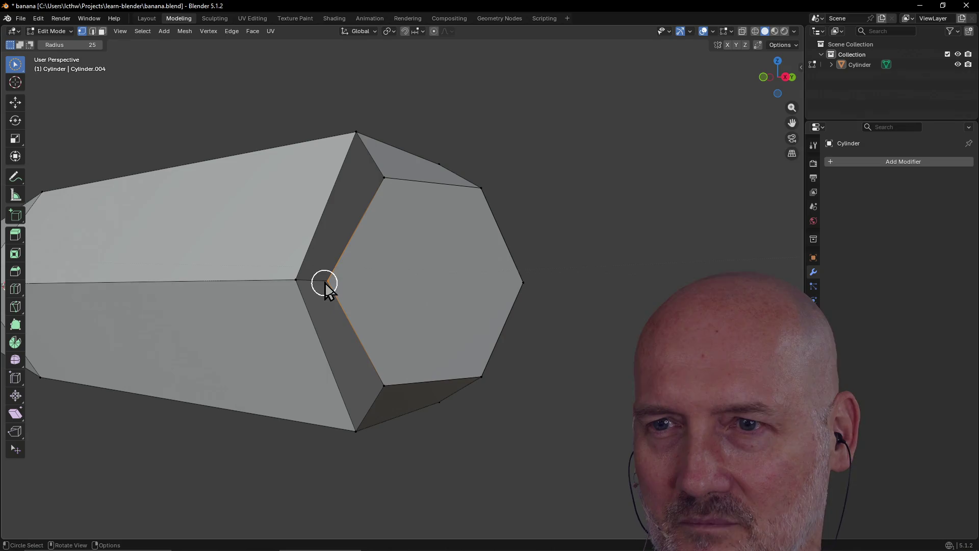
middle_click_drag(346, 295, 332, 319)
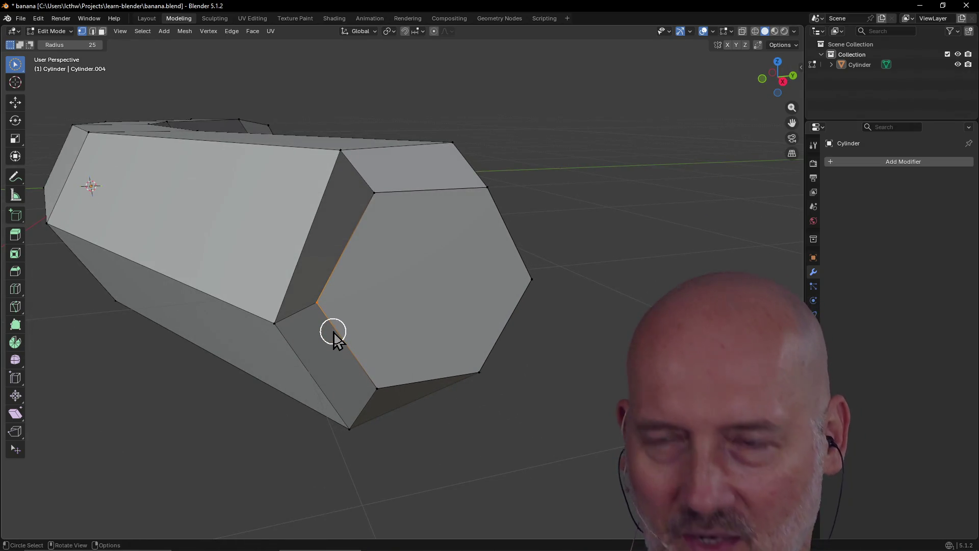
Move the cap edge with G, undo that move to flatten the cap again, and pick the cap's side edge.
key("g")
left_click(375, 353)
middle_click_drag(378, 357, 419, 327)
scroll(421, 328, "up", 2)
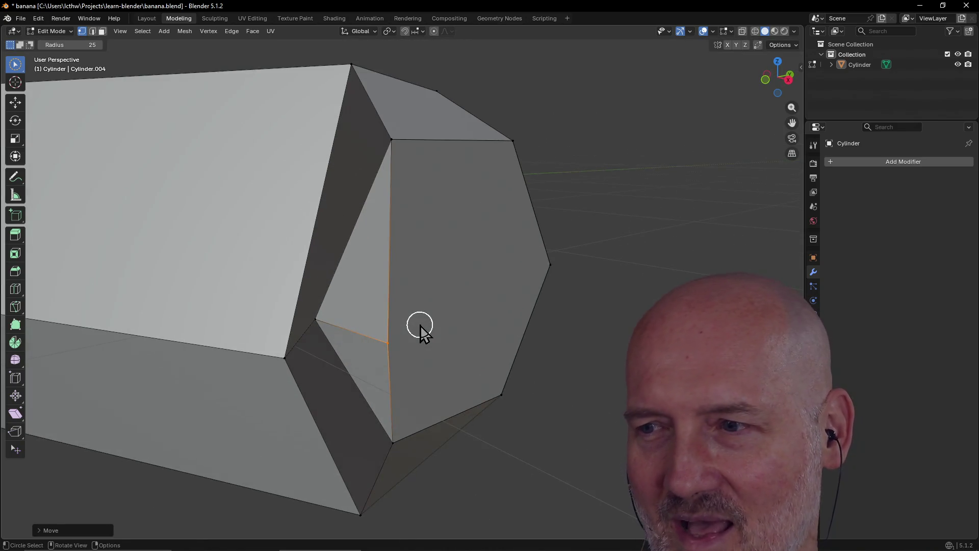
left_click(324, 318)
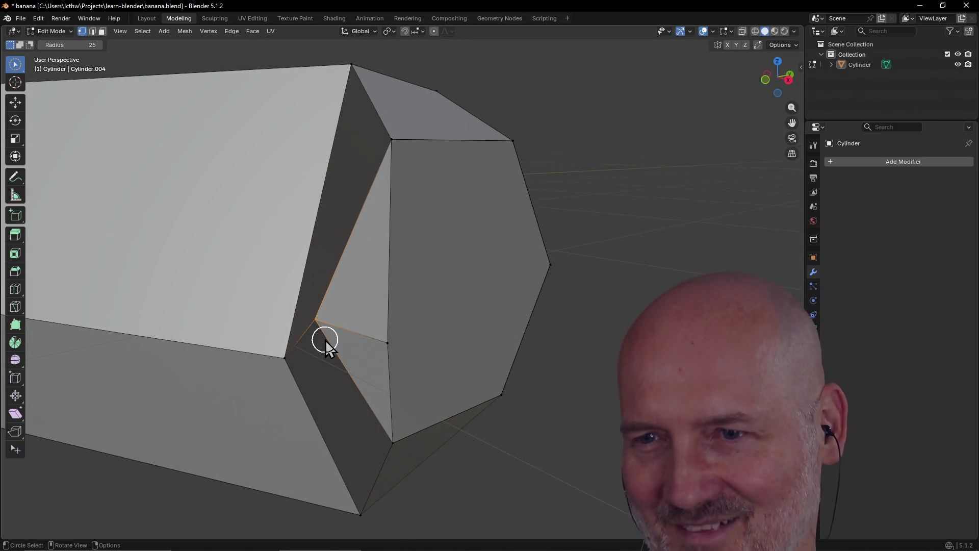
scroll(325, 340, "down", 2)
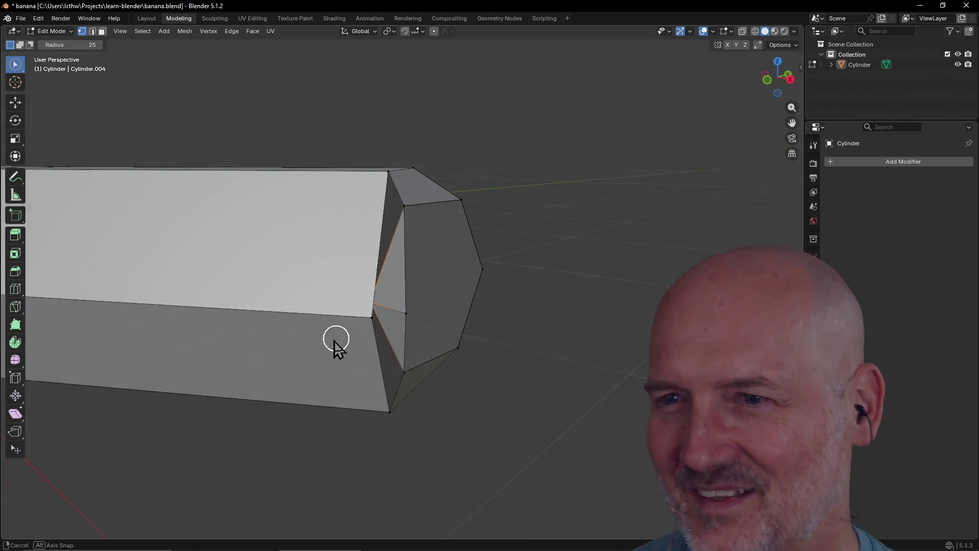
middle_click_drag(334, 344, 294, 342)
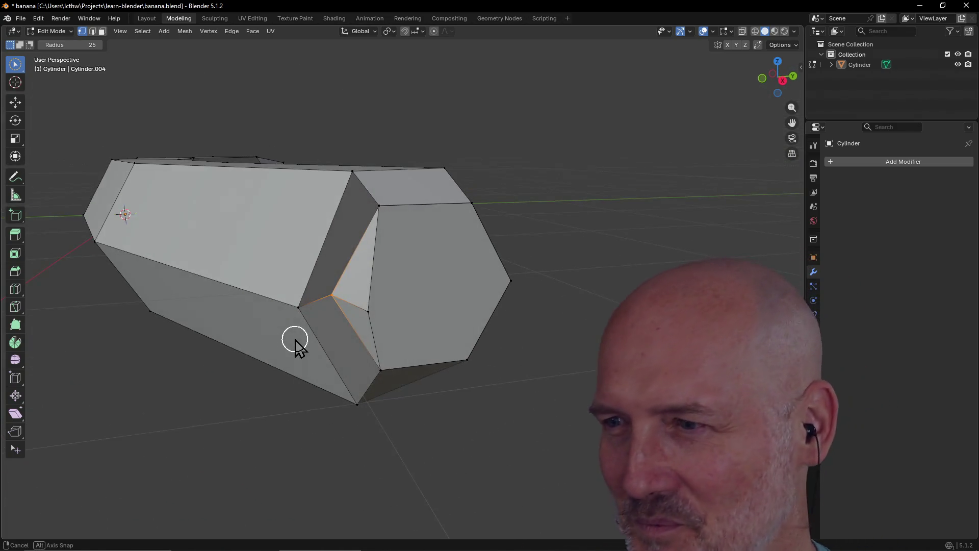
scroll(295, 343, "up", 1)
scroll(294, 342, "up", 1)
scroll(295, 341, "up", 1)
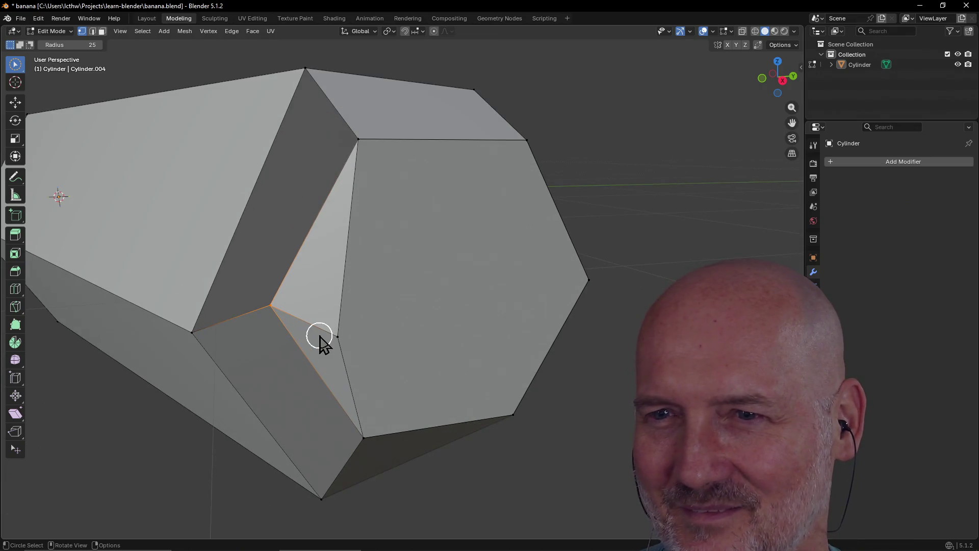
scroll(341, 366, "down", 2)
scroll(341, 365, "down", 1)
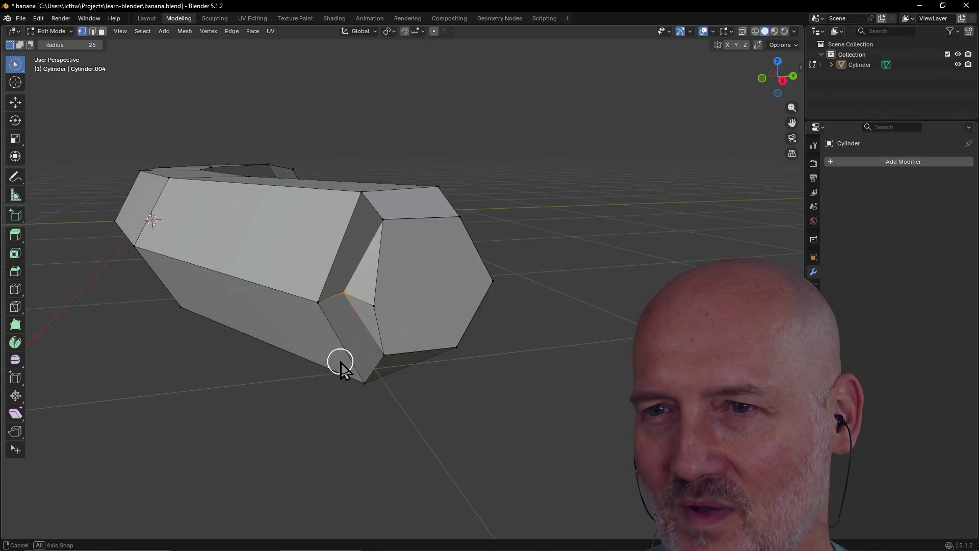
scroll(341, 366, "up", 3)
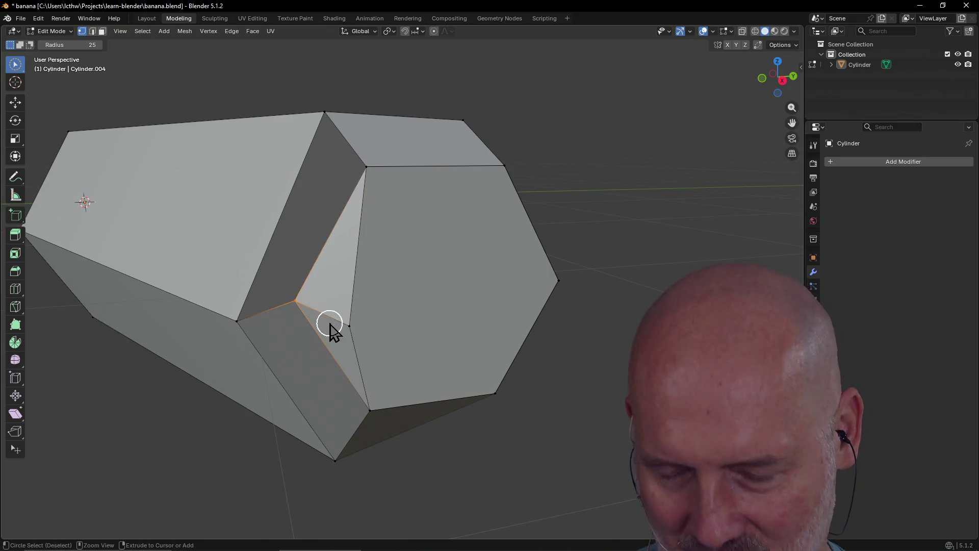
key("ctrl+z")
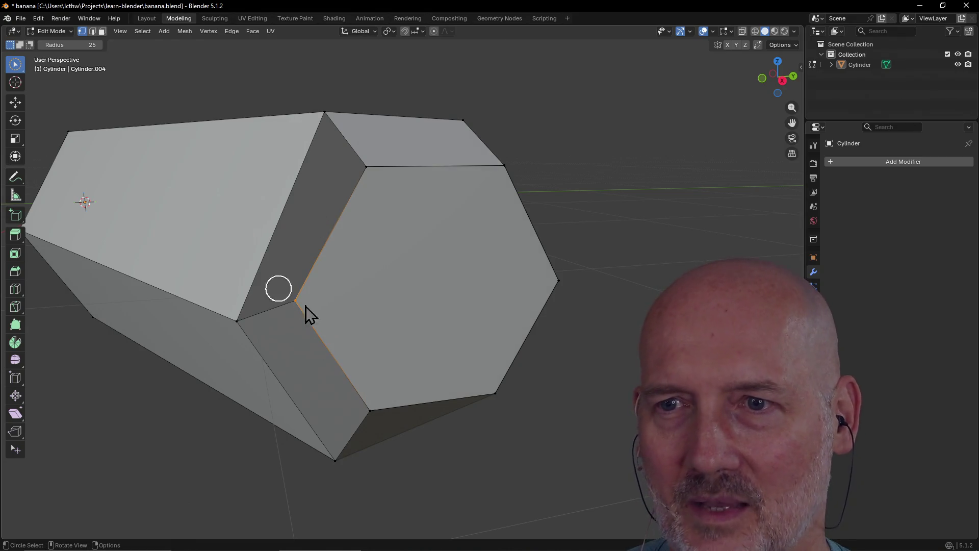
left_click_drag(297, 288, 300, 303)
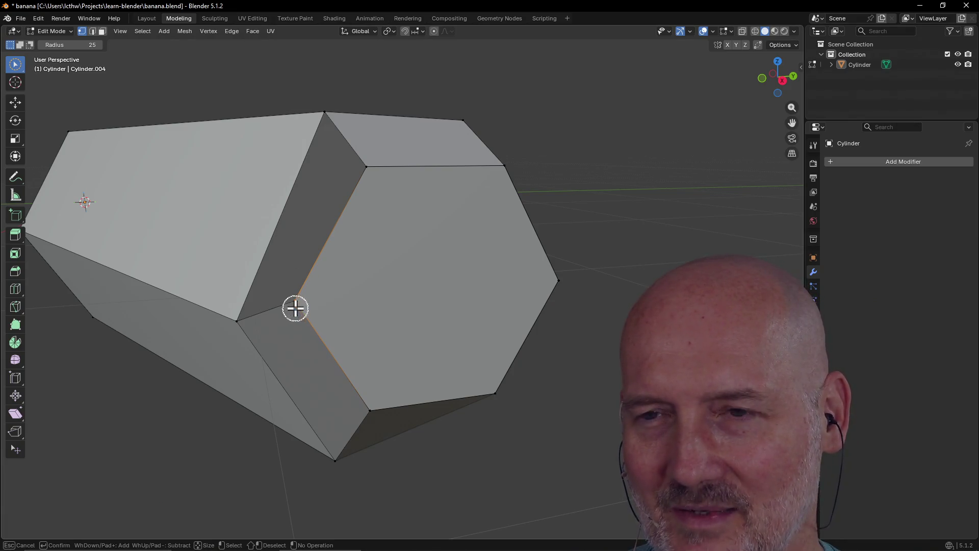
key("Escape")
key("g")
left_click(426, 322)
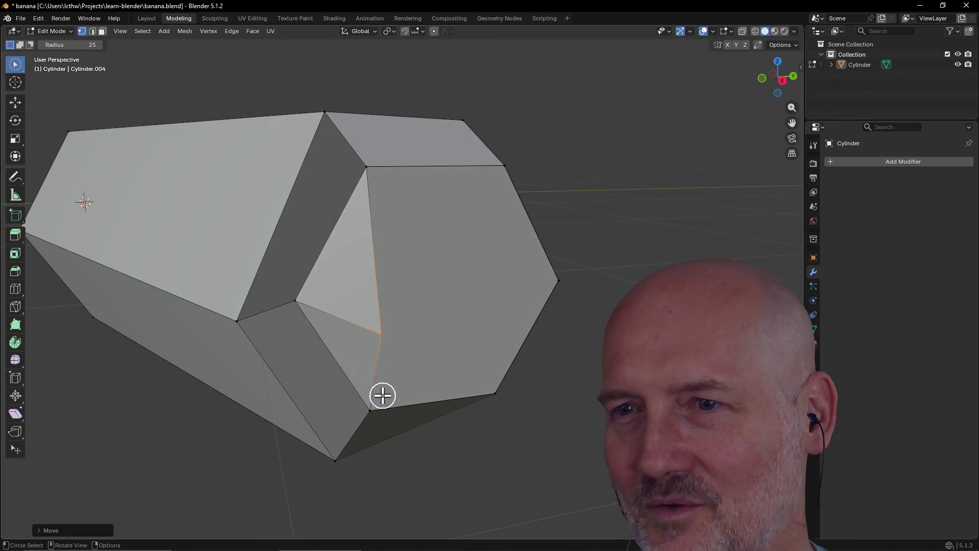
middle_click_drag(383, 395, 399, 373)
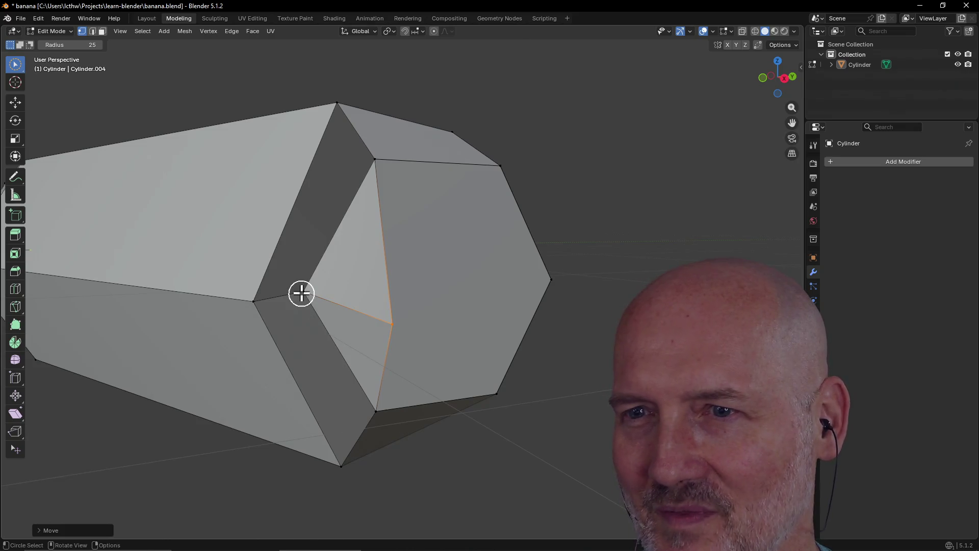
left_click(327, 288, "shift")
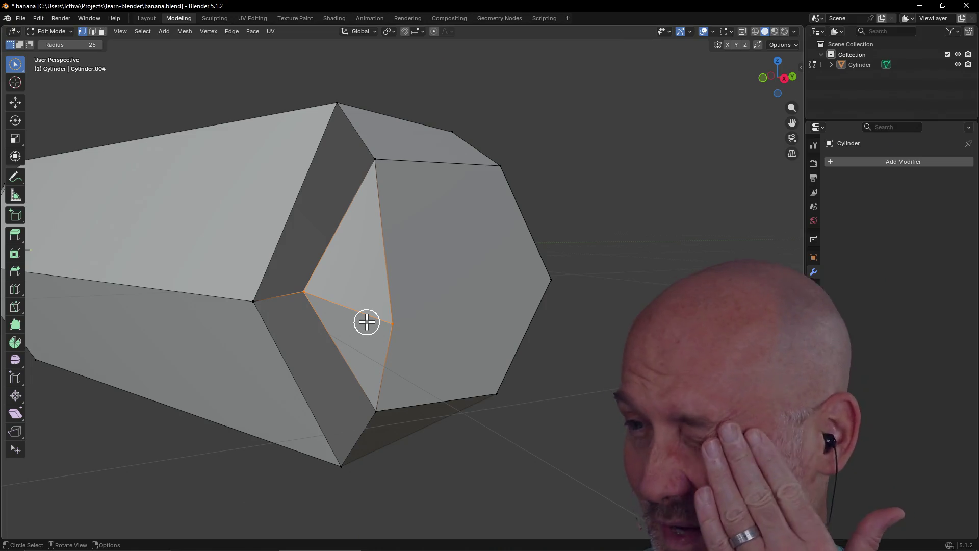
scroll(363, 296, "down", 3)
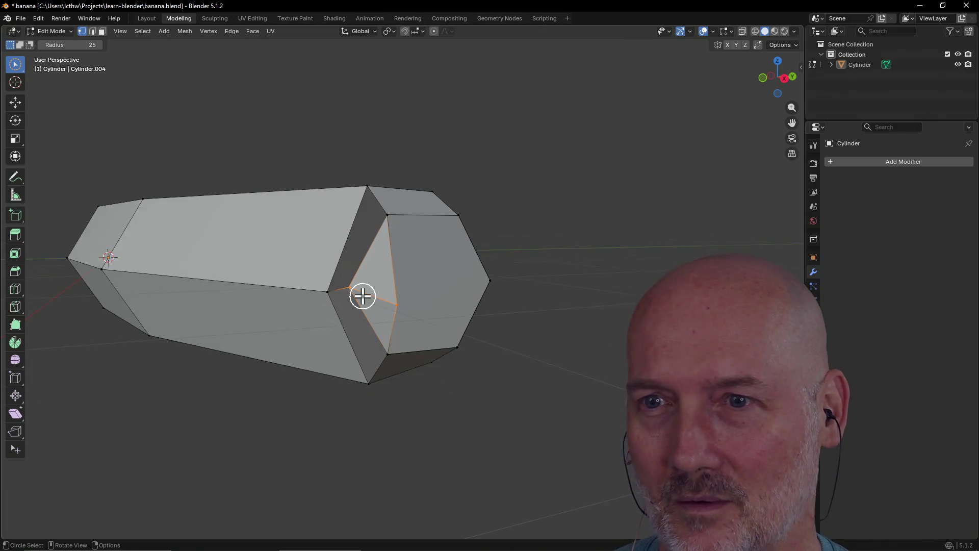
scroll(363, 296, "up", 4)
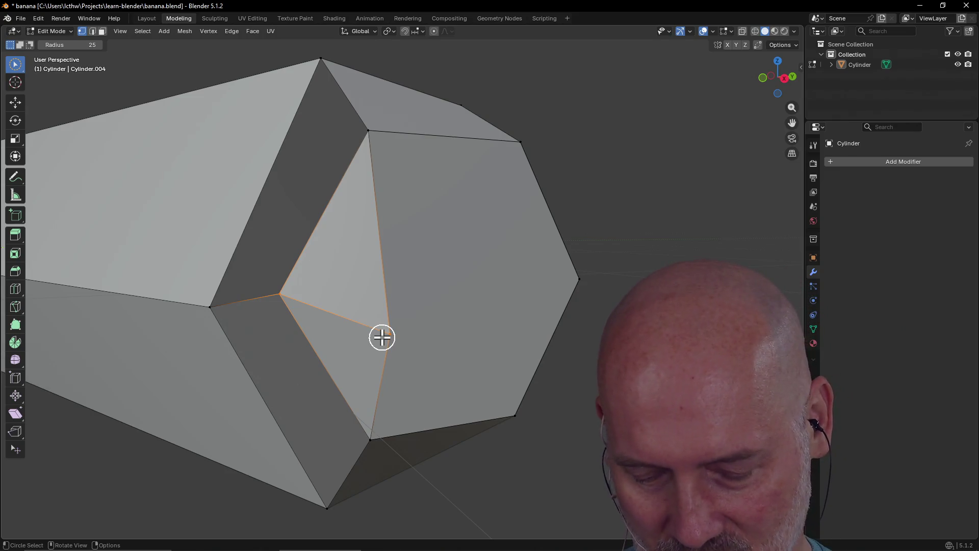
key("ctrl+z")
key("ctrl+z")
mouse_move(382, 337)
middle_mouse_down()
mouse_move(362, 317)
mouse_move(316, 391)
mouse_move(267, 352)
middle_mouse_up()
middle_click_drag(468, 234, 438, 222)
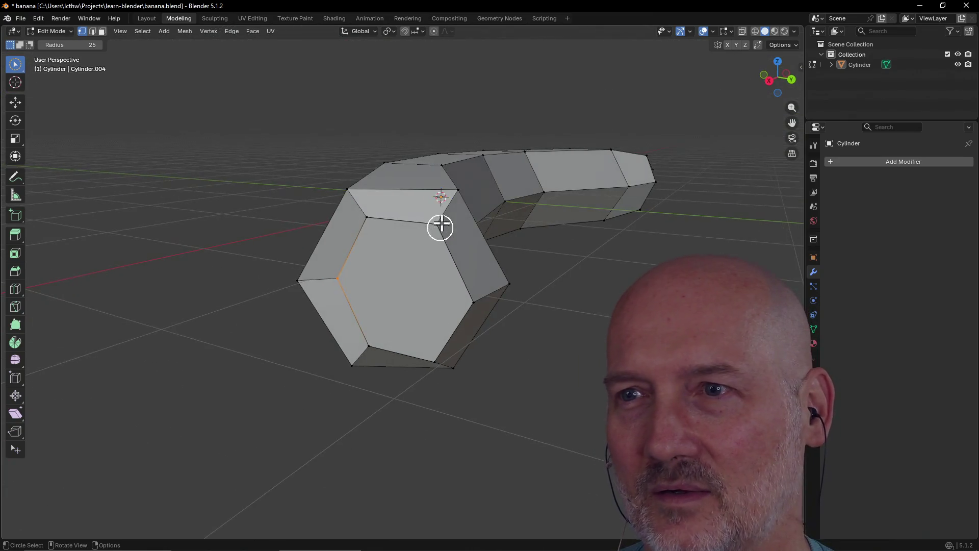
key("c")
key("Escape")
mouse_move(437, 177)
middle_mouse_down()
mouse_move(536, 201)
mouse_move(413, 169)
mouse_move(205, 199)
mouse_move(302, 258)
mouse_move(248, 223)
mouse_move(308, 295)
middle_mouse_up()
scroll(306, 257, "up", 4)
scroll(306, 260, "up", 3)
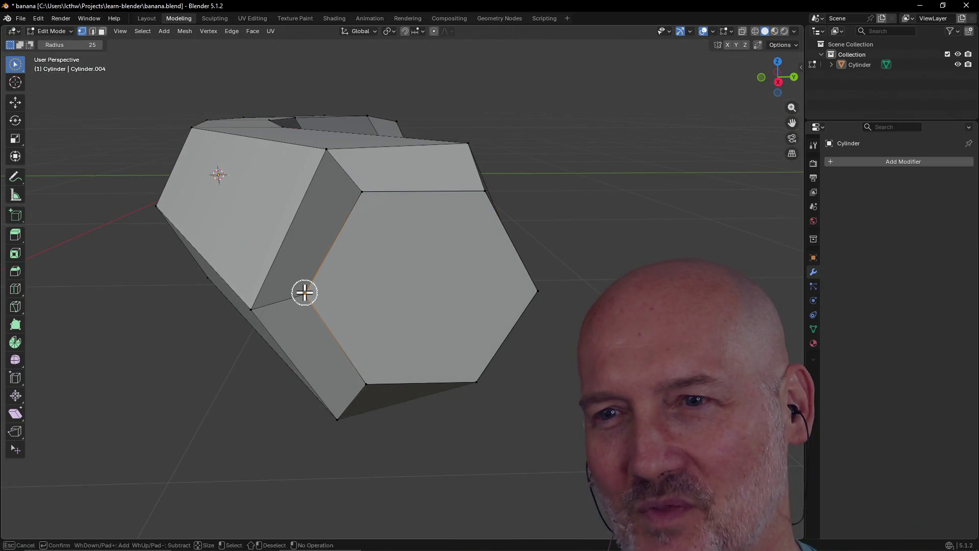
scroll(311, 299, "up", 3)
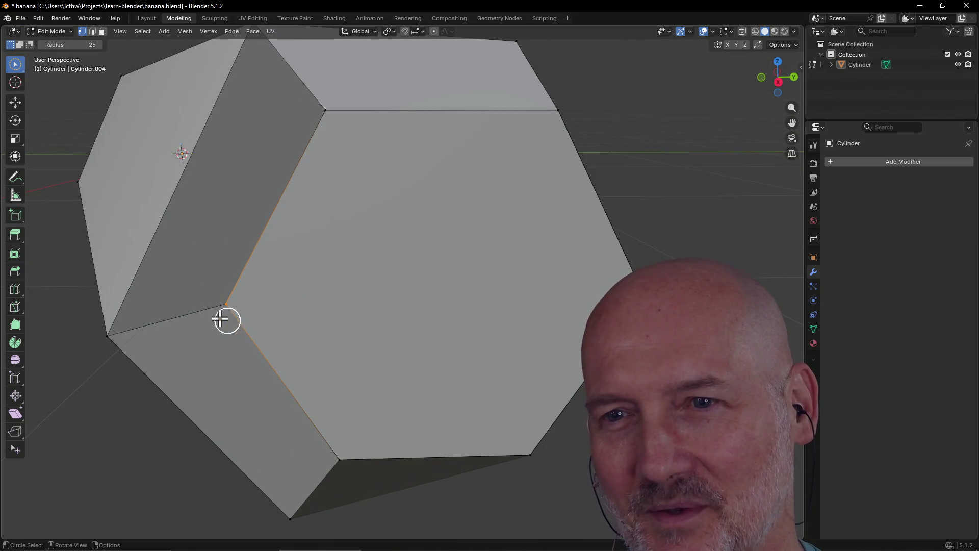
scroll(227, 310, "down", 2)
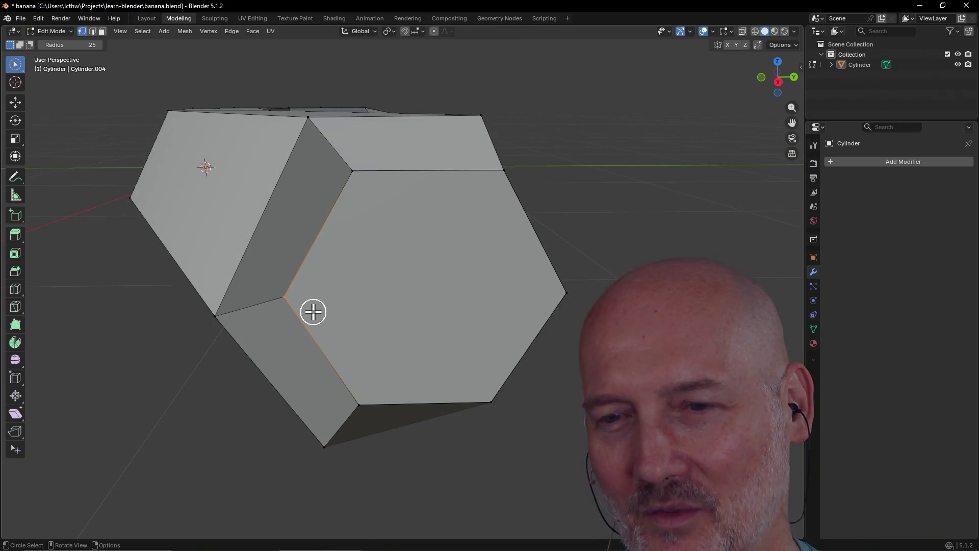
key("g")
left_click(359, 330)
middle_click_drag(375, 333, 418, 323)
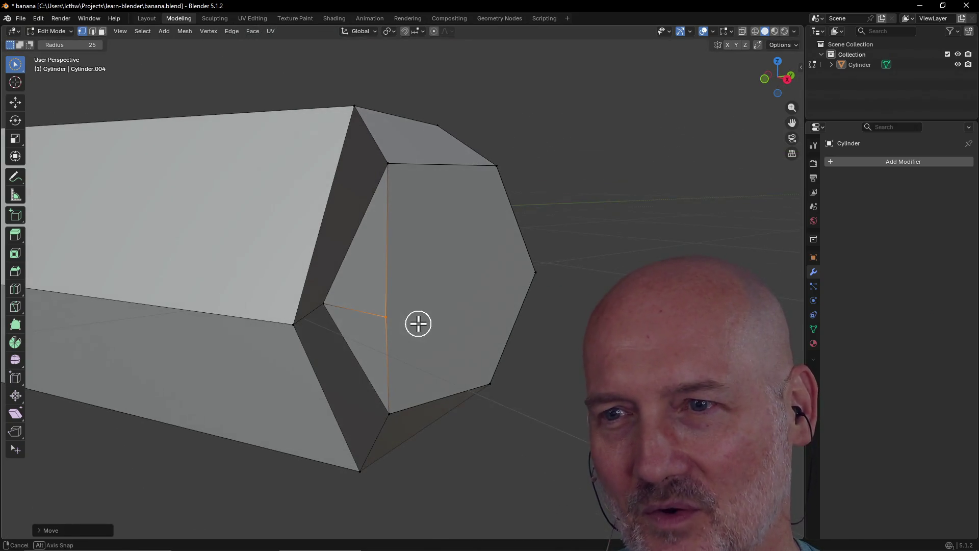
key("ctrl+z")
scroll(329, 302, "down", 3)
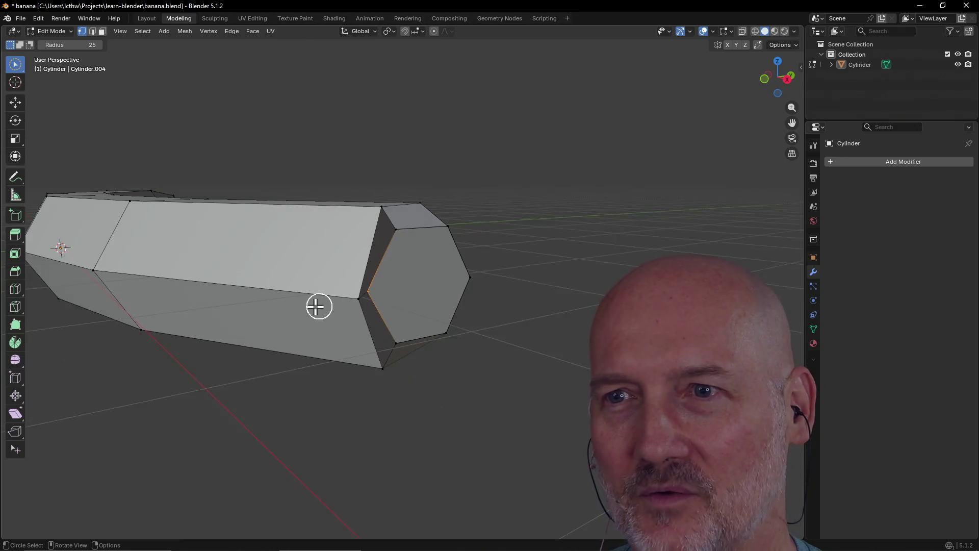
mouse_move(318, 306)
middle_mouse_down()
mouse_move(227, 321)
mouse_move(309, 273)
middle_mouse_up()
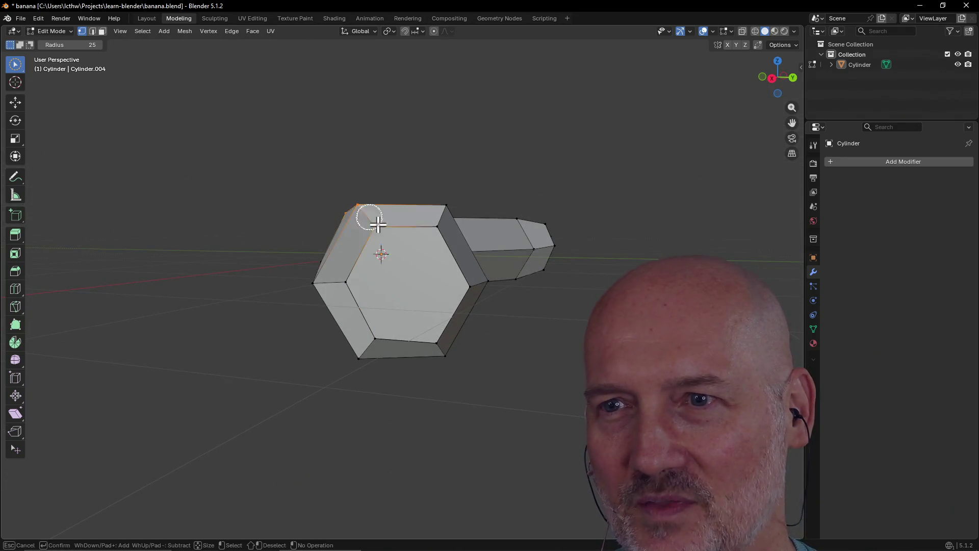
mouse_move(382, 245)
middle_mouse_down()
mouse_move(388, 293)
mouse_move(344, 187)
mouse_move(367, 155)
middle_mouse_up()
scroll(424, 315, "up", 2)
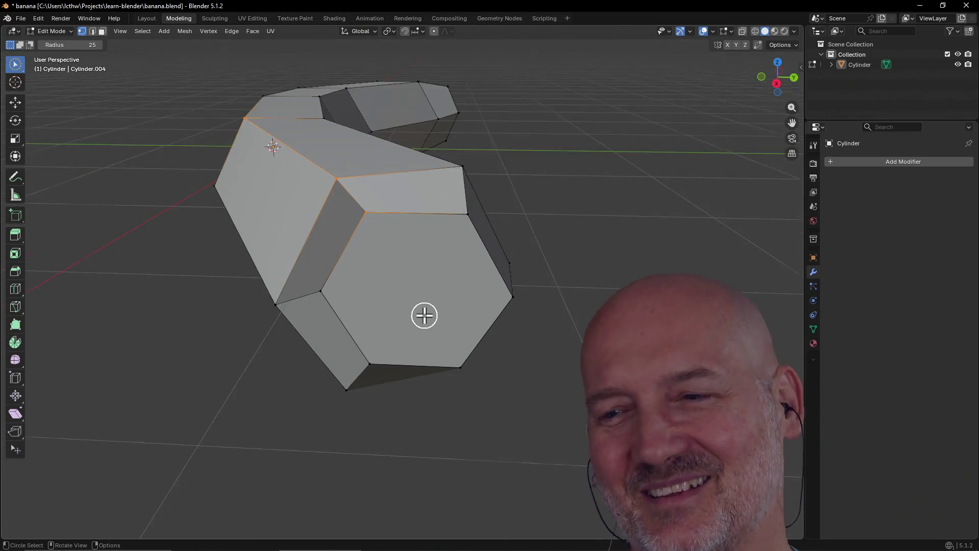
scroll(425, 314, "up", 2)
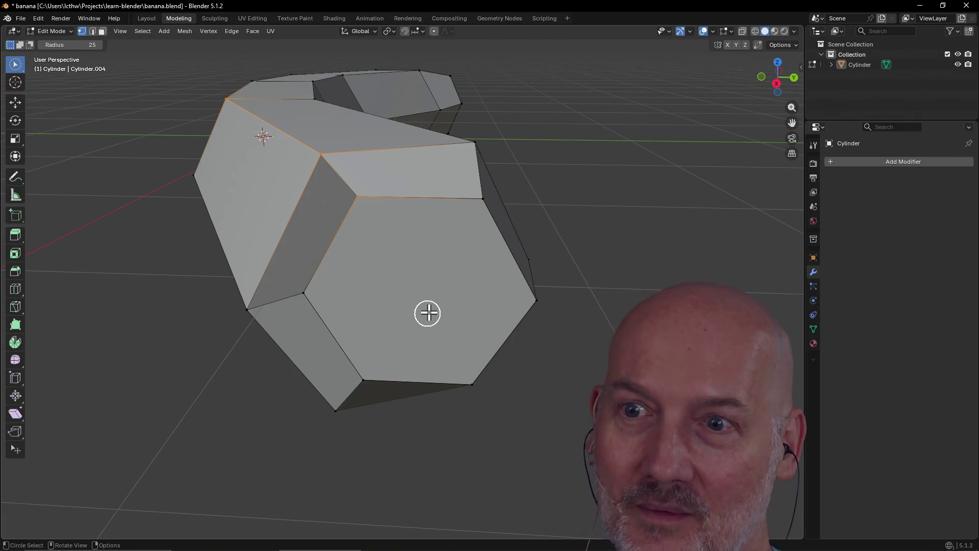
scroll(430, 298, "down", 2)
mouse_move(430, 297)
middle_mouse_down()
mouse_move(458, 291)
mouse_move(411, 307)
middle_mouse_up()
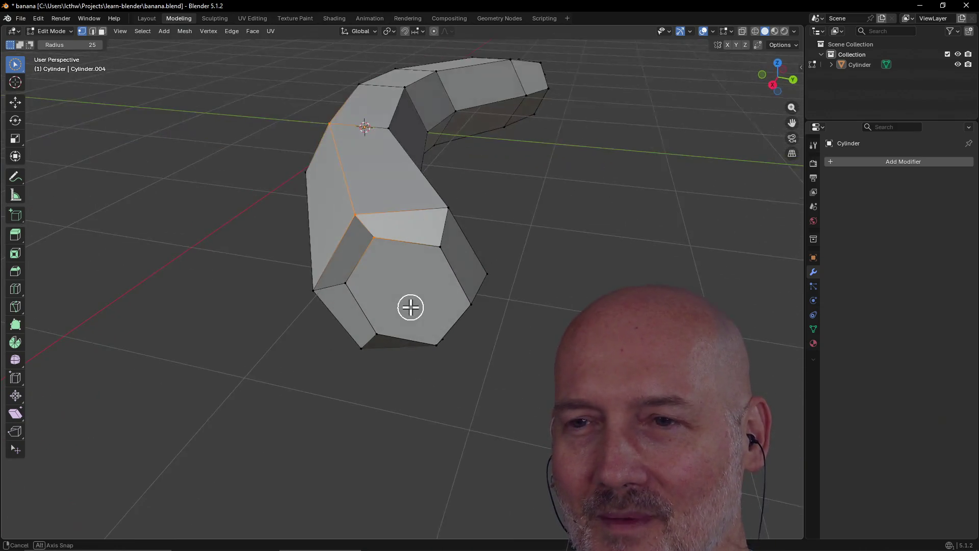
left_click(339, 286)
right_click(339, 286)
scroll(347, 286, "up", 2)
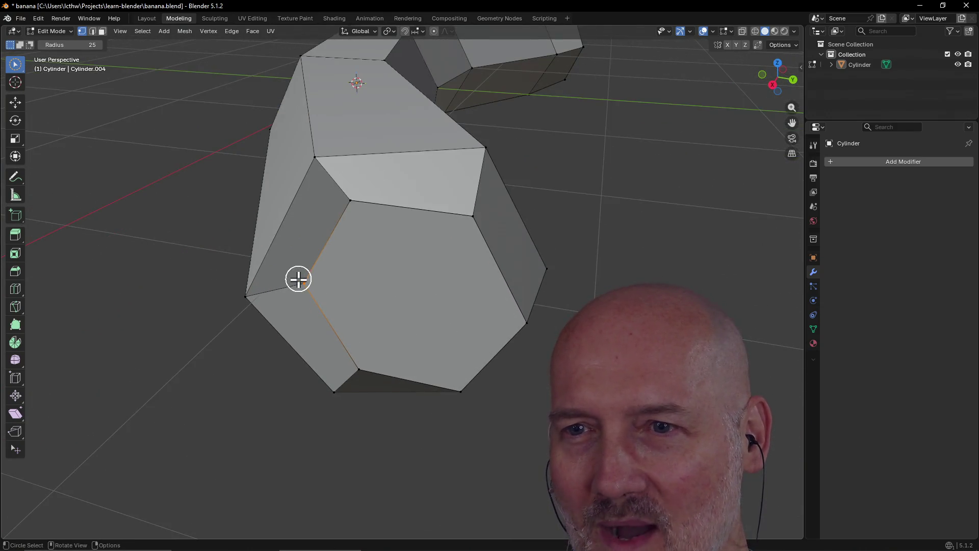
mouse_move(315, 298)
middle_mouse_down()
mouse_move(328, 291)
mouse_move(361, 344)
middle_mouse_up()
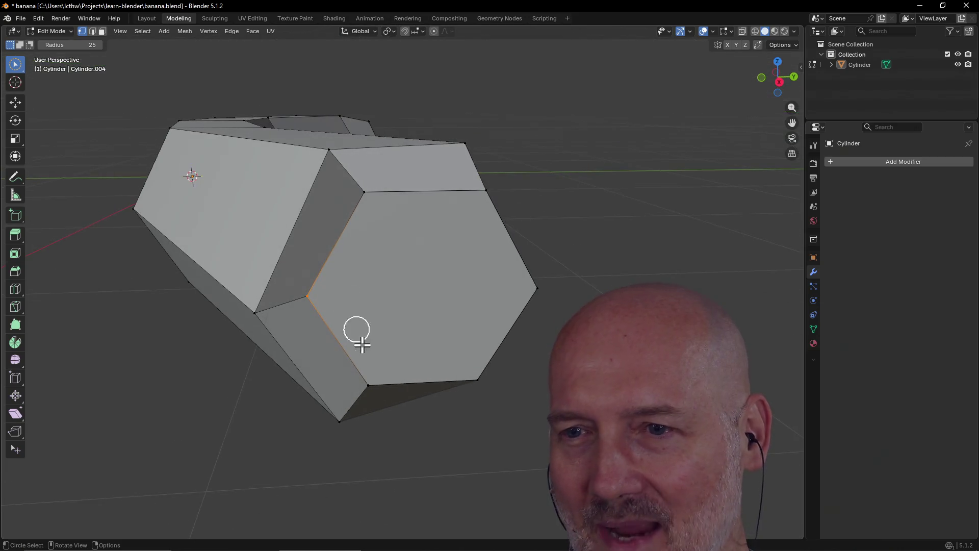
left_click(362, 382)
mouse_move(362, 383)
middle_mouse_down()
mouse_move(374, 335)
mouse_move(374, 350)
mouse_move(312, 298)
middle_mouse_up()
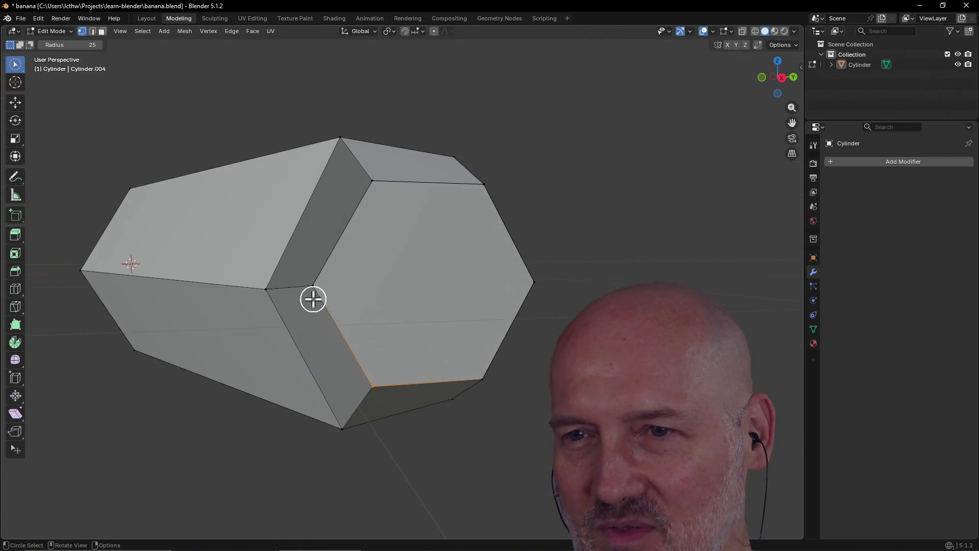
left_click(311, 282)
left_click_drag(339, 213, 375, 178)
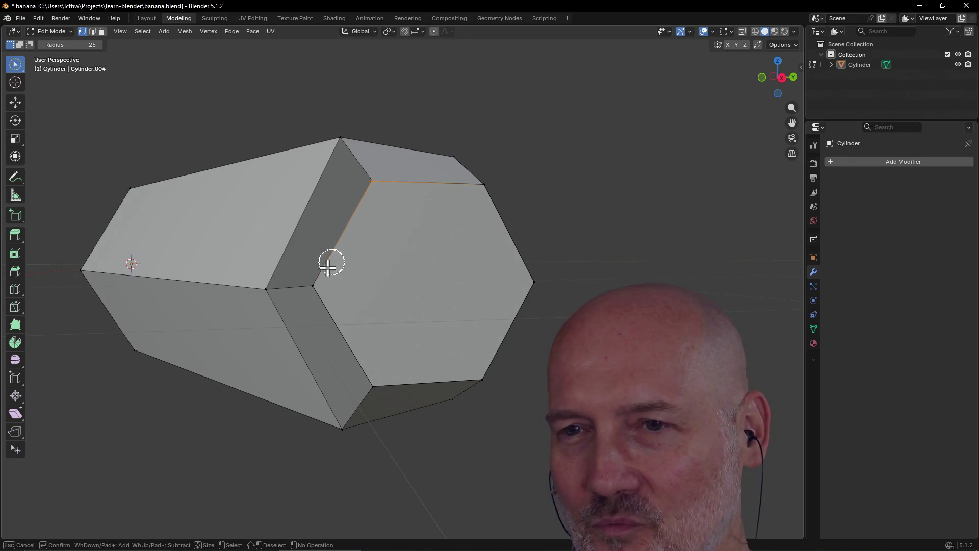
scroll(398, 286, "up", 2)
scroll(398, 286, "up", 2)
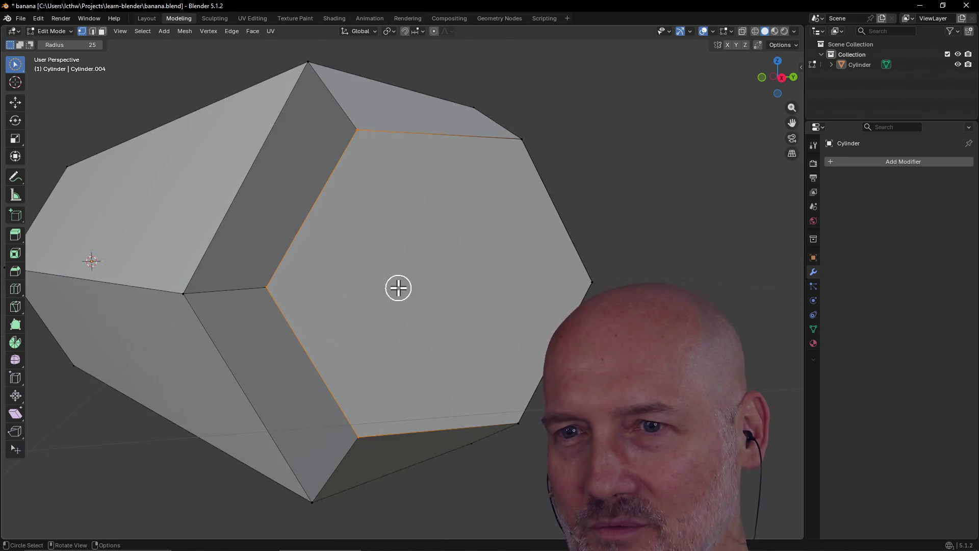
scroll(378, 303, "down", 6)
mouse_move(378, 304)
middle_mouse_down()
mouse_move(348, 322)
mouse_move(406, 301)
middle_mouse_up()
scroll(342, 294, "up", 2)
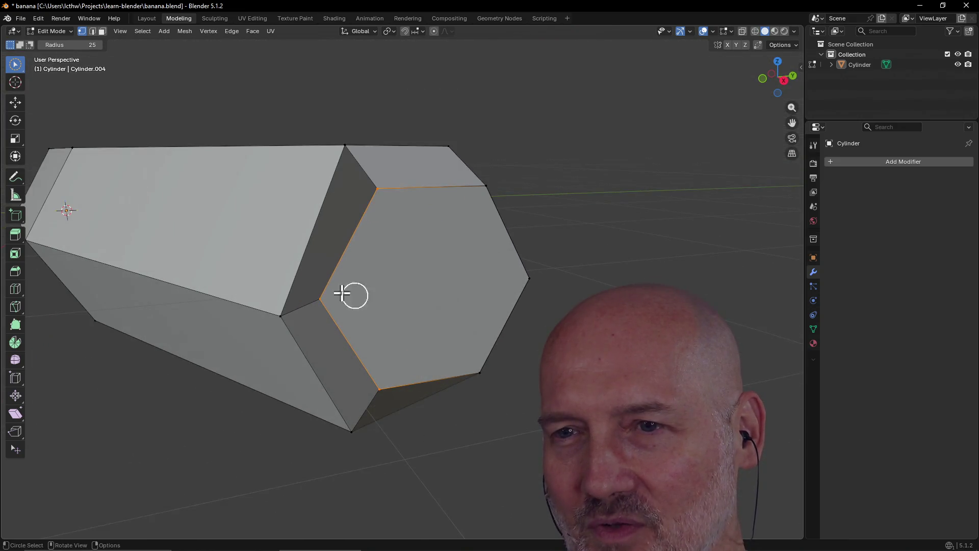
scroll(321, 307, "up", 1)
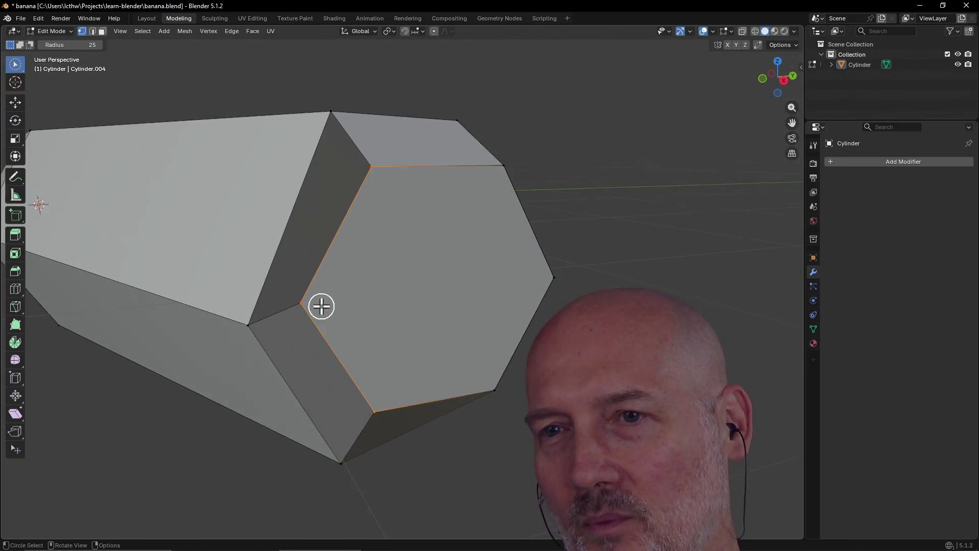
scroll(321, 306, "up", 1)
scroll(321, 306, "down", 3)
middle_click_drag(321, 306, 287, 318)
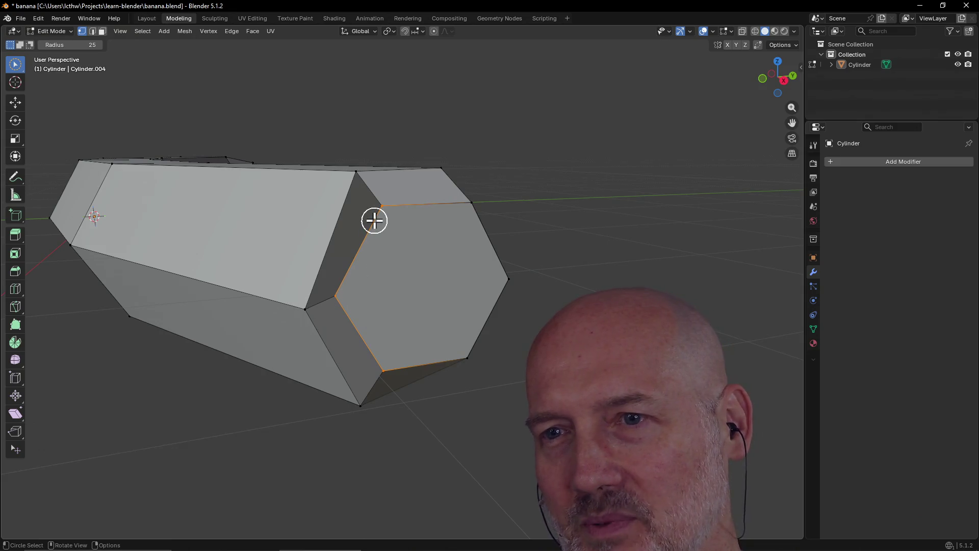
scroll(347, 298, "up", 2)
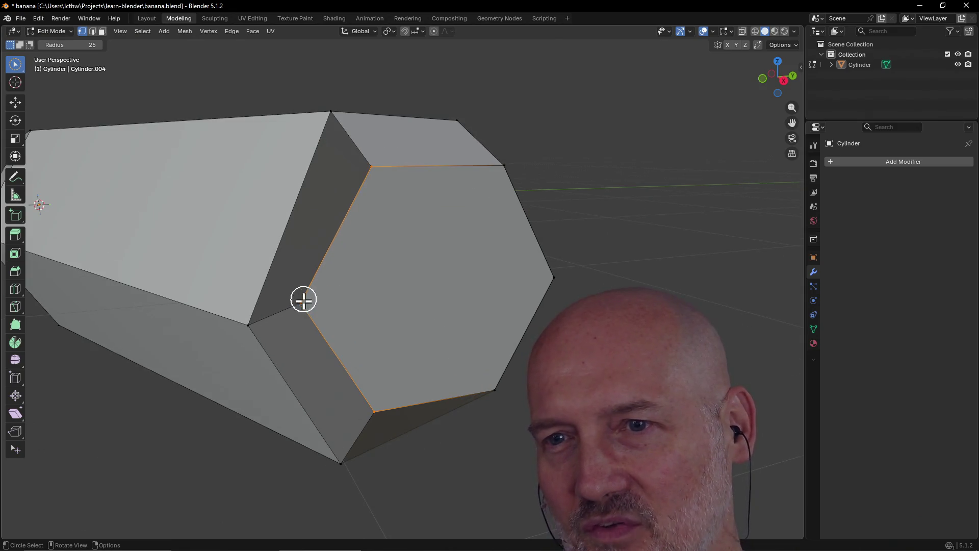
scroll(308, 307, "down", 2)
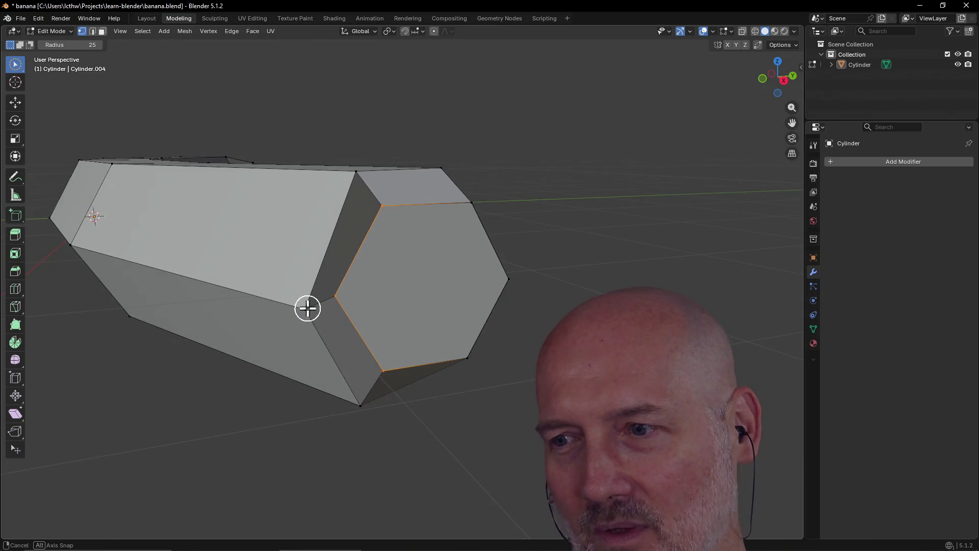
middle_click_drag(307, 307, 240, 329)
scroll(287, 310, "down", 2)
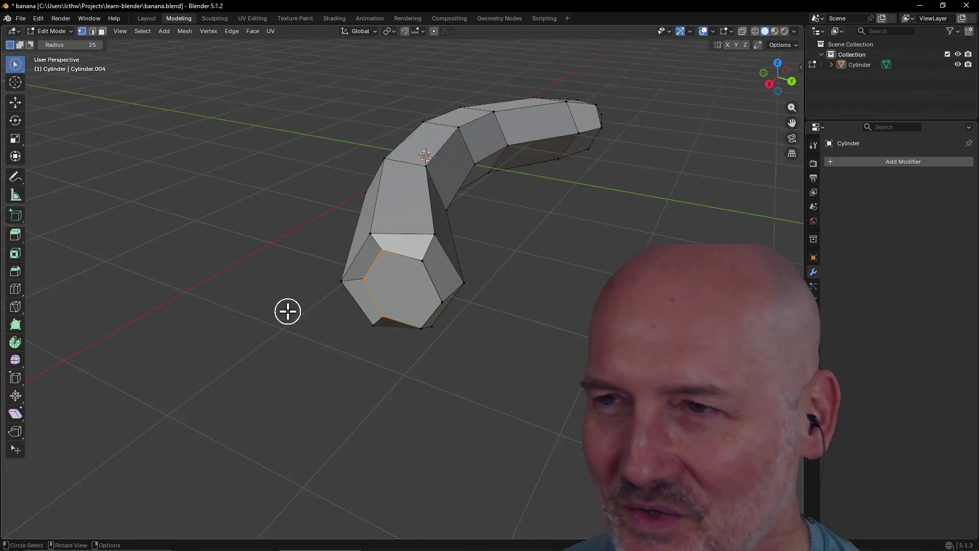
scroll(526, 252, "down", 2)
mouse_move(527, 252)
middle_mouse_down()
mouse_move(450, 240)
mouse_move(529, 236)
middle_mouse_up()
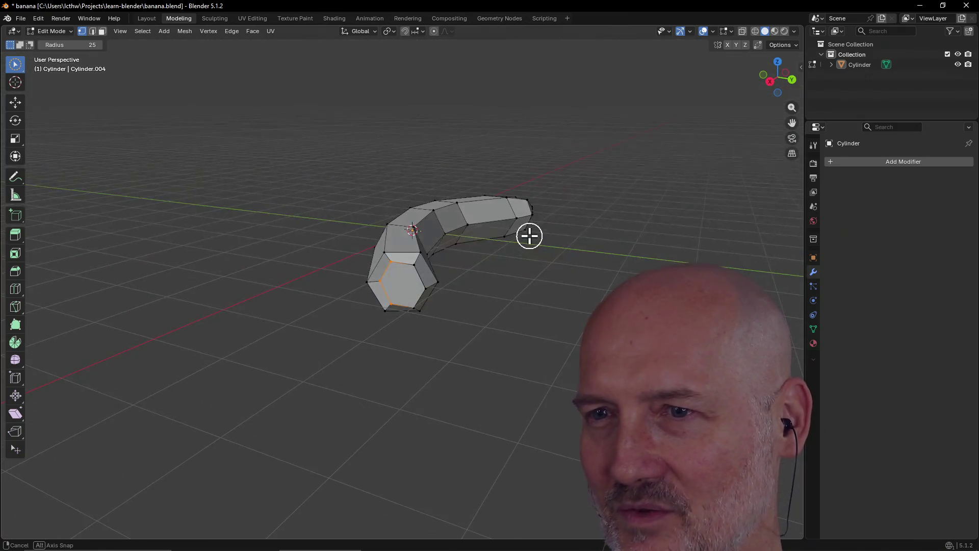
scroll(388, 280, "up", 3)
mouse_move(387, 280)
middle_mouse_down()
mouse_move(457, 277)
mouse_move(434, 277)
middle_mouse_up()
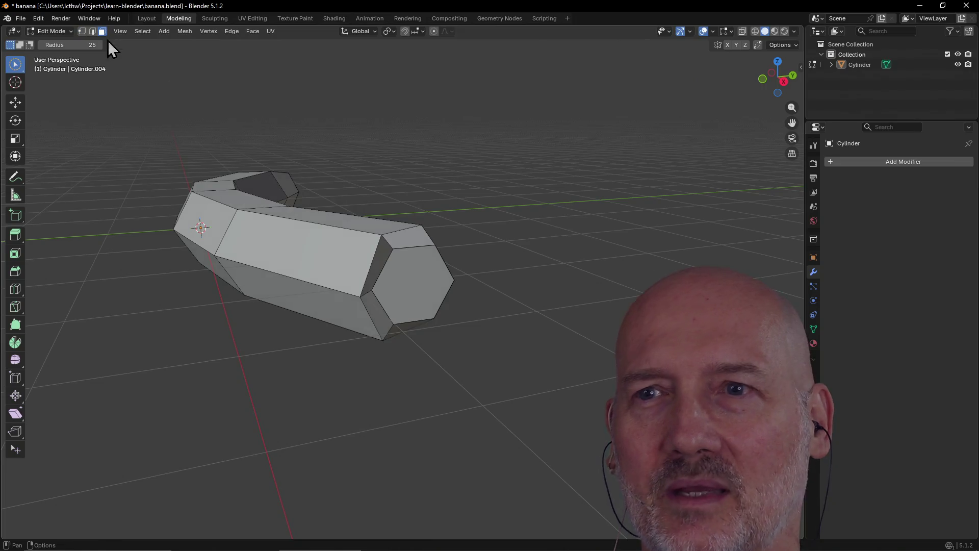
key("c")
left_click(431, 284)
middle_click_drag(431, 284, 395, 315)
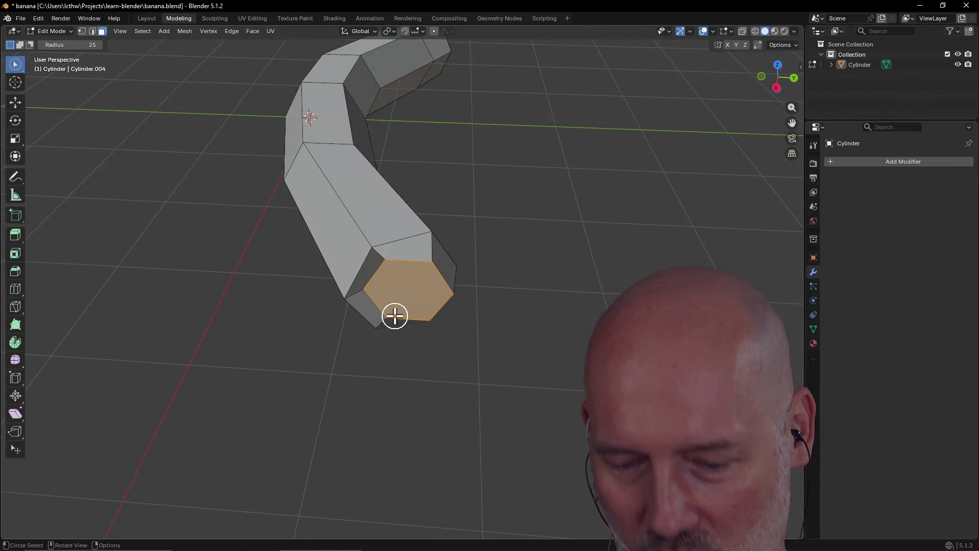
key("r")
key("z")
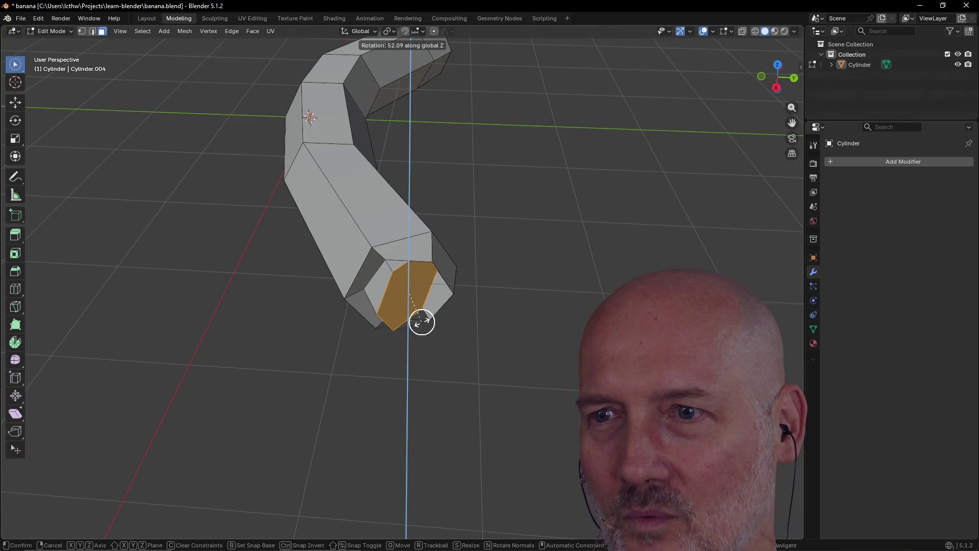
left_click(421, 321)
mouse_move(422, 322)
middle_mouse_down()
mouse_move(497, 259)
mouse_move(455, 251)
mouse_move(369, 268)
mouse_move(419, 263)
mouse_move(458, 298)
middle_mouse_up()
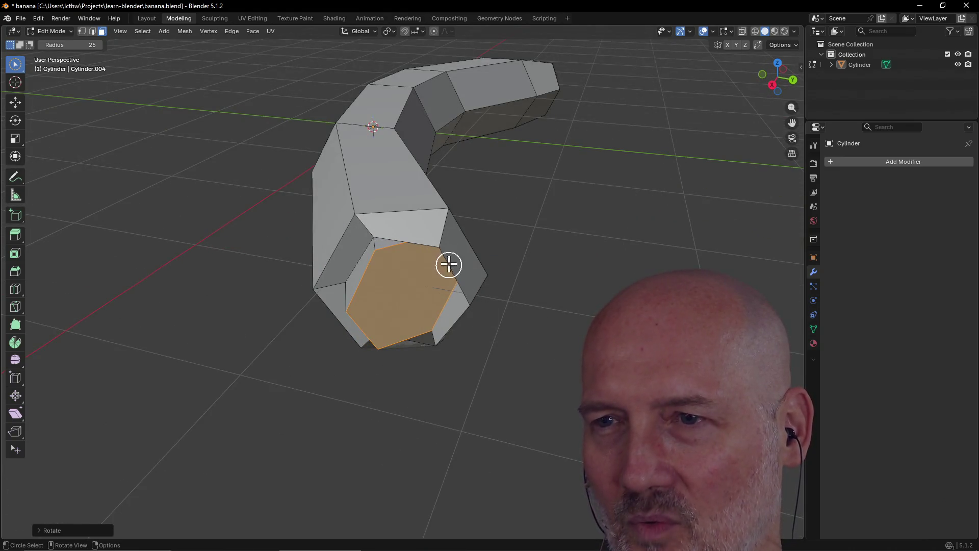
middle_click_drag(449, 264, 423, 279)
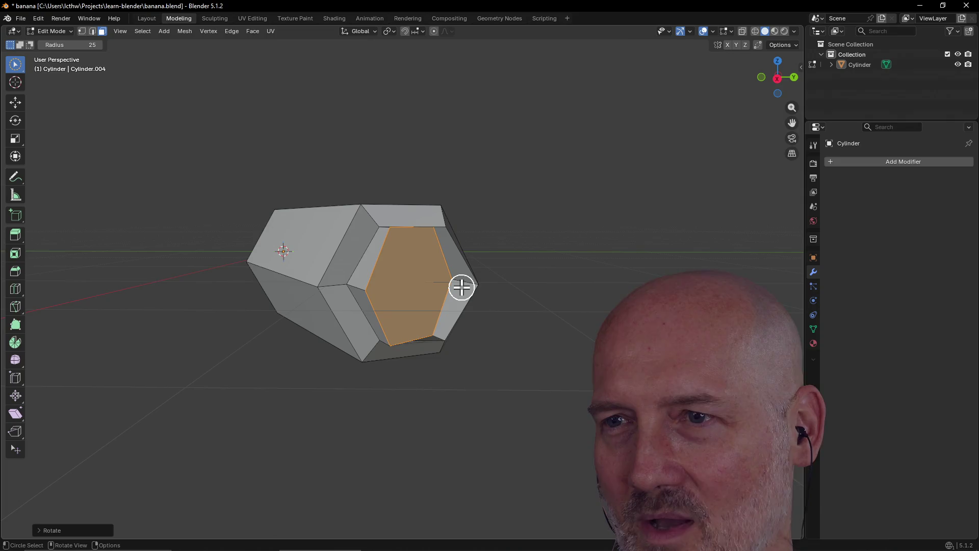
key("ctrl+z")
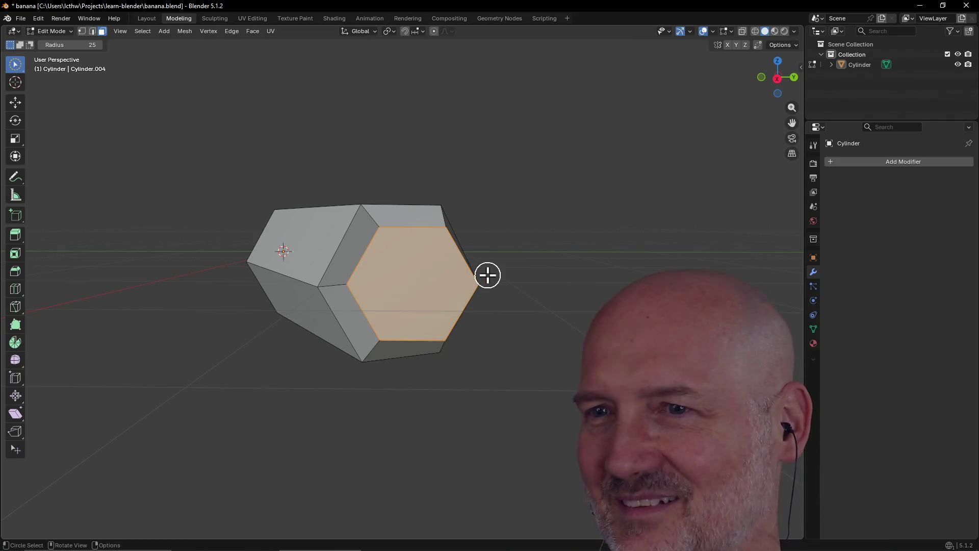
left_click(487, 275)
scroll(487, 274, "down", 2)
mouse_move(483, 293)
middle_mouse_down()
mouse_move(457, 324)
mouse_move(494, 250)
middle_mouse_up()
scroll(494, 250, "up", 2)
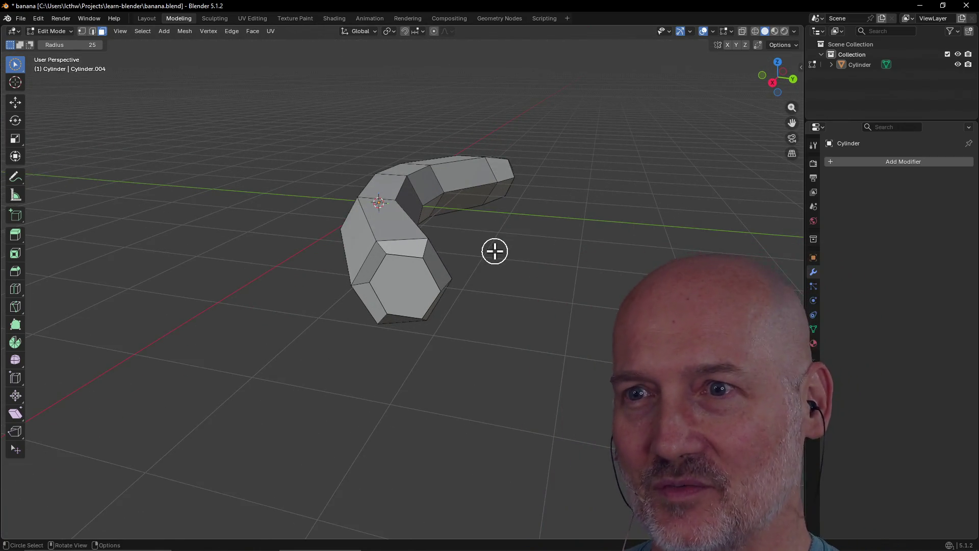
mouse_move(495, 250)
middle_mouse_down()
mouse_move(525, 249)
mouse_move(440, 242)
mouse_move(483, 236)
mouse_move(393, 234)
mouse_move(526, 241)
mouse_move(501, 241)
mouse_move(487, 268)
mouse_move(503, 246)
middle_mouse_up()
scroll(483, 236, "up", 1)
scroll(524, 240, "down", 2)
scroll(522, 240, "down", 1)
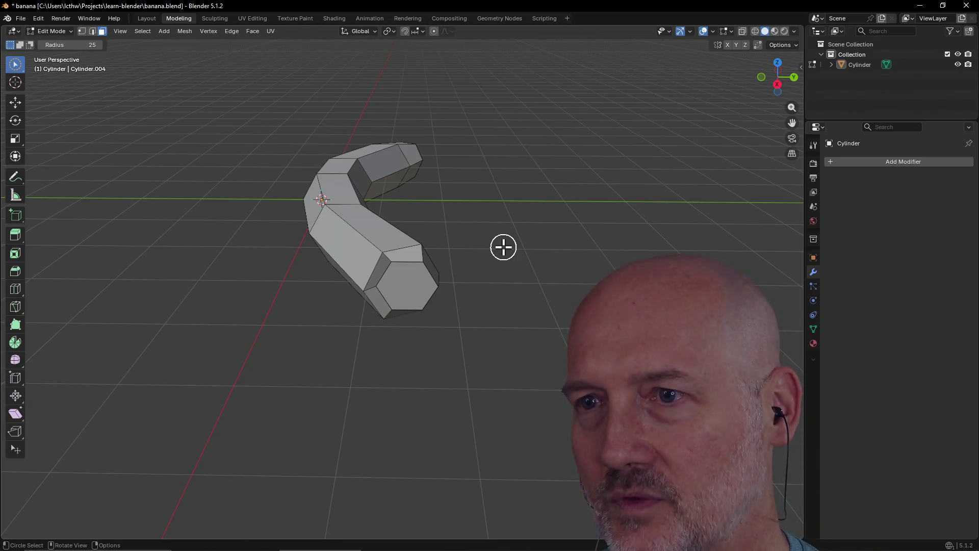
Select the whole mesh and Merge By Distance, removing six duplicate vertices, then pick the hexagonal end face.
key("a")
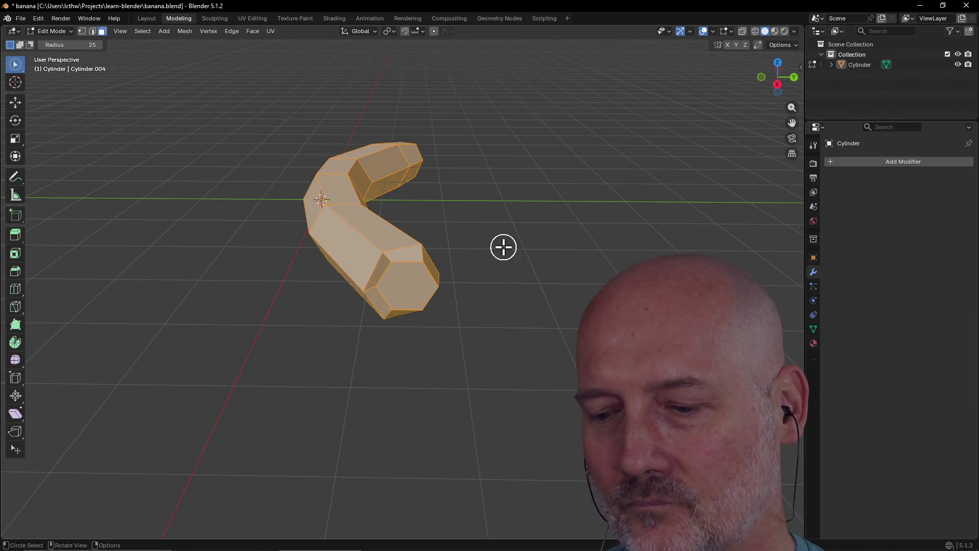
key("alt+m")
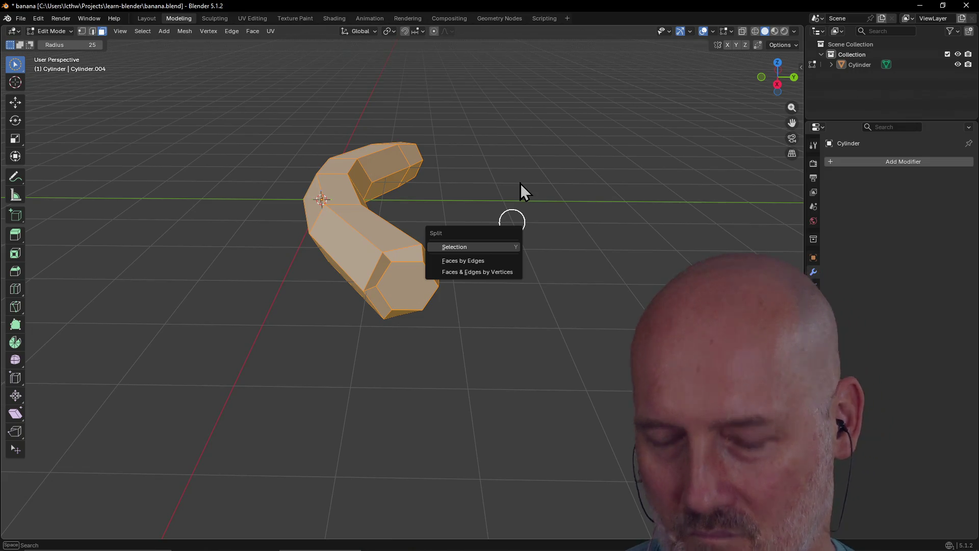
key("Escape")
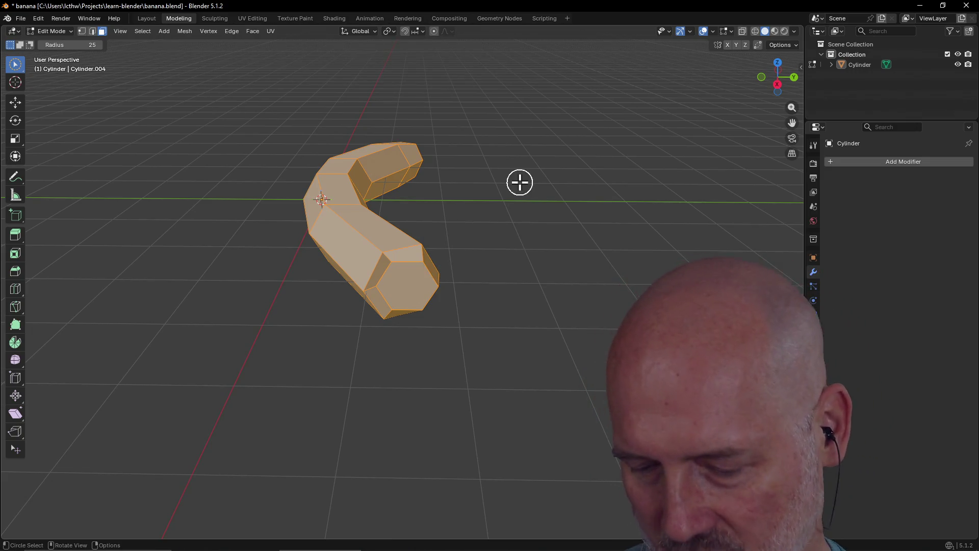
key("m")
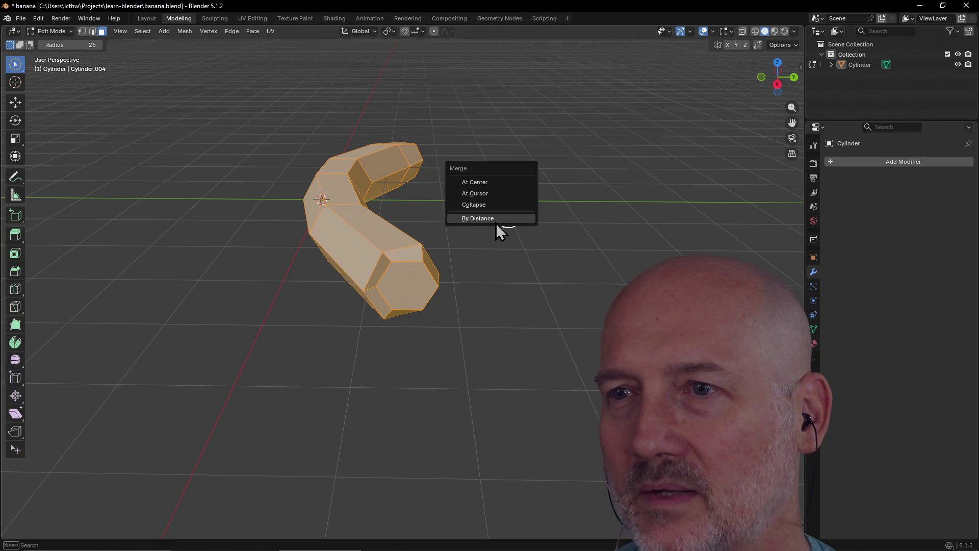
left_click(495, 218)
left_click(383, 286)
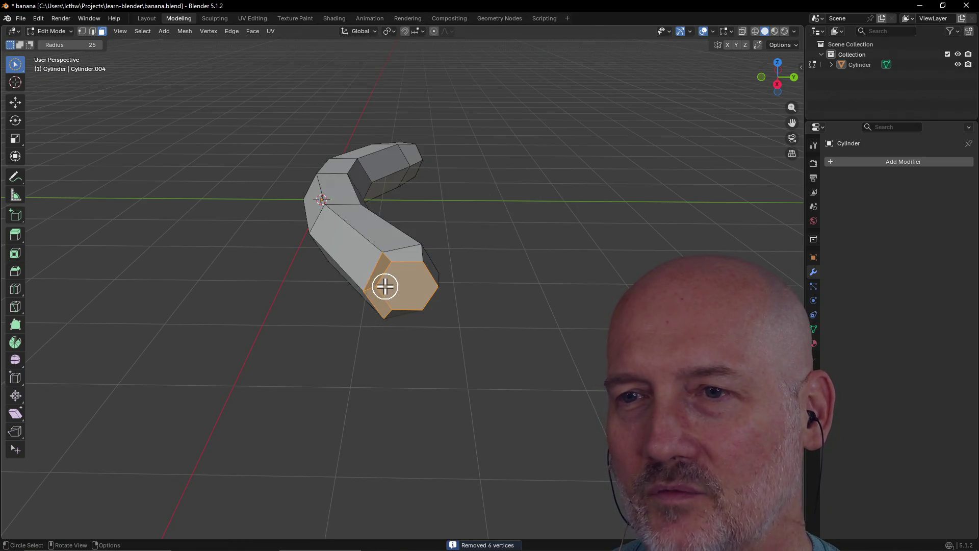
scroll(384, 286, "up", 3)
middle_click_drag(384, 273, 268, 159)
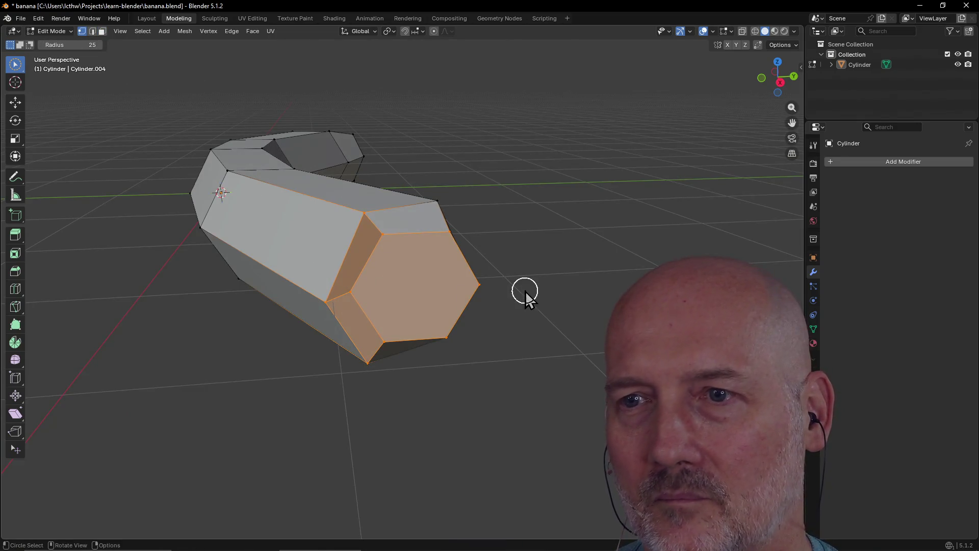
Nudge the front-end edge slightly with G, then clear the selection and orbit to inspect the bent tube.
key("alt+a")
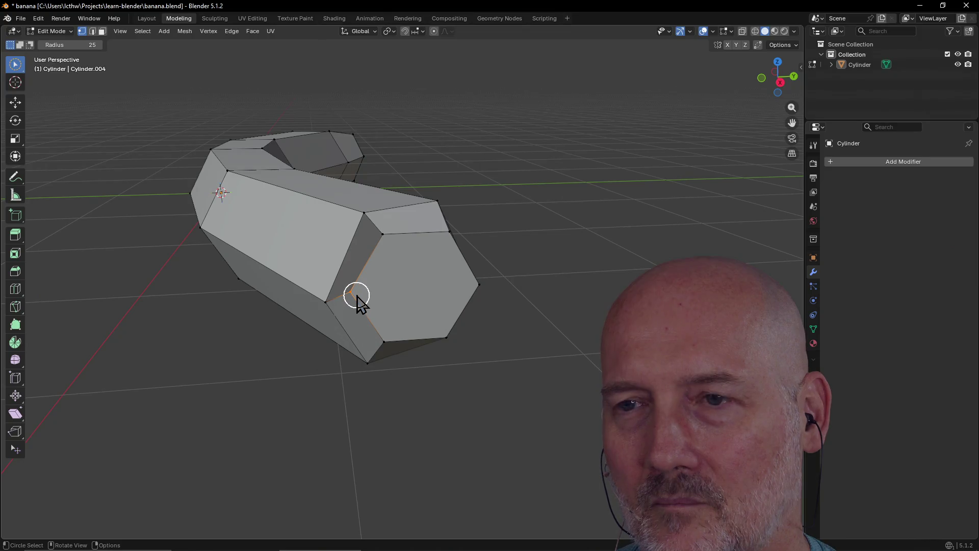
key("g")
left_click(380, 305)
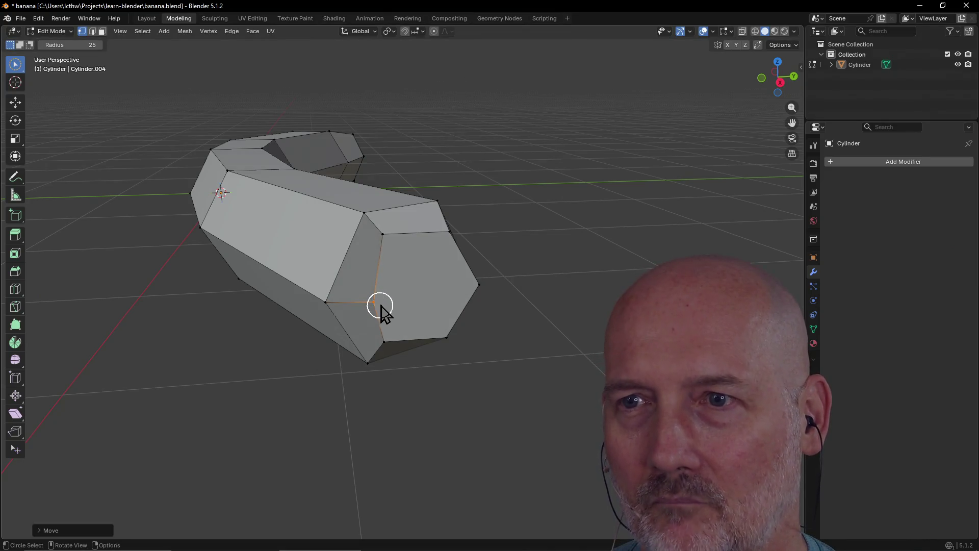
mouse_move(382, 306)
middle_mouse_down()
mouse_move(306, 295)
mouse_move(343, 290)
middle_mouse_up()
left_click_drag(344, 290, 381, 310, "ctrl")
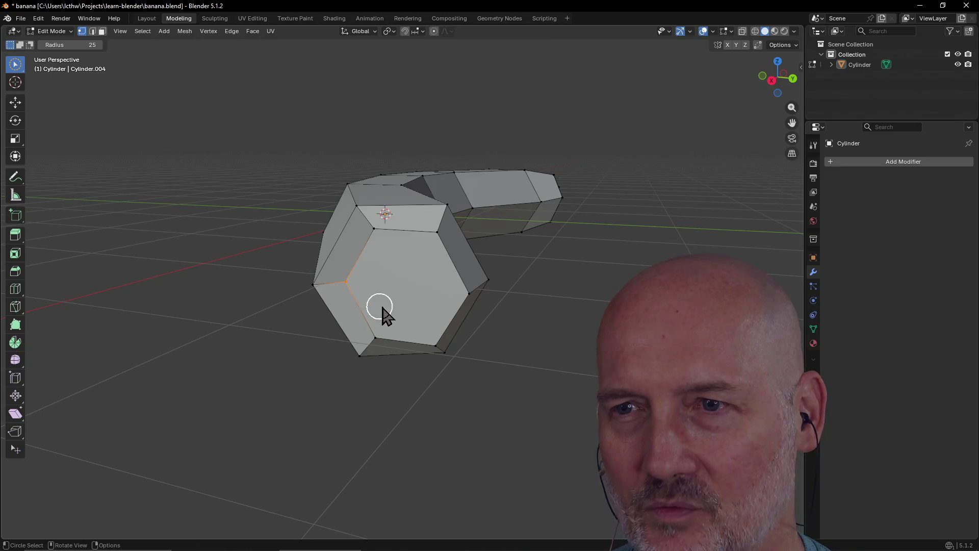
scroll(512, 311, "down", 2)
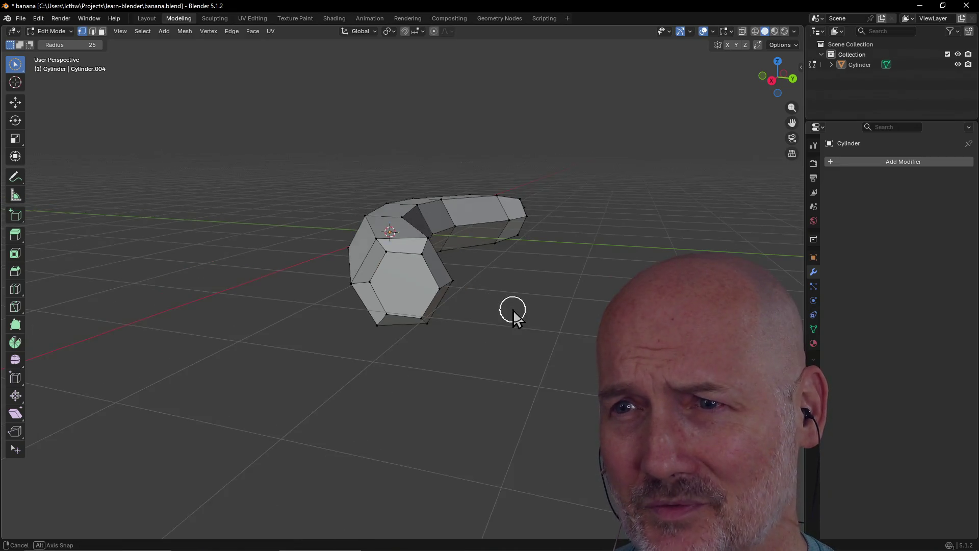
middle_click_drag(512, 311, 573, 326)
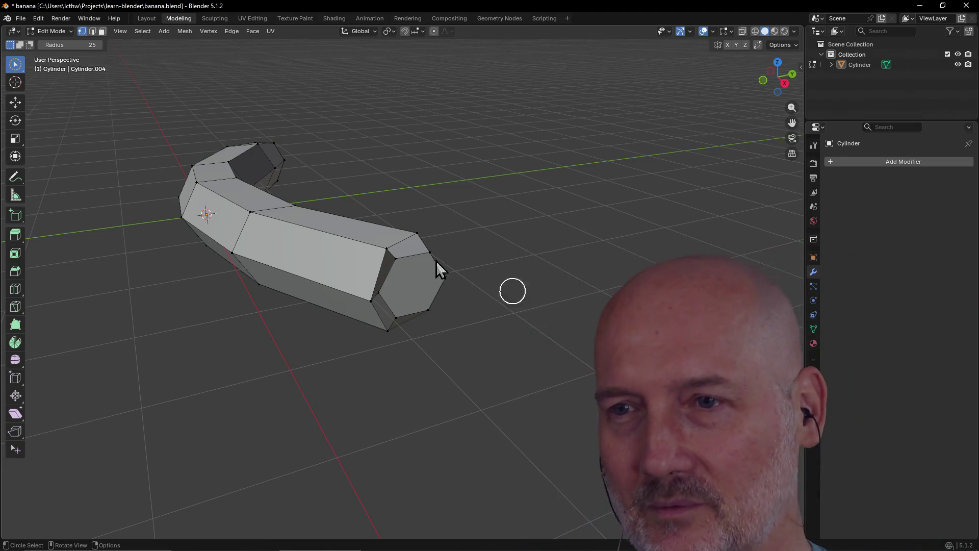
mouse_move(436, 267)
middle_mouse_down()
mouse_move(383, 260)
mouse_move(411, 297)
middle_mouse_up()
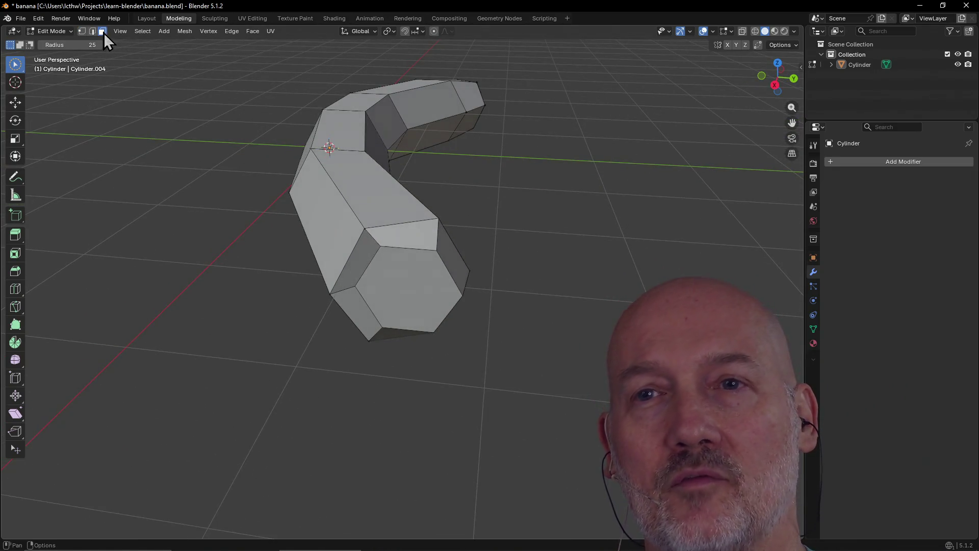
Rotate the front hexagonal end face about the global Z axis so the tip curves further.
left_click(407, 286)
key("r")
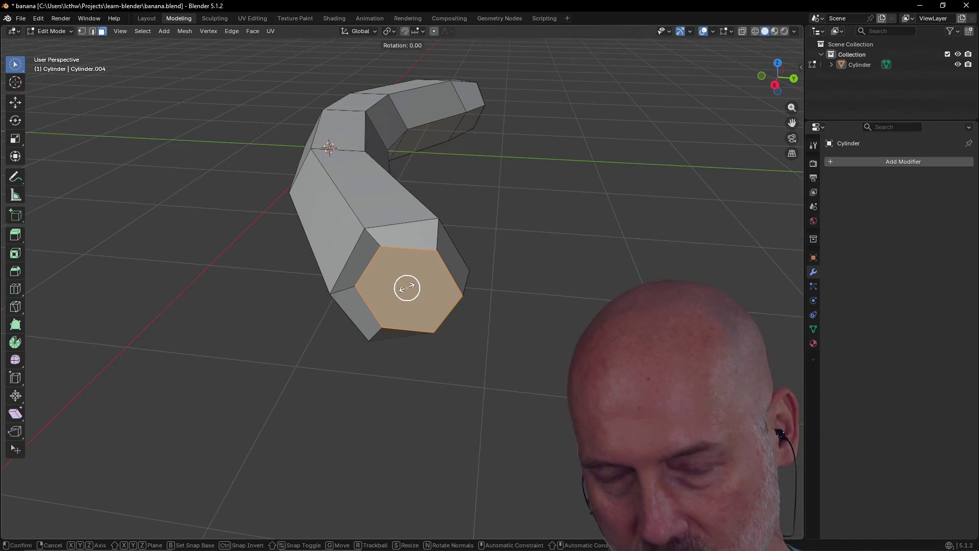
key("z")
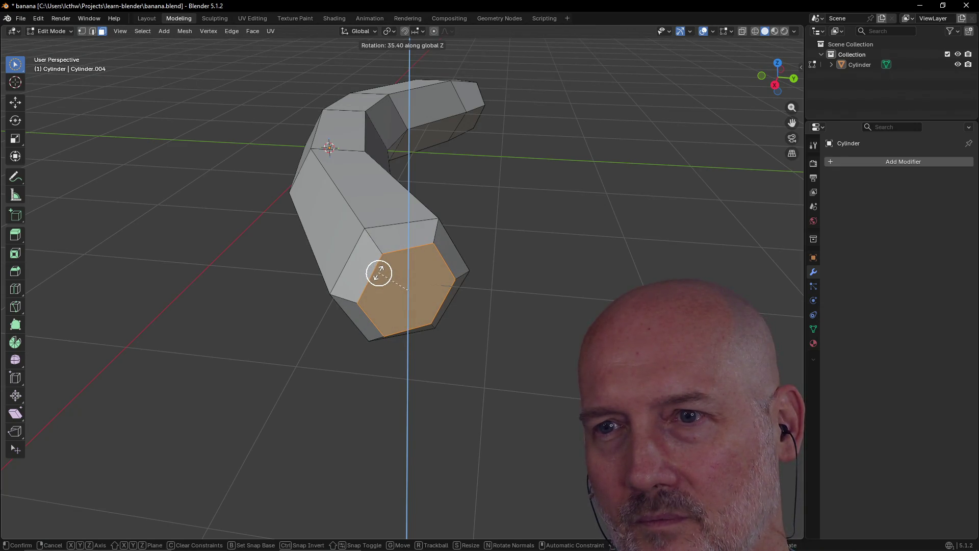
left_click(377, 270)
mouse_move(378, 270)
middle_mouse_down()
mouse_move(315, 245)
mouse_move(334, 267)
mouse_move(437, 284)
mouse_move(485, 271)
mouse_move(451, 249)
mouse_move(390, 271)
mouse_move(240, 234)
mouse_move(550, 297)
mouse_move(736, 286)
mouse_move(754, 245)
middle_mouse_up()
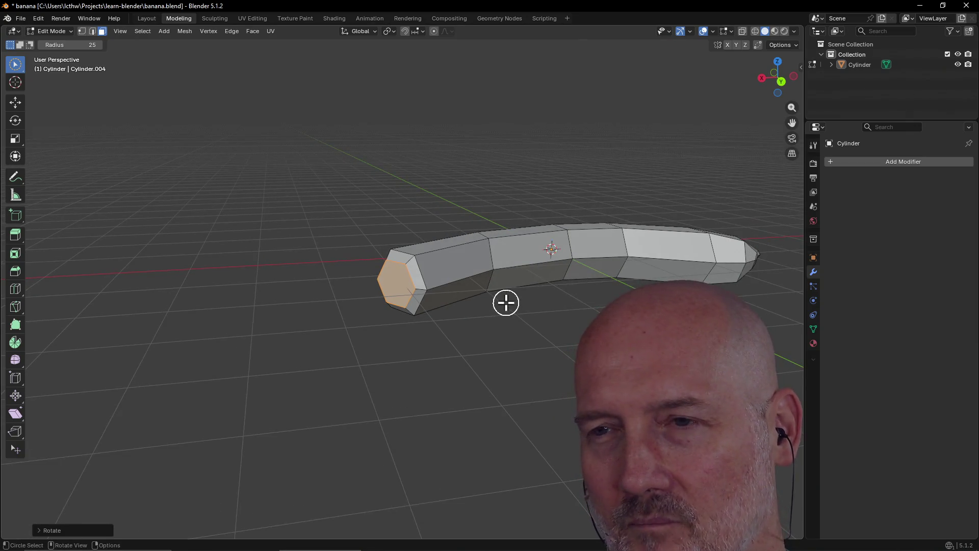
Orbit to end-on and lengthwise views and reselect the mesh's end face.
mouse_move(505, 303)
middle_mouse_down()
mouse_move(603, 308)
mouse_move(457, 296)
middle_mouse_up()
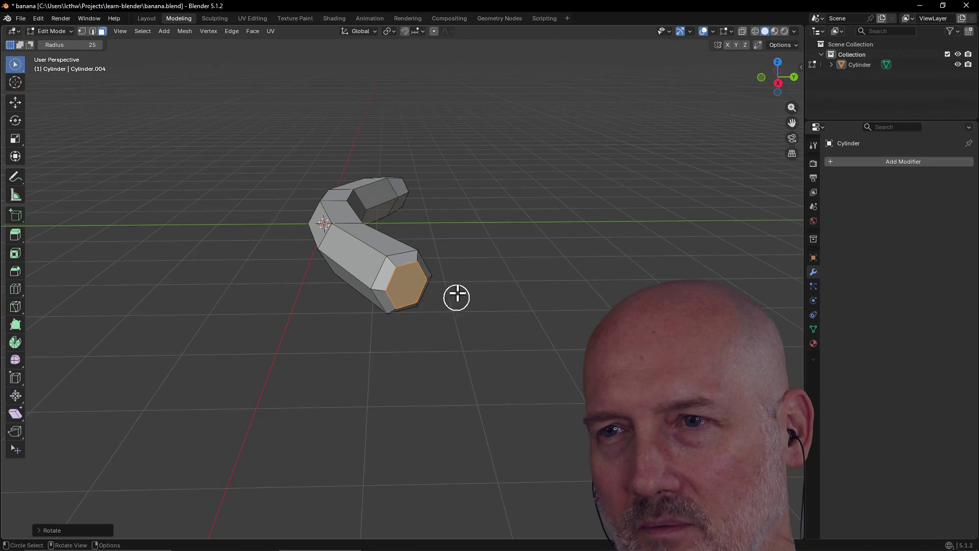
scroll(456, 296, "up", 2)
scroll(457, 291, "up", 2)
scroll(396, 284, "down", 3)
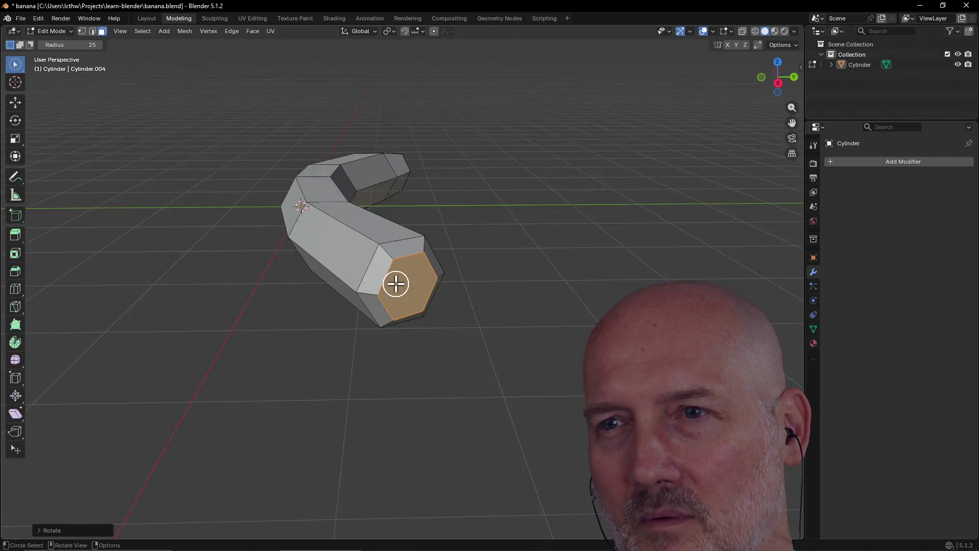
mouse_move(397, 281)
middle_mouse_down()
mouse_move(448, 278)
mouse_move(400, 278)
middle_mouse_up()
left_click_drag(399, 278, 398, 277)
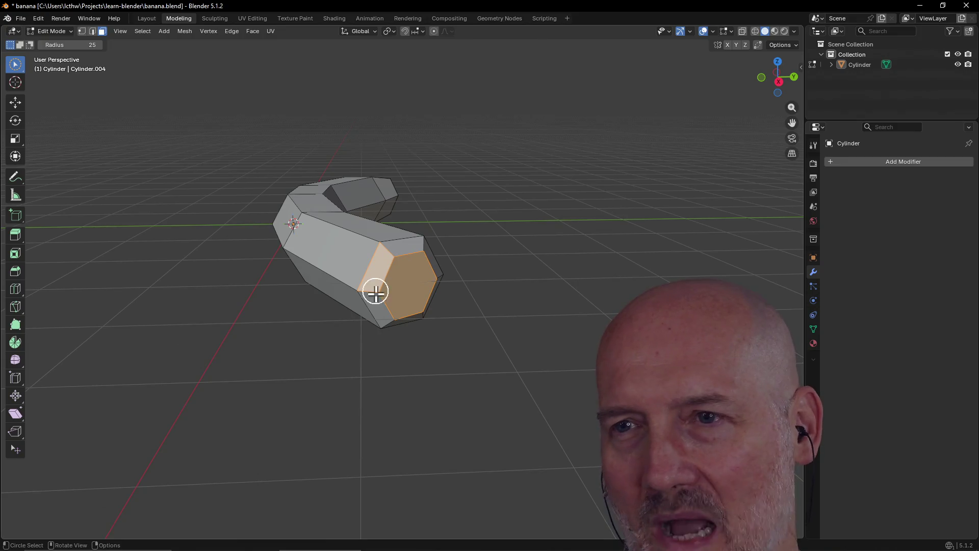
scroll(457, 239, "down", 2)
mouse_move(459, 238)
middle_mouse_down()
mouse_move(339, 245)
mouse_move(391, 234)
middle_mouse_up()
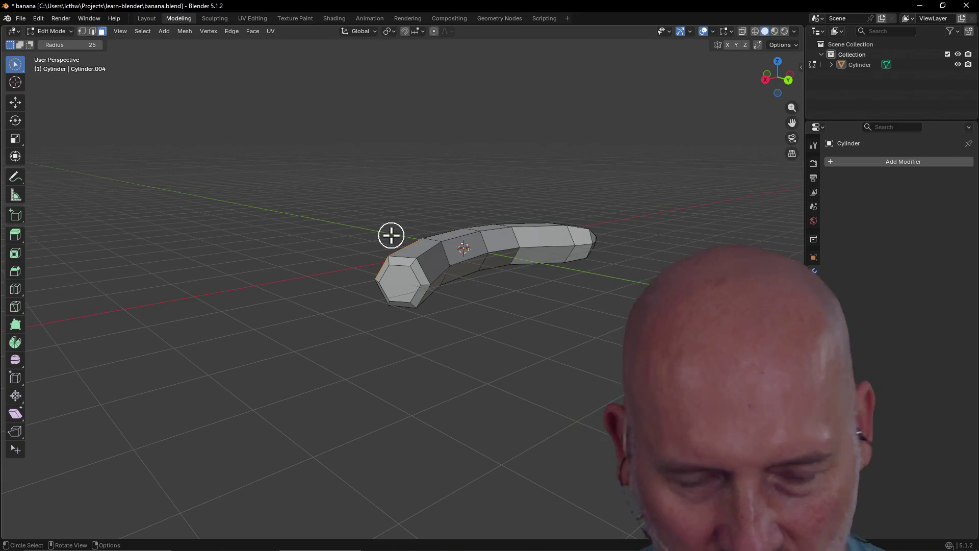
scroll(391, 284, "up", 2)
mouse_move(404, 287)
middle_mouse_down()
mouse_move(352, 279)
mouse_move(433, 292)
middle_mouse_up()
left_click(404, 283)
scroll(431, 291, "down", 1)
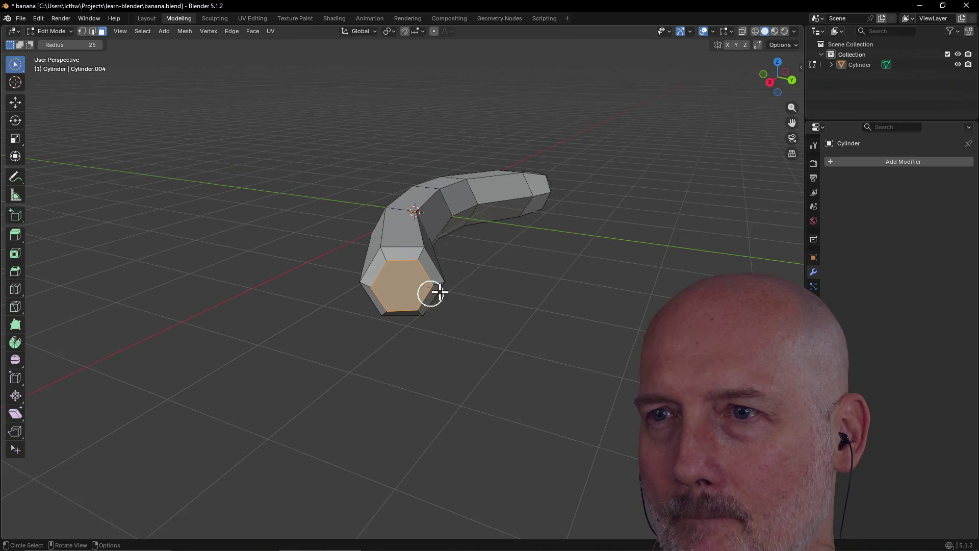
scroll(527, 246, "down", 1)
mouse_move(528, 247)
middle_mouse_down()
mouse_move(406, 247)
mouse_move(347, 238)
mouse_move(339, 222)
mouse_move(359, 243)
mouse_move(359, 225)
mouse_move(360, 236)
middle_mouse_up()
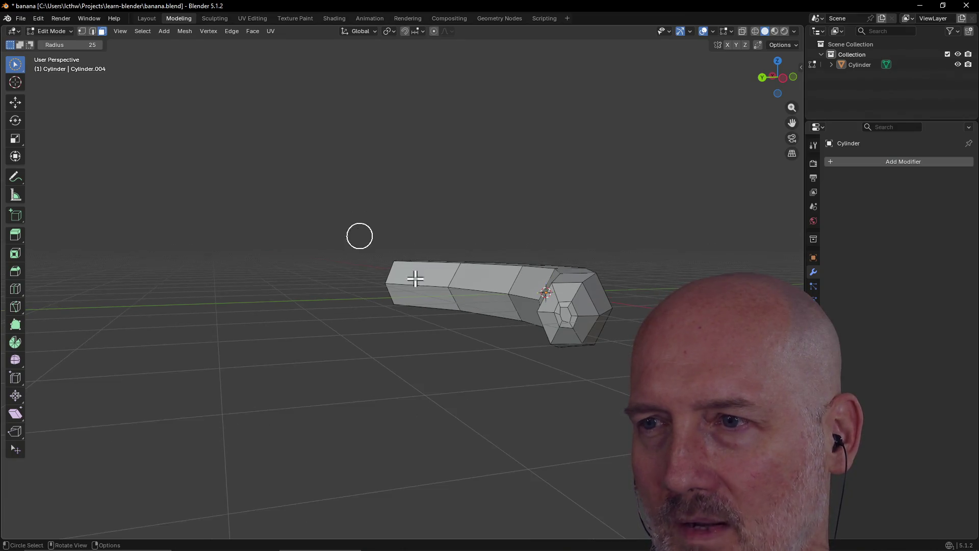
scroll(608, 330, "up", 3)
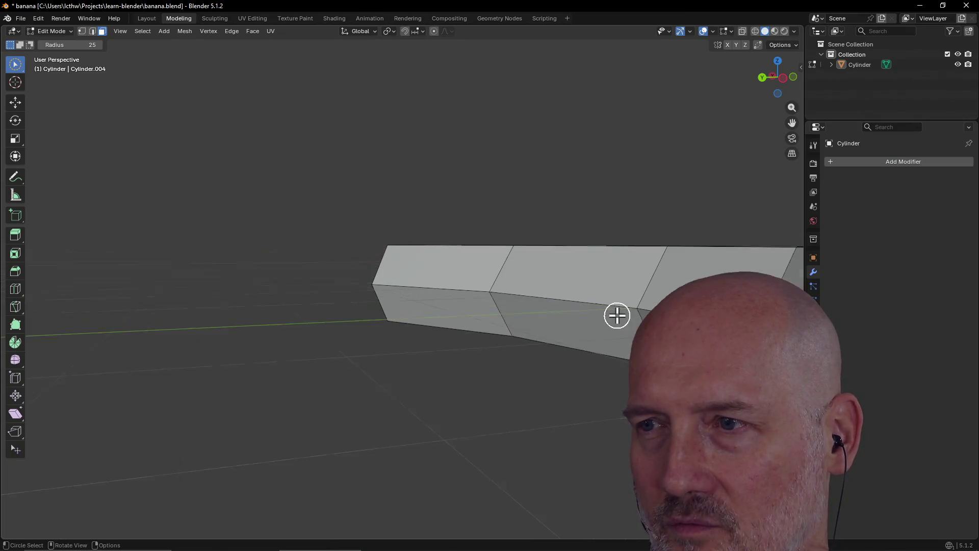
scroll(618, 316, "down", 3)
scroll(617, 317, "down", 2)
scroll(608, 317, "up", 3)
scroll(605, 320, "down", 2)
scroll(605, 321, "up", 2)
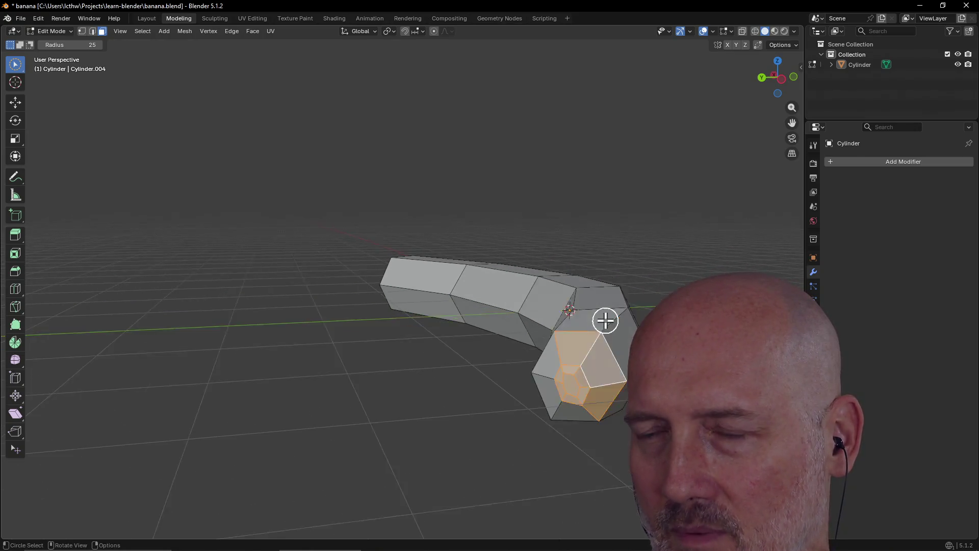
scroll(605, 320, "down", 3)
scroll(605, 319, "up", 3)
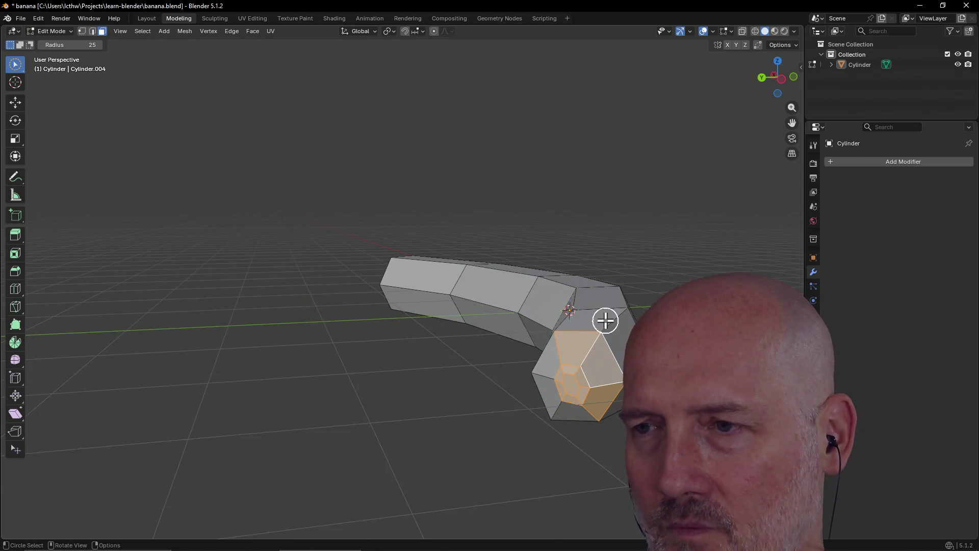
Frame the selection with View Selected and circle-select the small faces of the end cap.
key("grave")
left_click(673, 361)
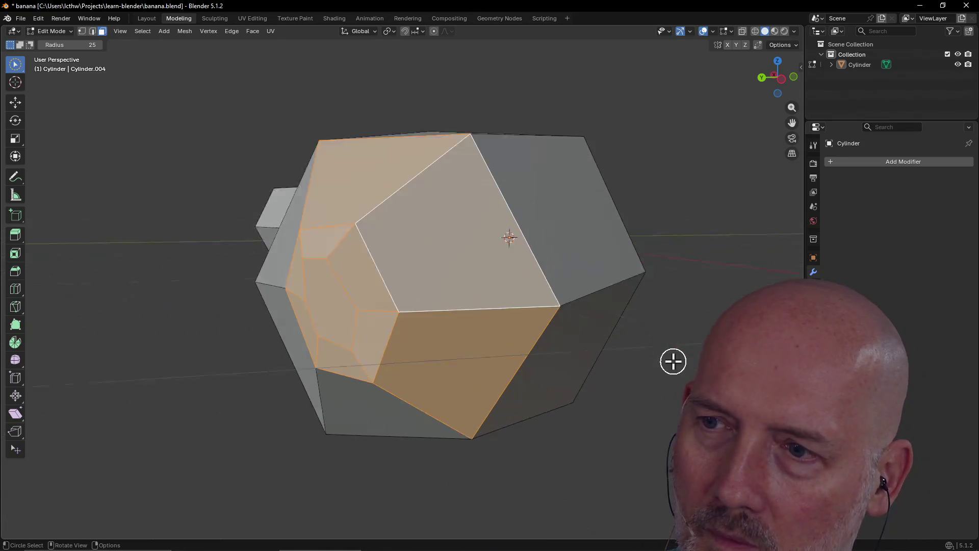
scroll(531, 357, "up", 1)
scroll(532, 358, "down", 2)
left_click_drag(337, 260, 327, 259)
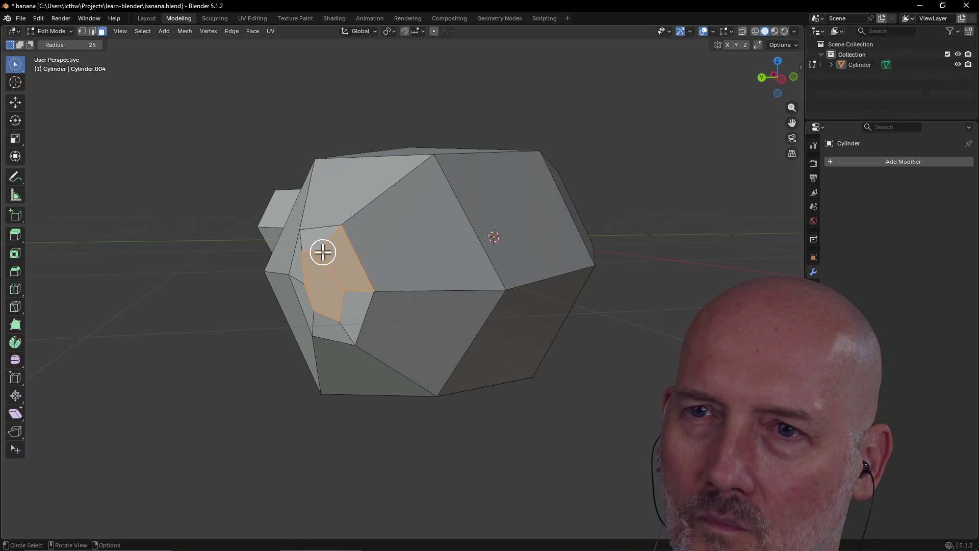
left_click(334, 311)
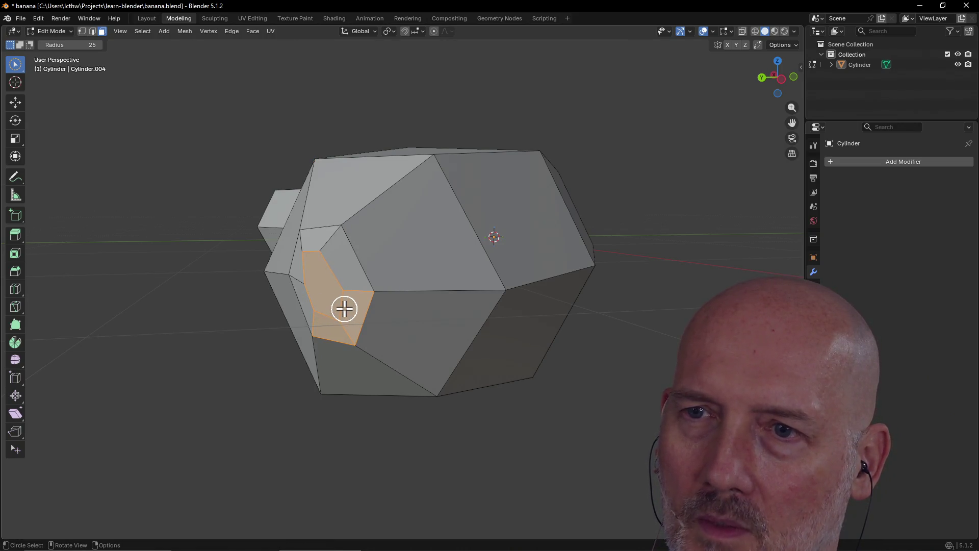
left_click_drag(344, 301, 323, 262)
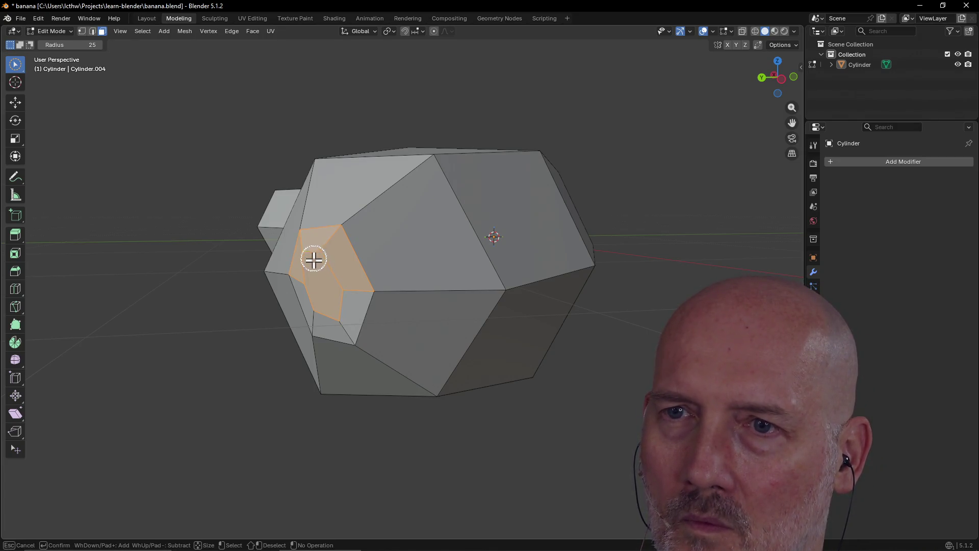
middle_click_drag(342, 299, 362, 262)
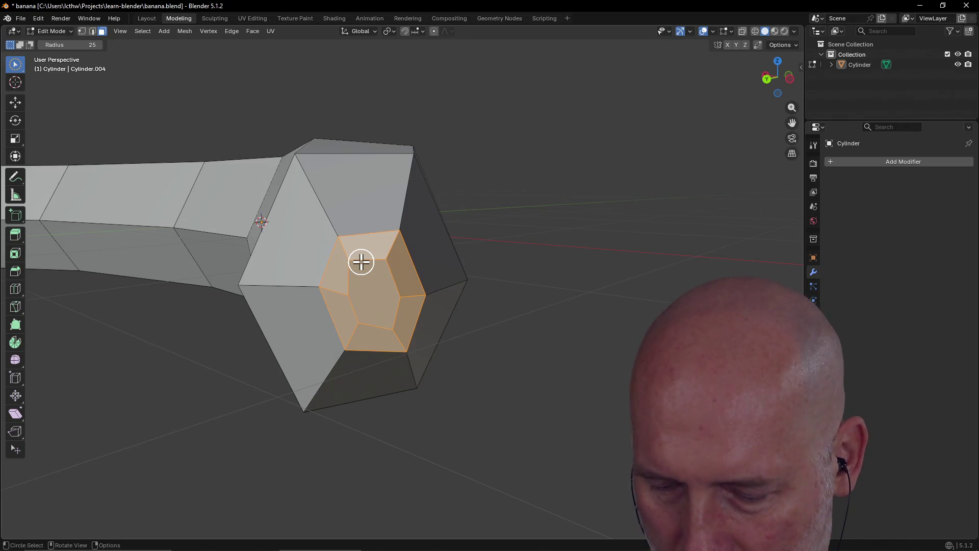
Merge the selected cap faces At Cursor so the end collapses into a single pointed tip.
key("m")
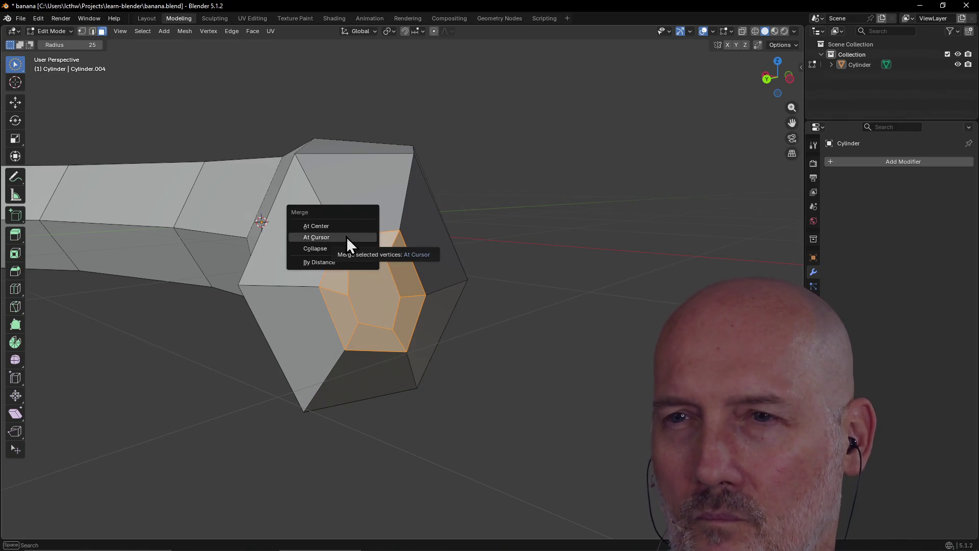
left_click(346, 250)
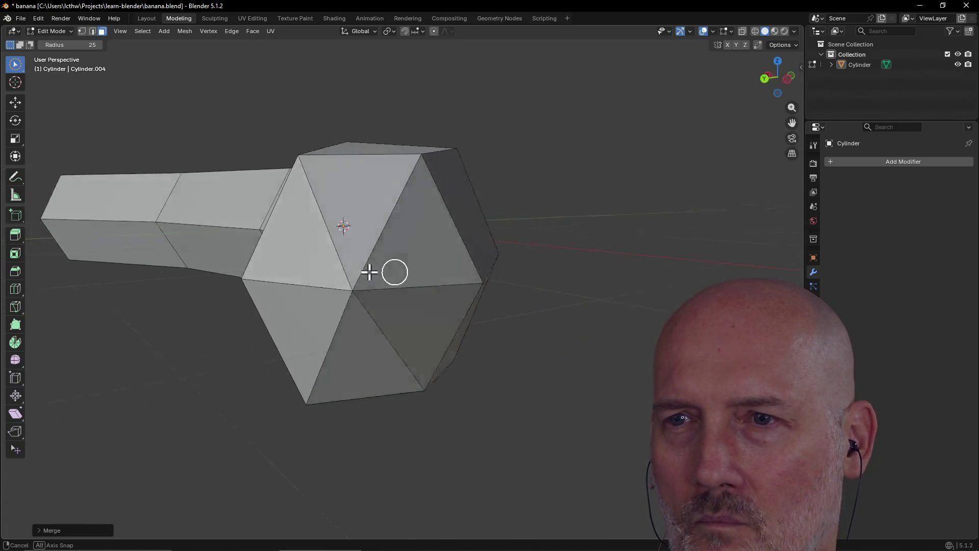
mouse_move(410, 273)
middle_mouse_down()
mouse_move(338, 287)
mouse_move(488, 281)
middle_mouse_up()
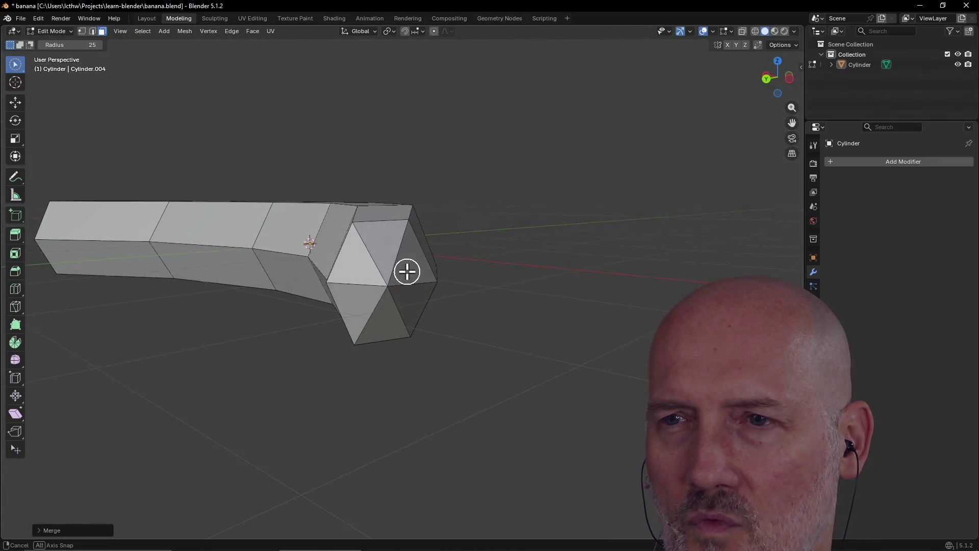
mouse_move(488, 281)
middle_mouse_down()
mouse_move(399, 281)
mouse_move(369, 245)
mouse_move(215, 308)
mouse_move(166, 264)
mouse_move(210, 268)
mouse_move(221, 304)
middle_mouse_up()
scroll(401, 321, "up", 3)
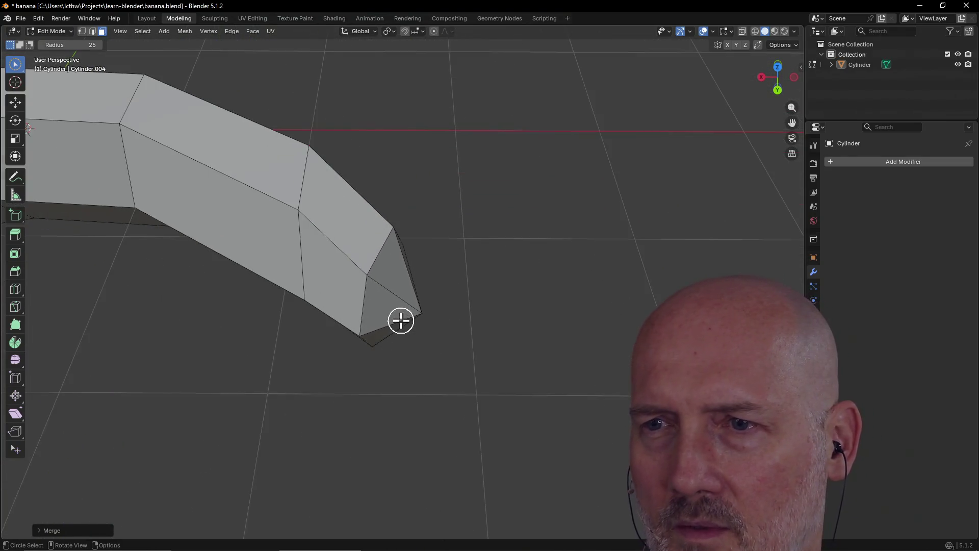
Switch to vertex select and move the tip vertex slightly along the Y axis.
left_click(362, 337)
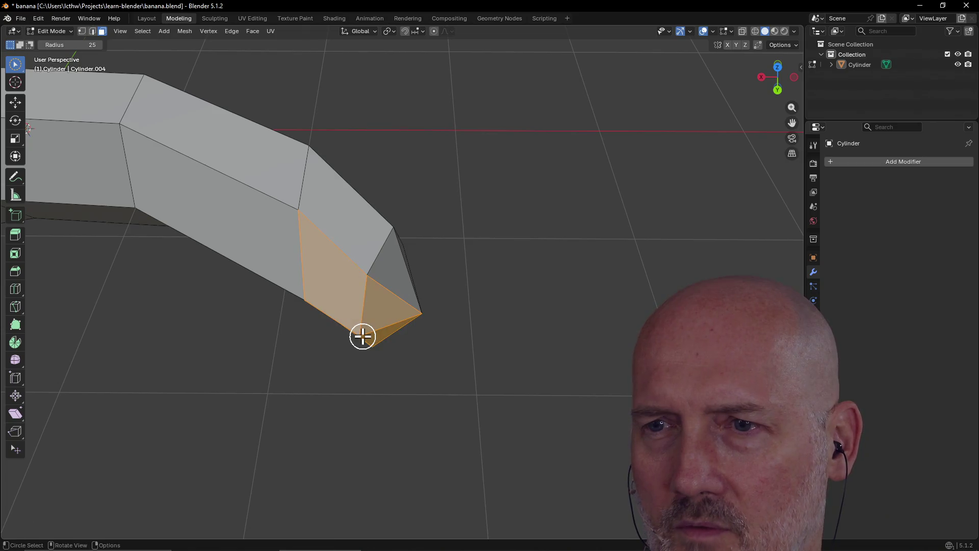
left_click(81, 33)
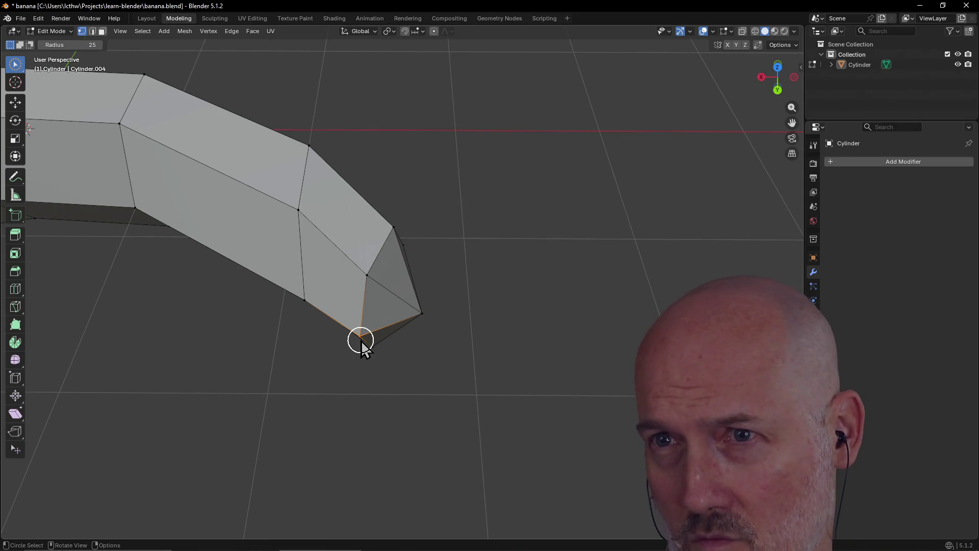
key("g")
key("y")
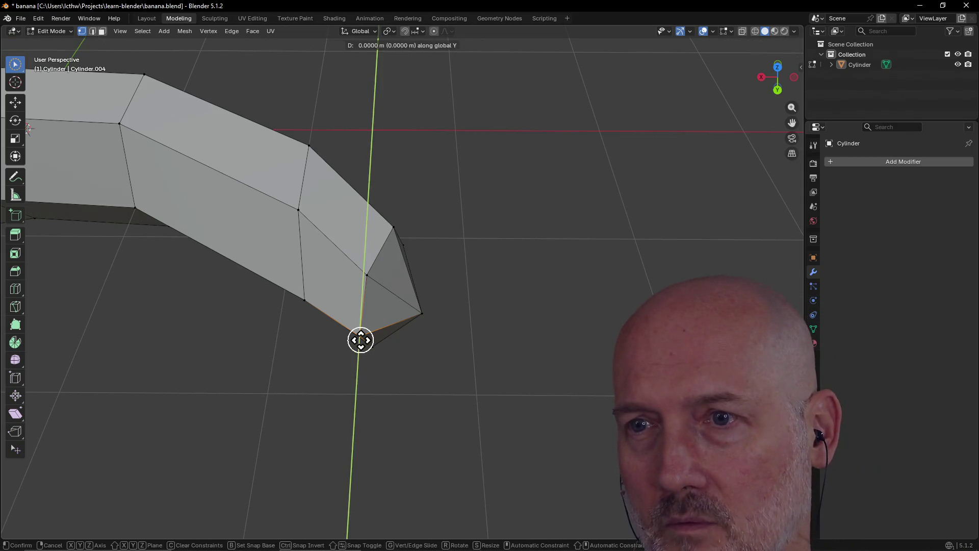
left_click(360, 329)
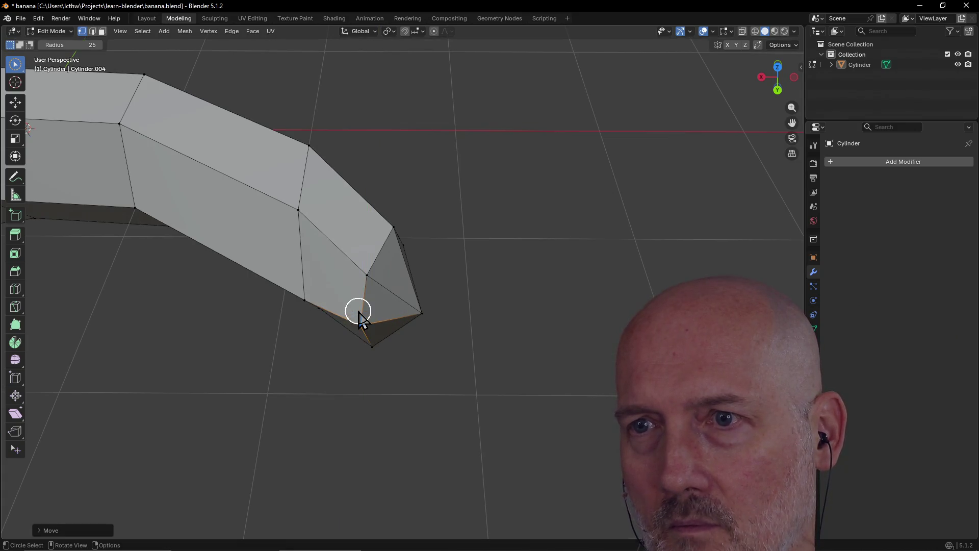
mouse_move(356, 313)
middle_mouse_down()
mouse_move(363, 302)
mouse_move(284, 288)
mouse_move(444, 324)
middle_mouse_up()
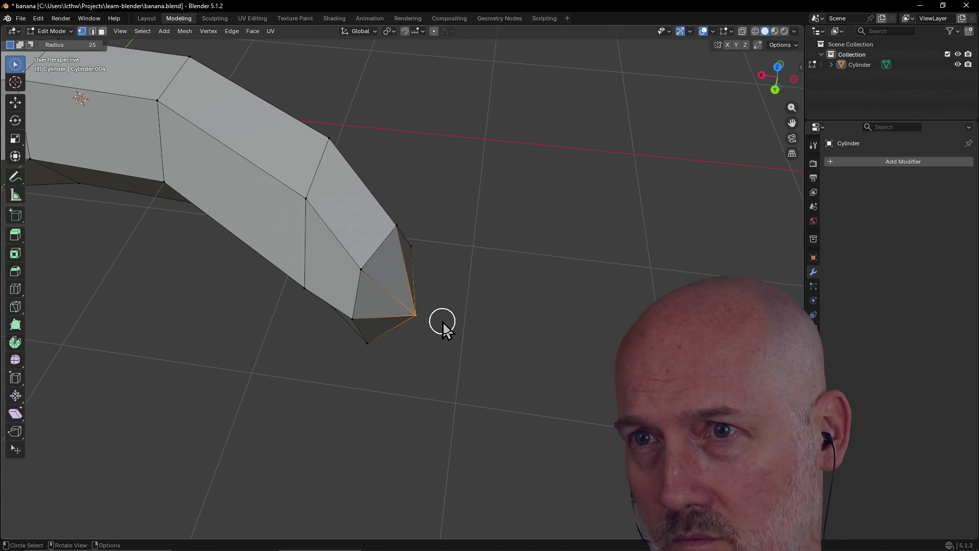
Cancel an accidental delete, then nudge the tip vertex along X and again along Y and inspect it end-on.
key("x")
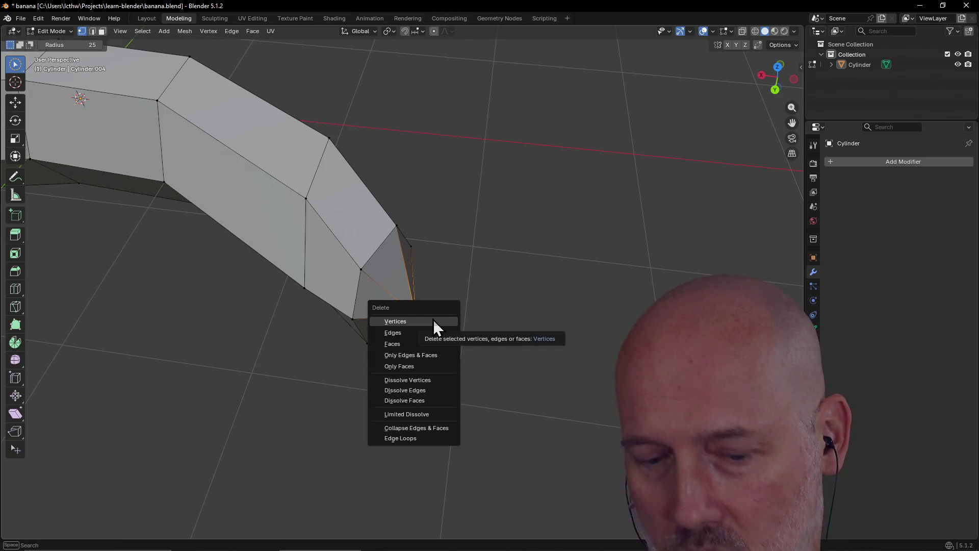
key("Escape")
key("g")
key("x")
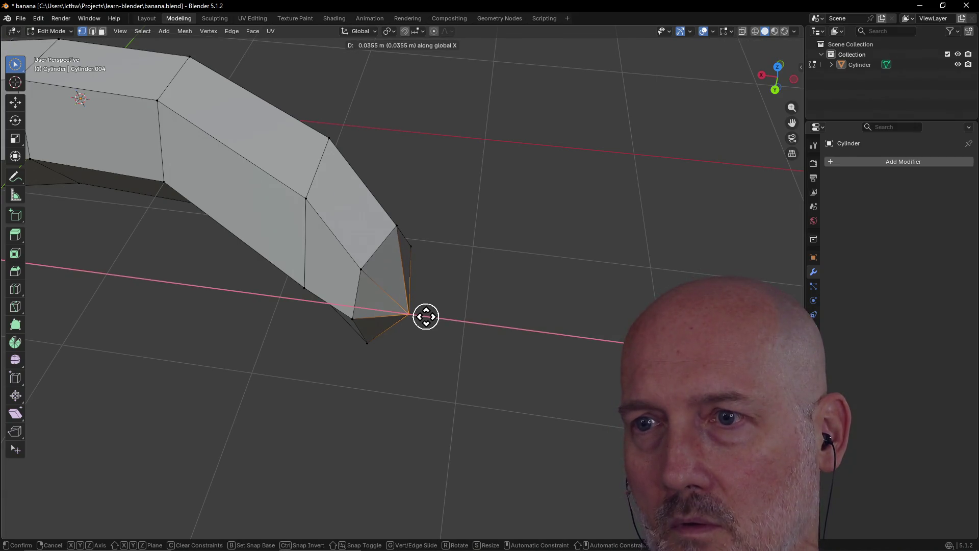
left_click(426, 316)
key("y")
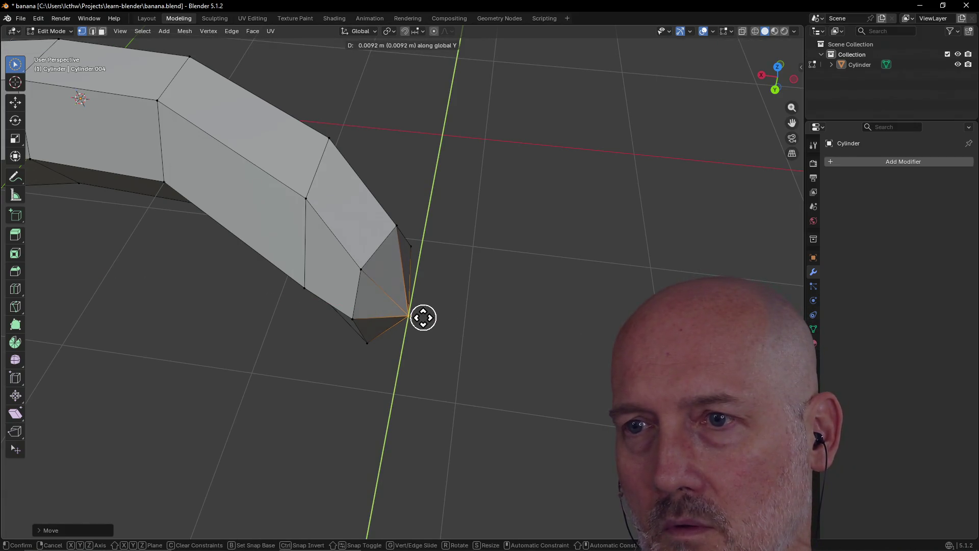
left_click(420, 321)
mouse_move(420, 321)
middle_mouse_down()
mouse_move(454, 266)
mouse_move(419, 223)
mouse_move(364, 323)
middle_mouse_up()
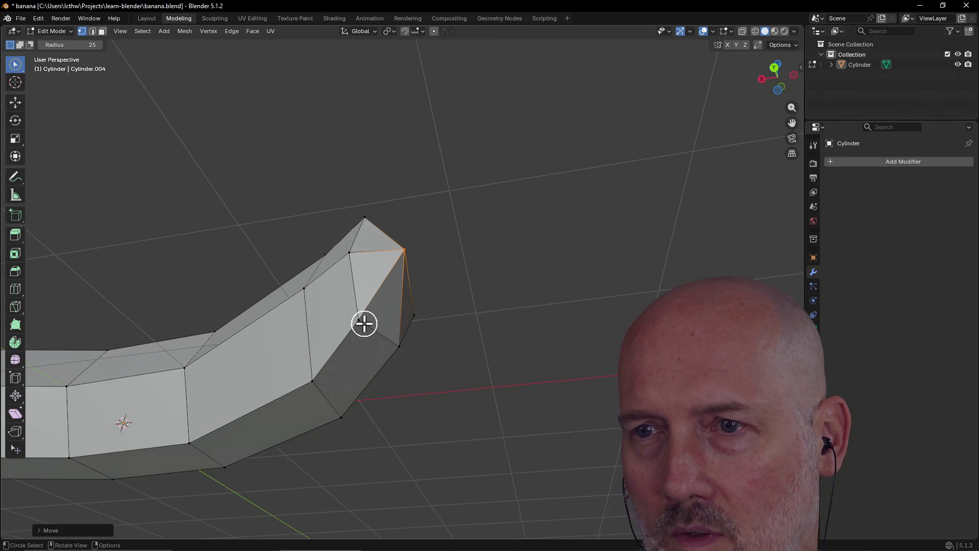
middle_click_drag(360, 322, 415, 378)
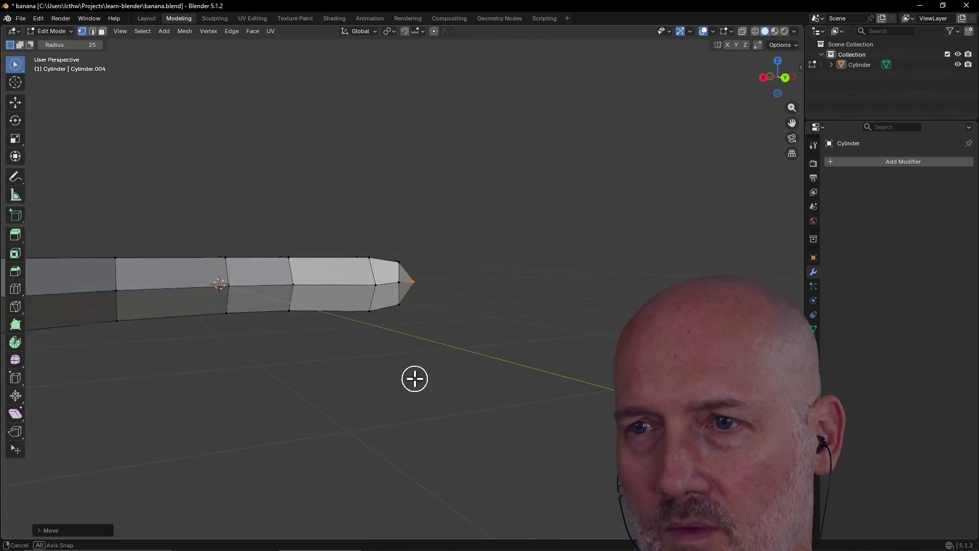
mouse_move(342, 331)
middle_mouse_down()
mouse_move(365, 369)
mouse_move(327, 334)
mouse_move(378, 306)
mouse_move(267, 328)
mouse_move(254, 387)
middle_mouse_up()
scroll(266, 328, "down", 4)
Confirm the tip's position, frame it with View Selected, and orbit round to the banana's flat hexagonal end.
left_click(248, 376)
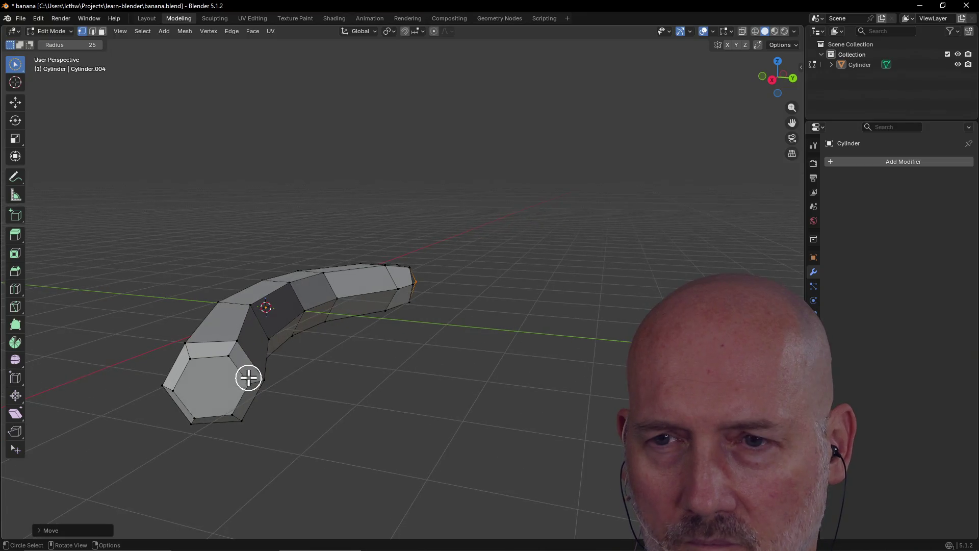
key("grave")
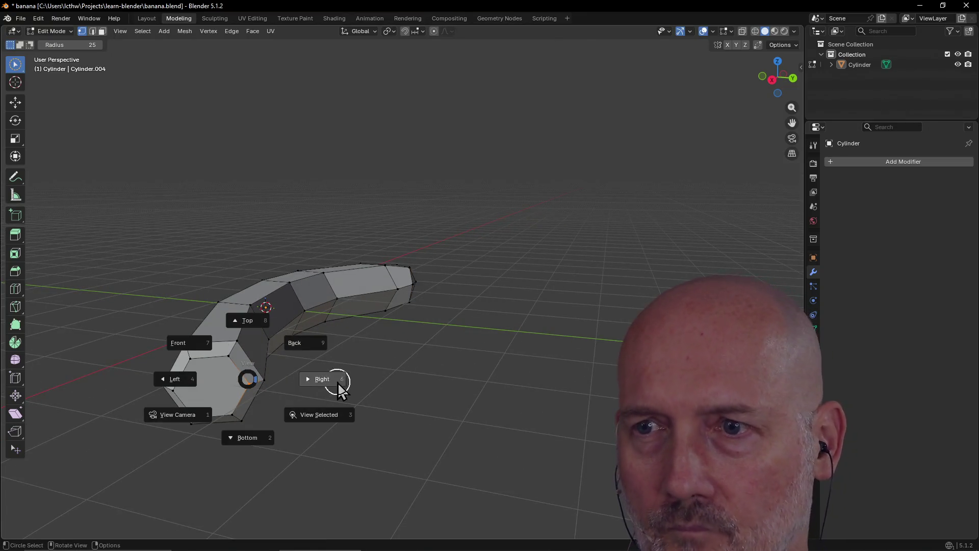
left_click(333, 413)
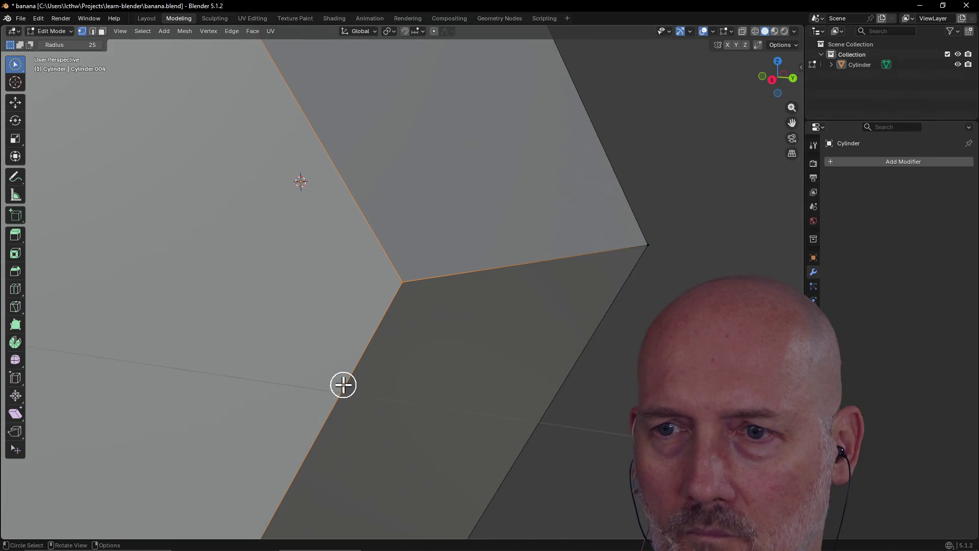
scroll(344, 384, "down", 8)
mouse_move(344, 384)
middle_mouse_down()
mouse_move(285, 401)
mouse_move(265, 365)
middle_mouse_up()
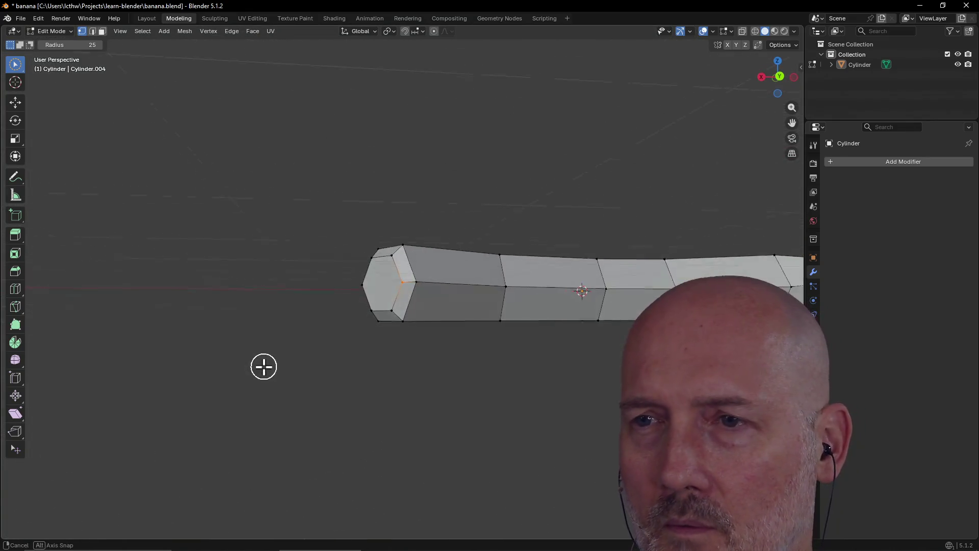
middle_click_drag(388, 300, 412, 335)
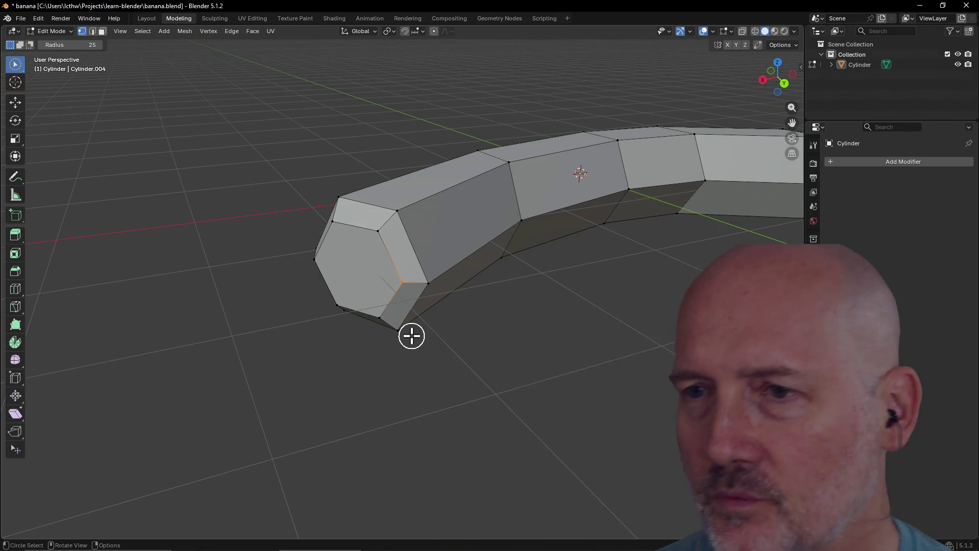
scroll(375, 289, "down", 3)
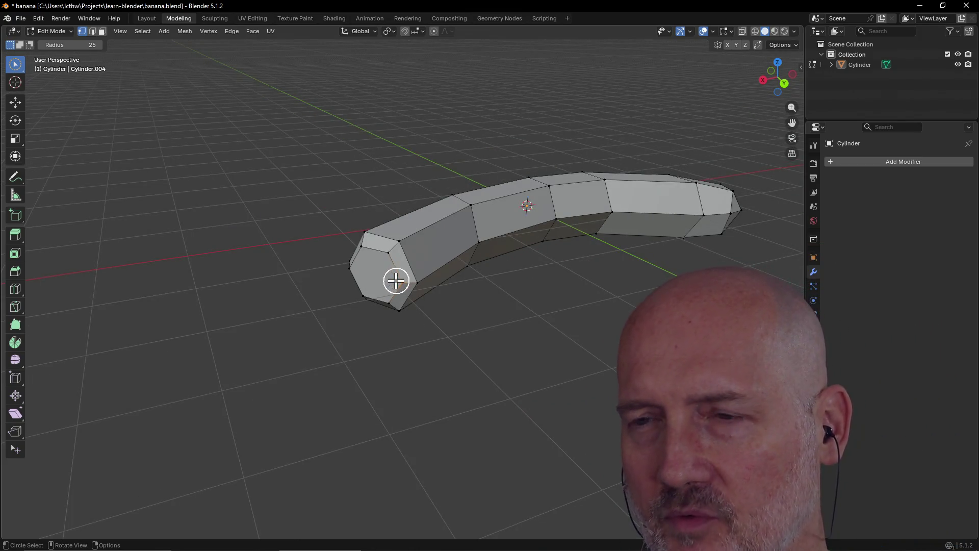
mouse_move(396, 269)
middle_mouse_down()
mouse_move(429, 251)
mouse_move(388, 251)
middle_mouse_up()
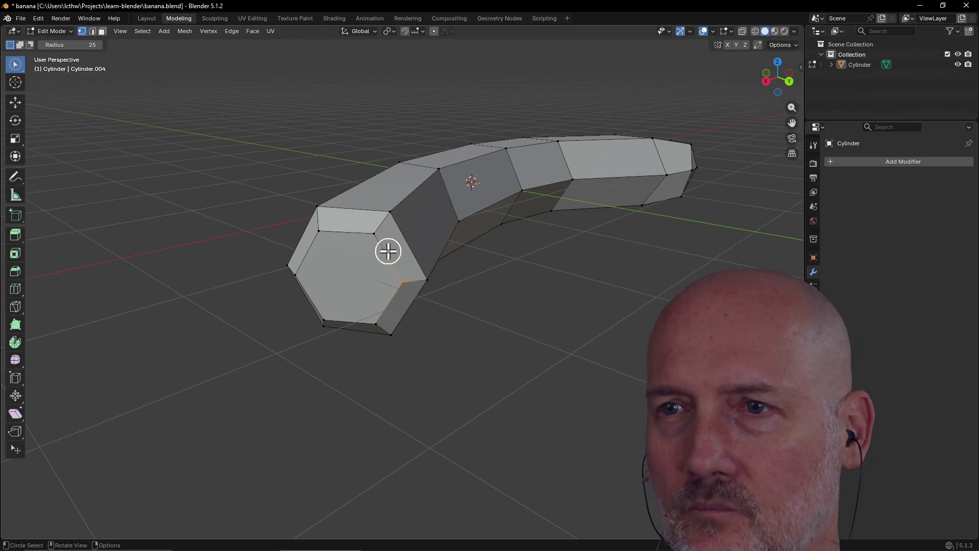
mouse_move(389, 250)
middle_mouse_down()
mouse_move(384, 241)
mouse_move(411, 250)
mouse_move(391, 264)
middle_mouse_up()
scroll(388, 244, "up", 1)
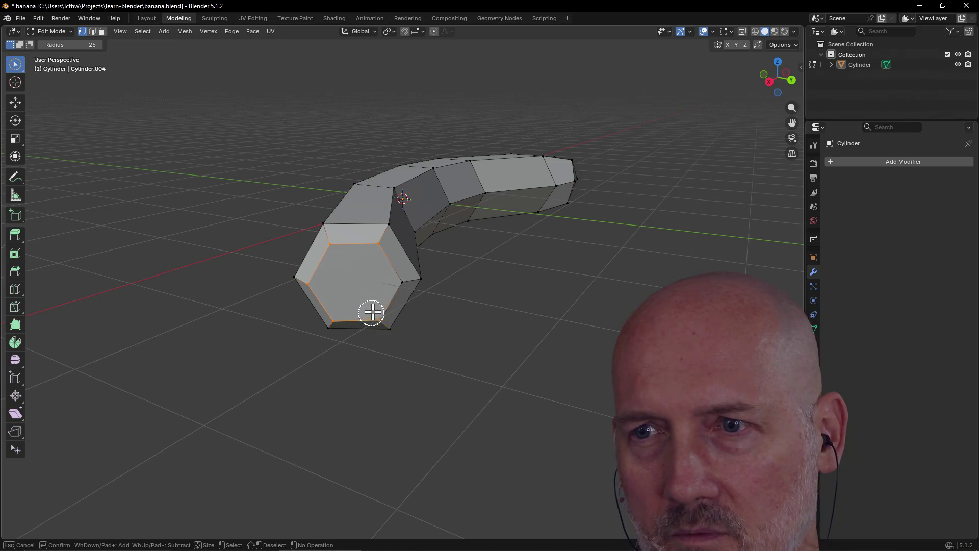
Select the flat hexagonal end face, extrude it in place and scale it inward, then undo the scale to its original size.
left_click_drag(373, 311, 394, 289)
mouse_move(437, 299)
middle_mouse_down()
mouse_move(344, 241)
mouse_move(430, 275)
mouse_move(302, 209)
mouse_move(205, 199)
mouse_move(241, 278)
mouse_move(251, 252)
mouse_move(379, 236)
mouse_move(456, 308)
mouse_move(478, 298)
mouse_move(413, 275)
middle_mouse_up()
scroll(431, 275, "down", 3)
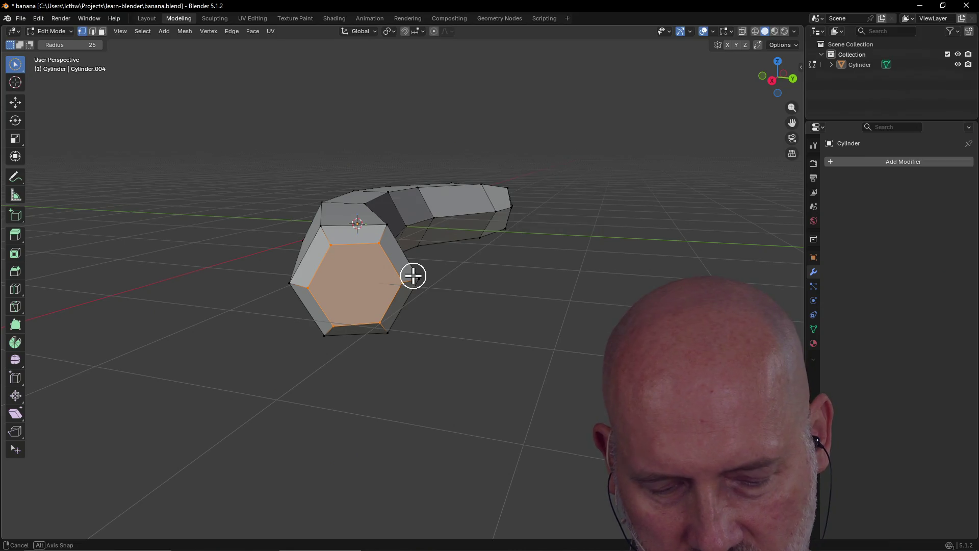
key("e")
key("s")
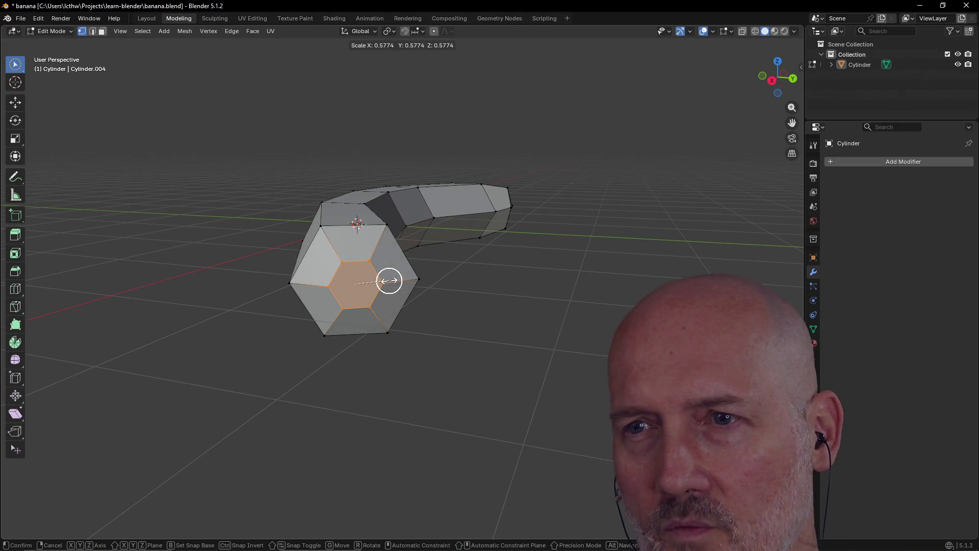
left_click(389, 281)
mouse_move(389, 281)
middle_mouse_down()
mouse_move(405, 285)
mouse_move(373, 286)
mouse_move(405, 285)
middle_mouse_up()
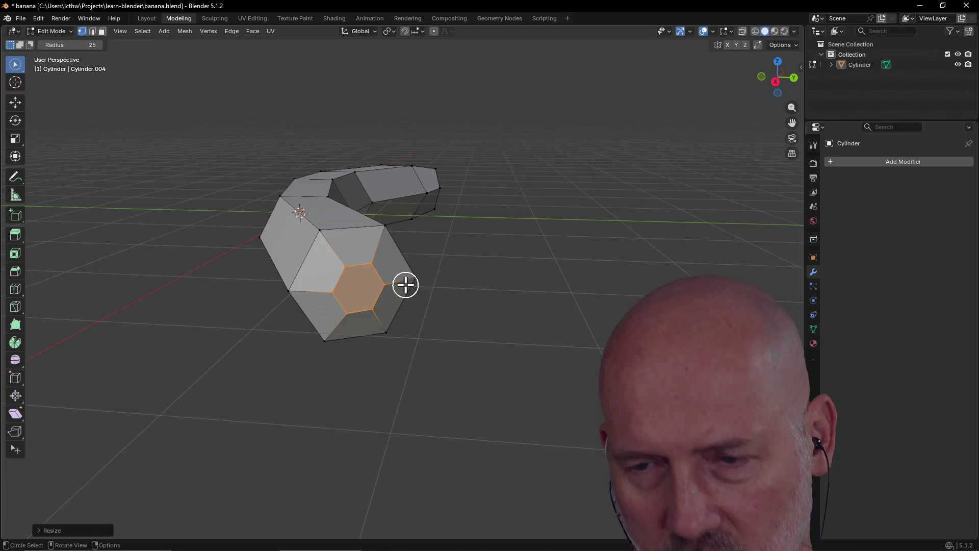
key("ctrl+z")
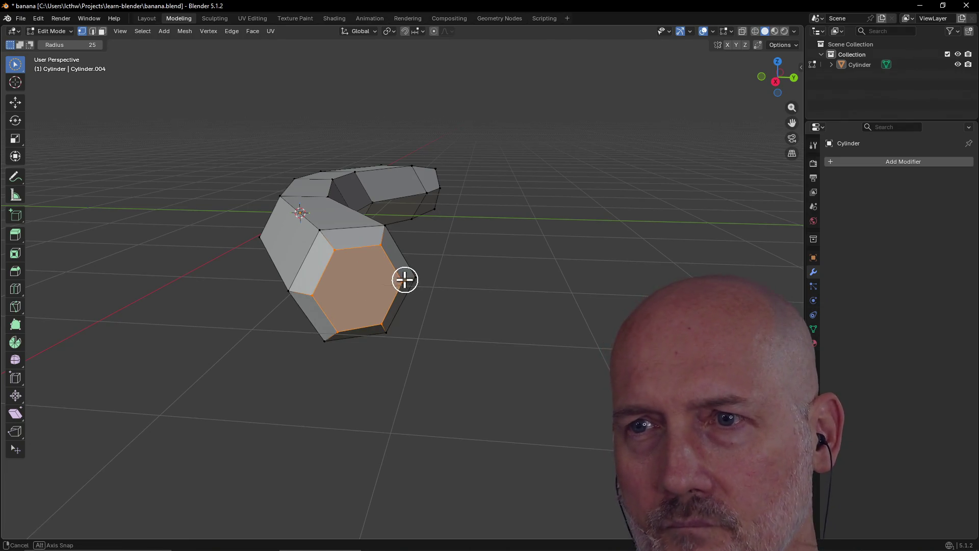
mouse_move(405, 280)
middle_mouse_down()
mouse_move(332, 295)
mouse_move(440, 283)
mouse_move(329, 293)
mouse_move(302, 280)
mouse_move(433, 280)
mouse_move(357, 280)
mouse_move(415, 299)
mouse_move(432, 284)
mouse_move(399, 284)
middle_mouse_up()
key("e")
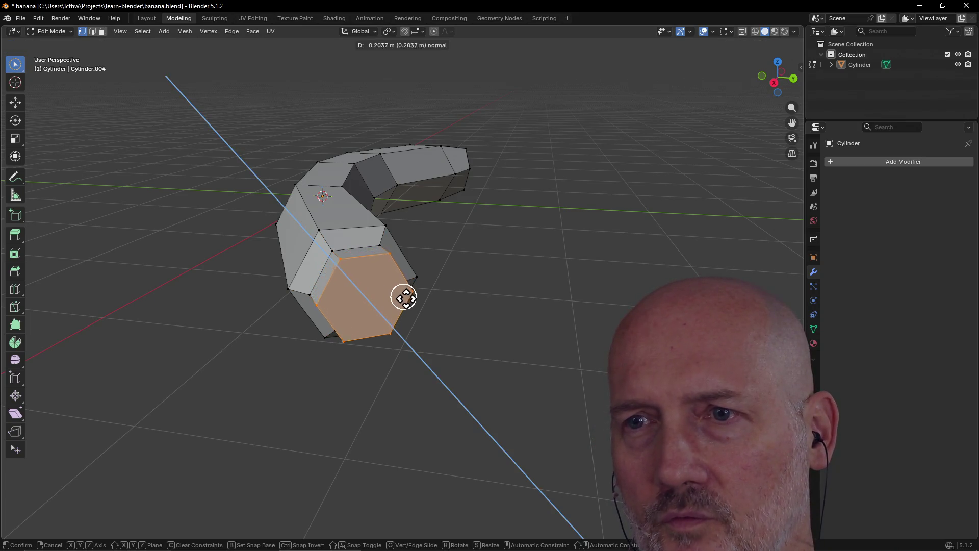
left_click(408, 299)
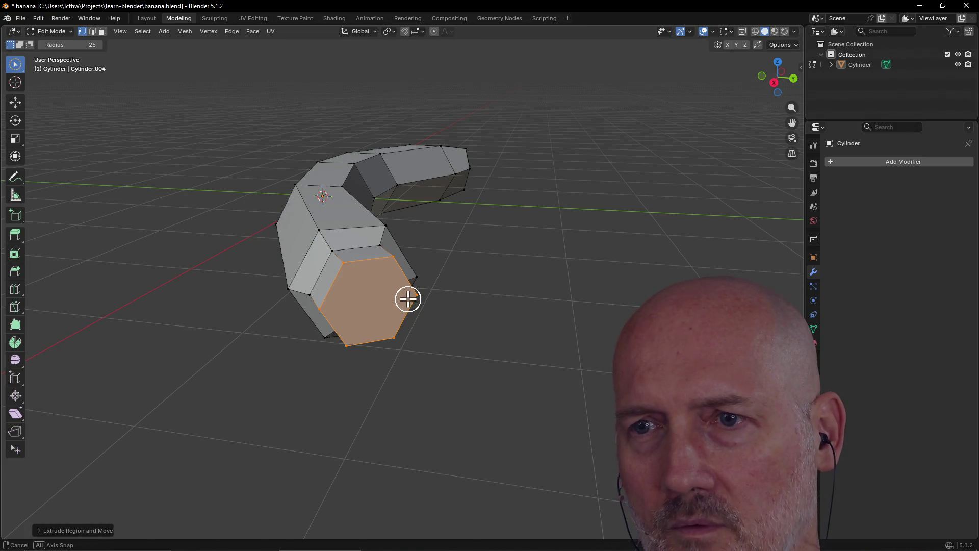
key("r")
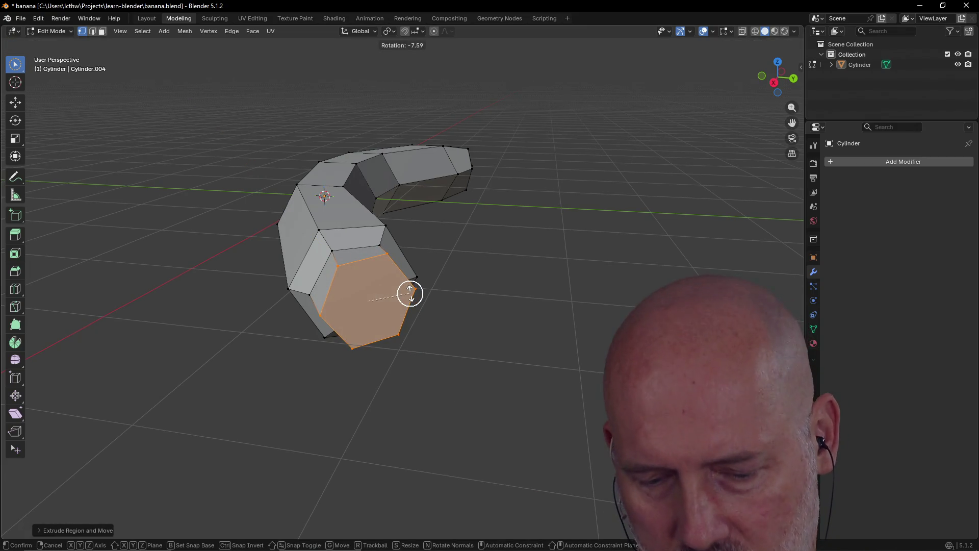
left_click(409, 293)
key("s")
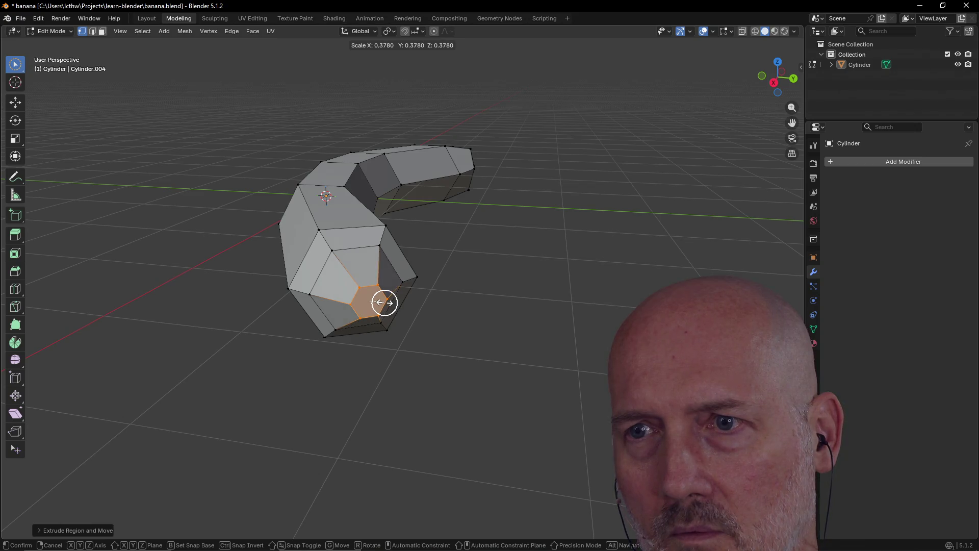
left_click(384, 302)
mouse_move(384, 303)
middle_mouse_down()
mouse_move(455, 283)
mouse_move(437, 306)
middle_mouse_up()
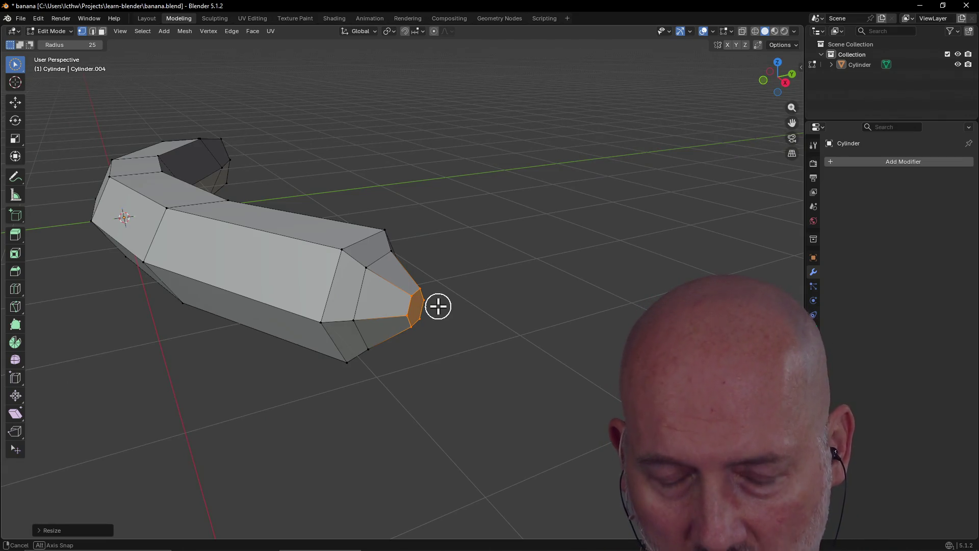
middle_click_drag(438, 306, 361, 306)
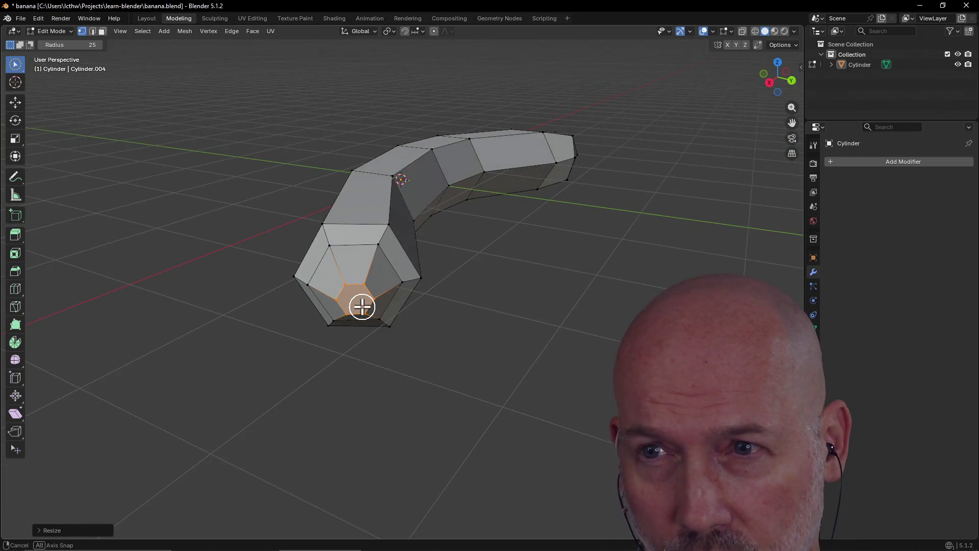
Undo the tapered extrusion, abandon a rotate, and shrink the flat end face slightly.
key("ctrl+z")
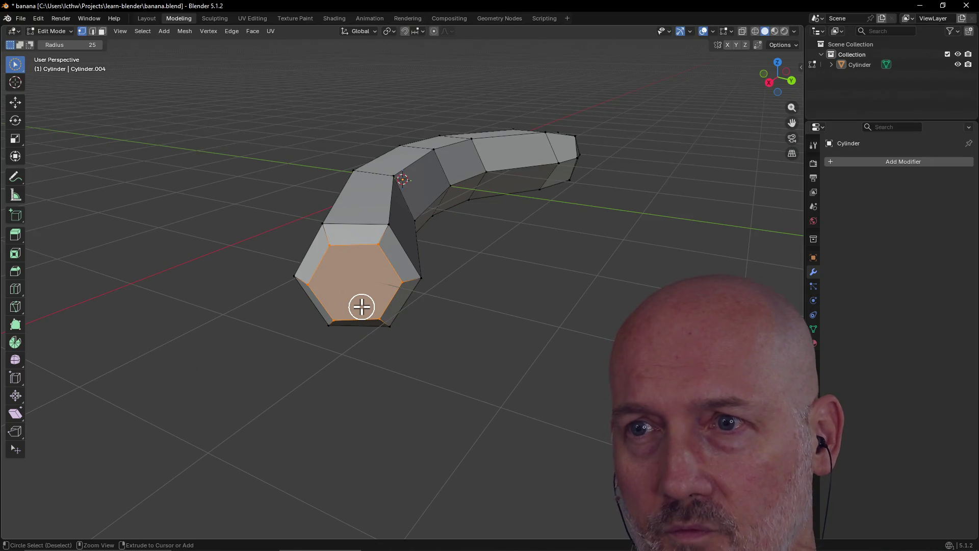
mouse_move(386, 295)
middle_mouse_down()
mouse_move(480, 291)
mouse_move(436, 279)
middle_mouse_up()
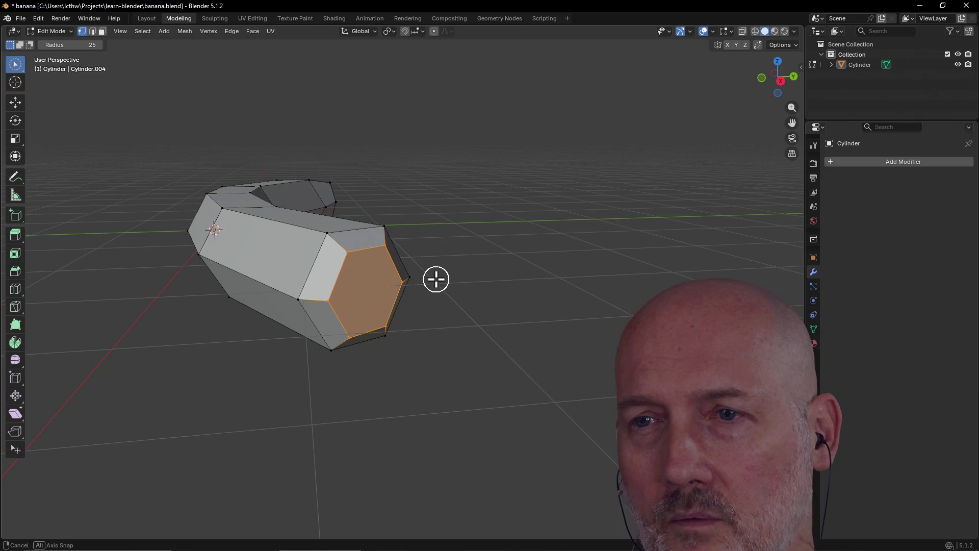
key("r")
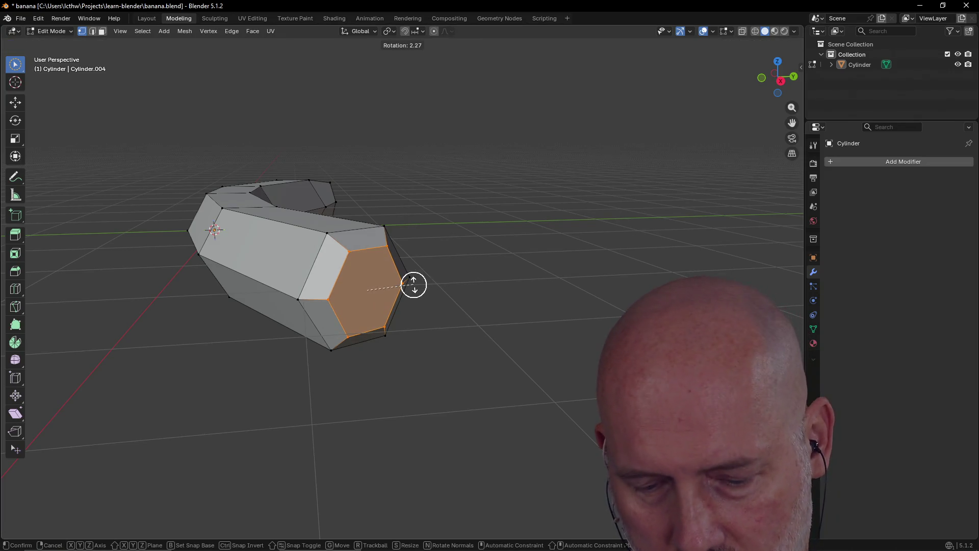
key("Escape")
key("w")
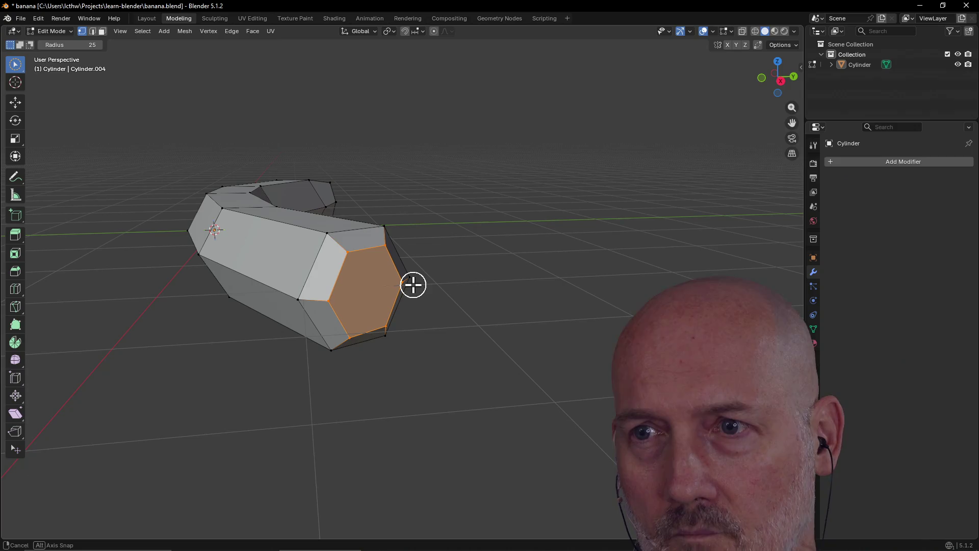
key("s")
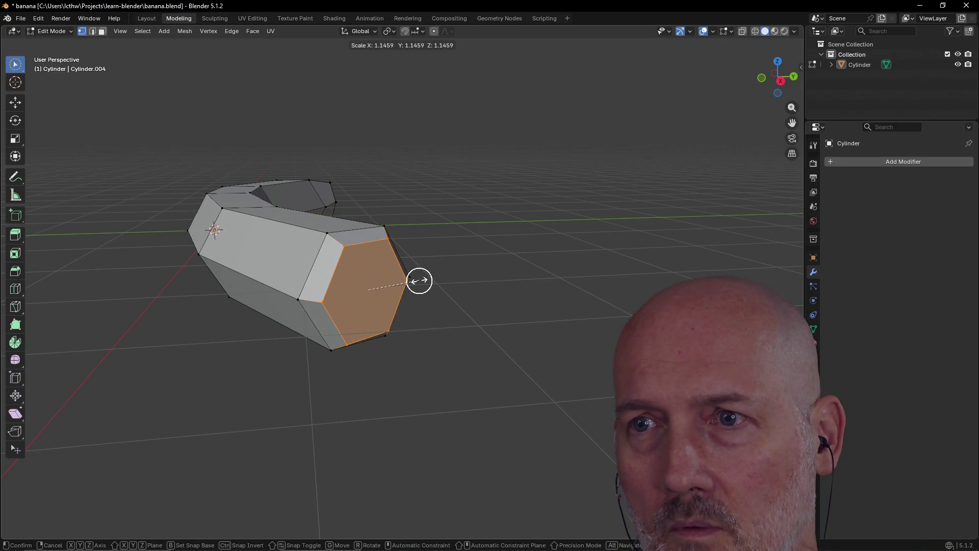
left_click(419, 280)
middle_click_drag(419, 280, 391, 289)
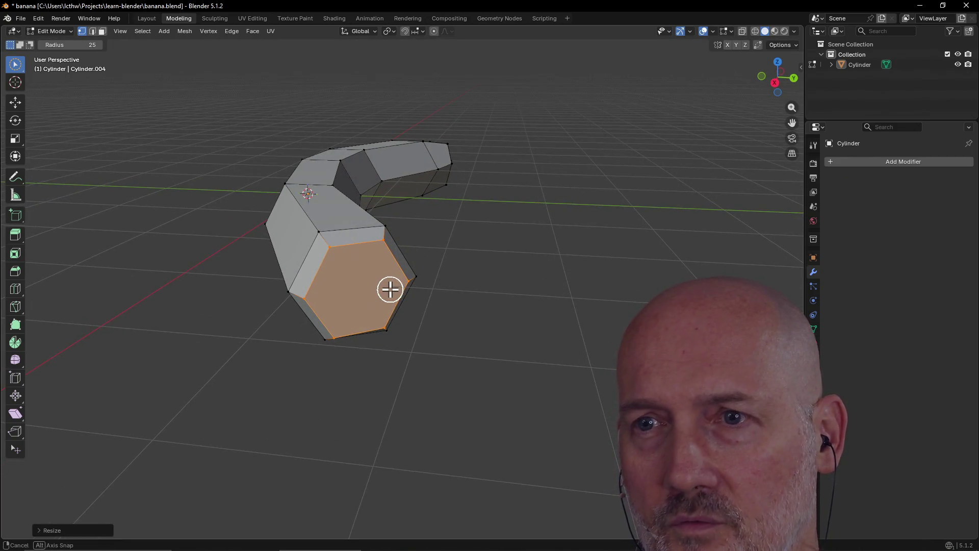
Extrude the end face outward into a new segment and scale its face narrower.
key("e")
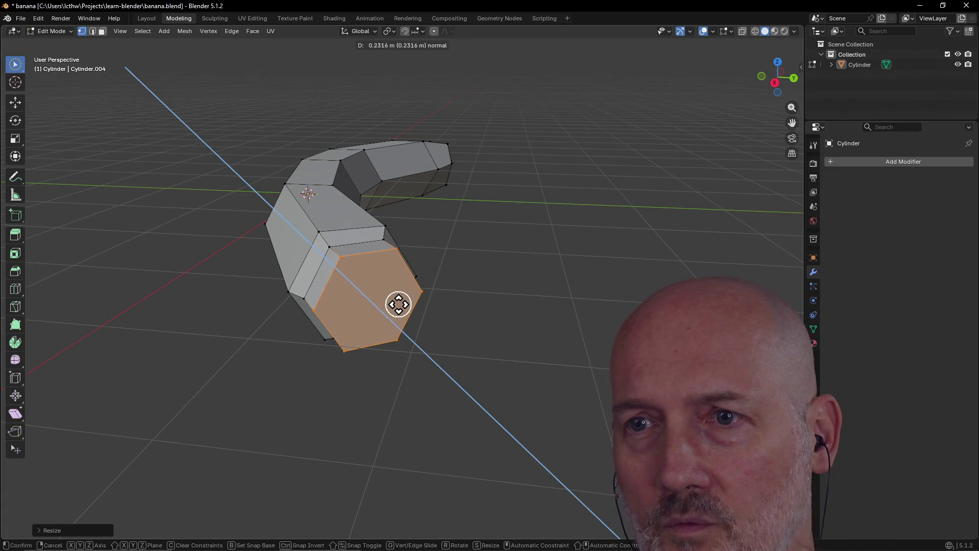
left_click(398, 304)
key("s")
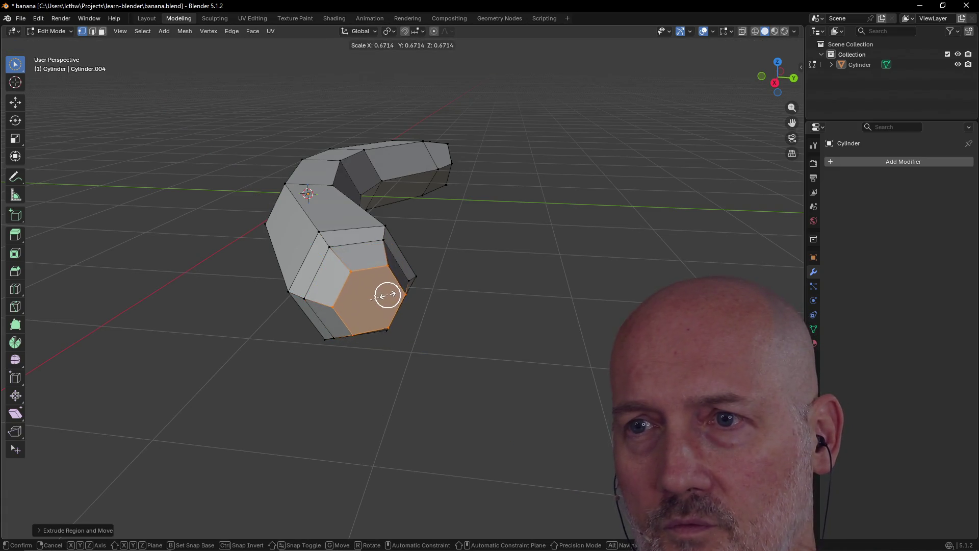
left_click(387, 294)
middle_click_drag(387, 291, 405, 297)
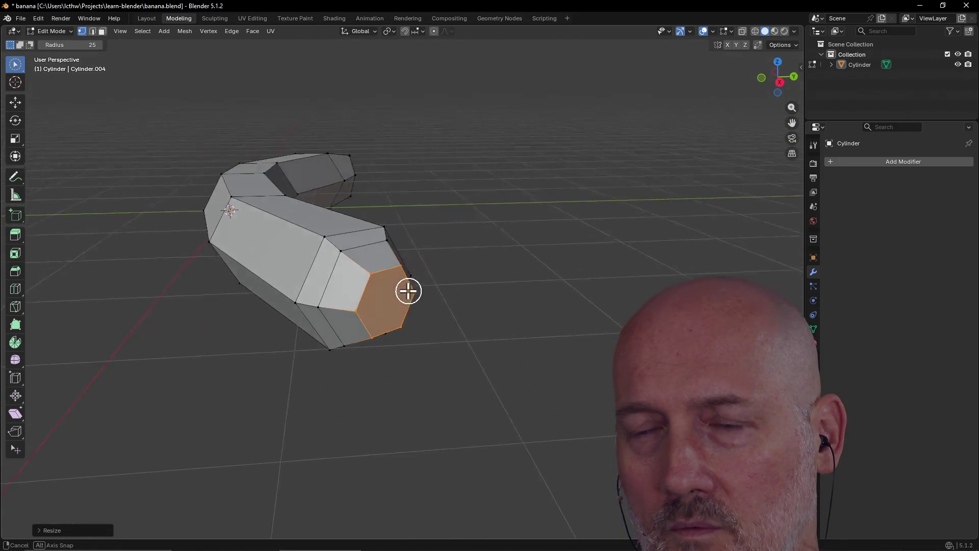
Extrude a second shorter segment and shrink its face into a small tapered tip.
key("e")
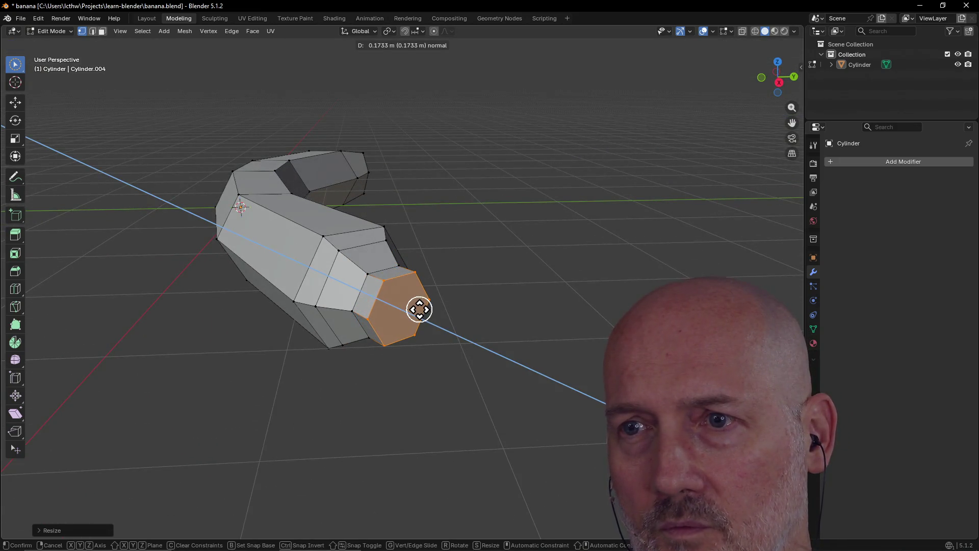
left_click(420, 308)
key("s")
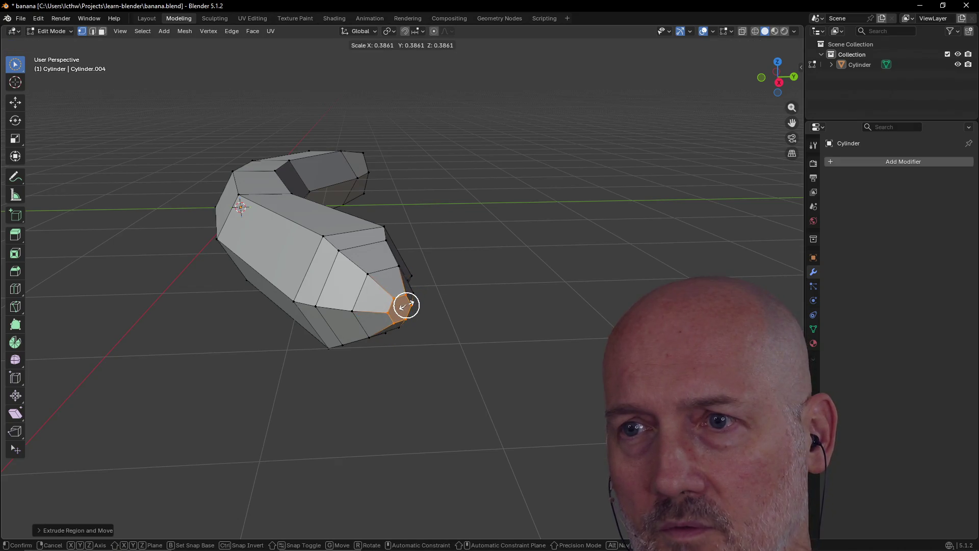
left_click(406, 305)
mouse_move(405, 307)
middle_mouse_down()
mouse_move(460, 273)
mouse_move(362, 316)
mouse_move(326, 326)
mouse_move(313, 317)
mouse_move(371, 317)
mouse_move(370, 291)
mouse_move(431, 302)
middle_mouse_up()
Resize the tip face once more, deselect it and view the banana end-on.
key("s")
left_click(372, 289)
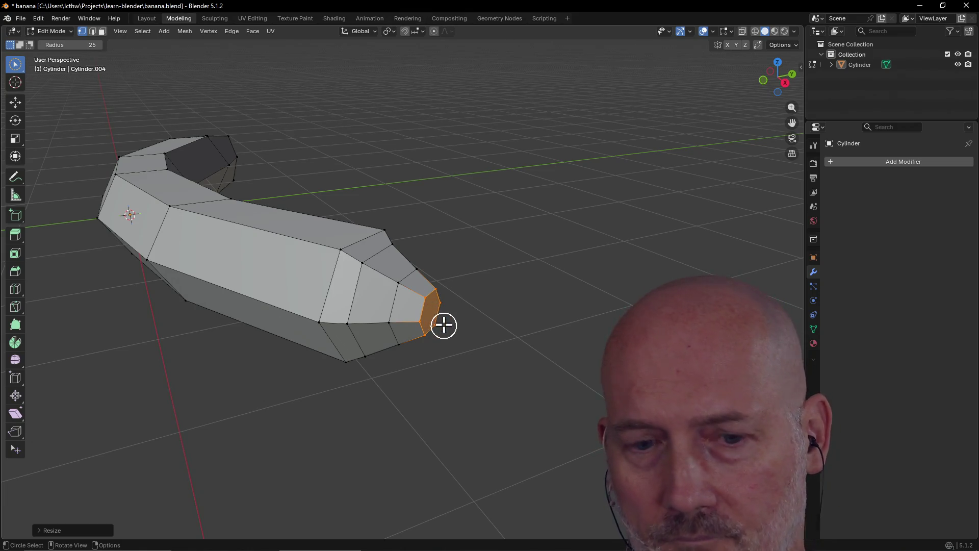
scroll(444, 314, "up", 2)
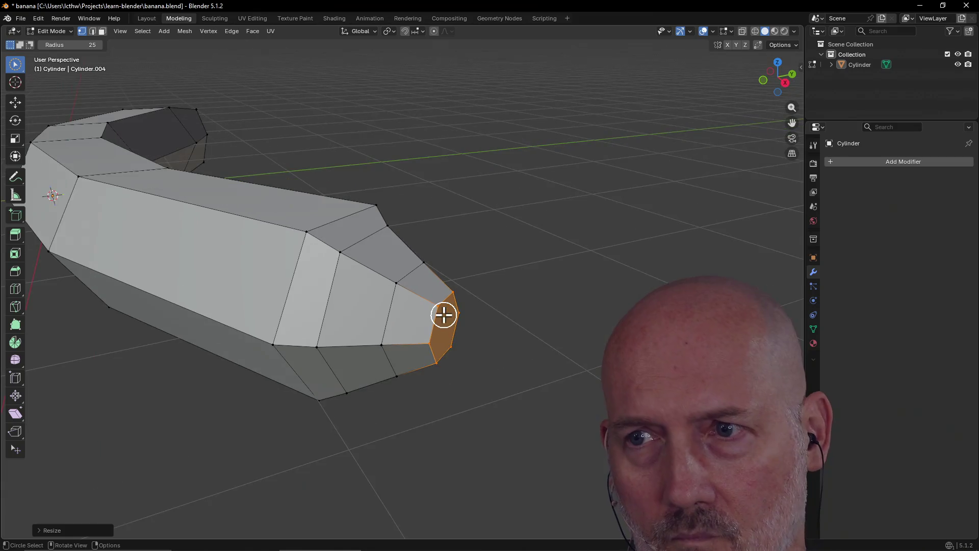
left_click(535, 328)
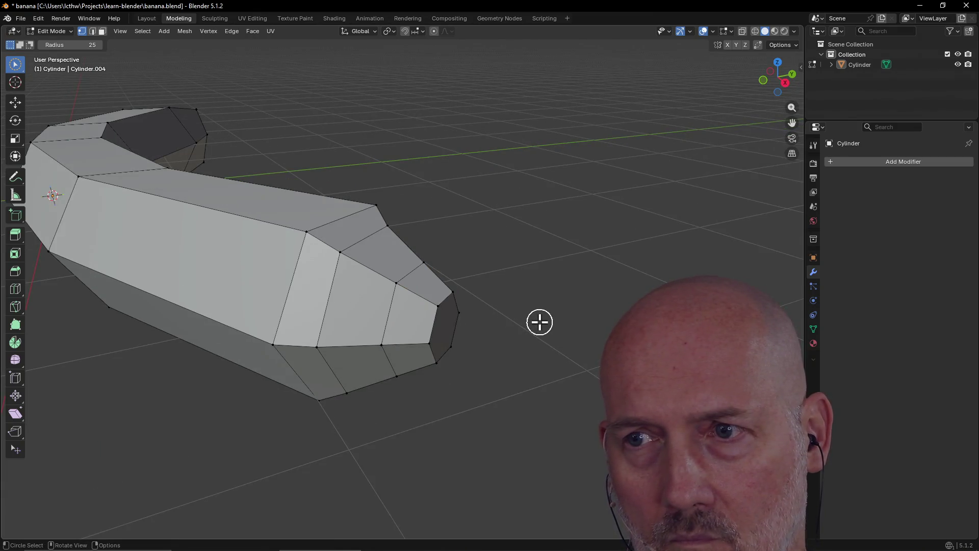
middle_click_drag(539, 321, 477, 291)
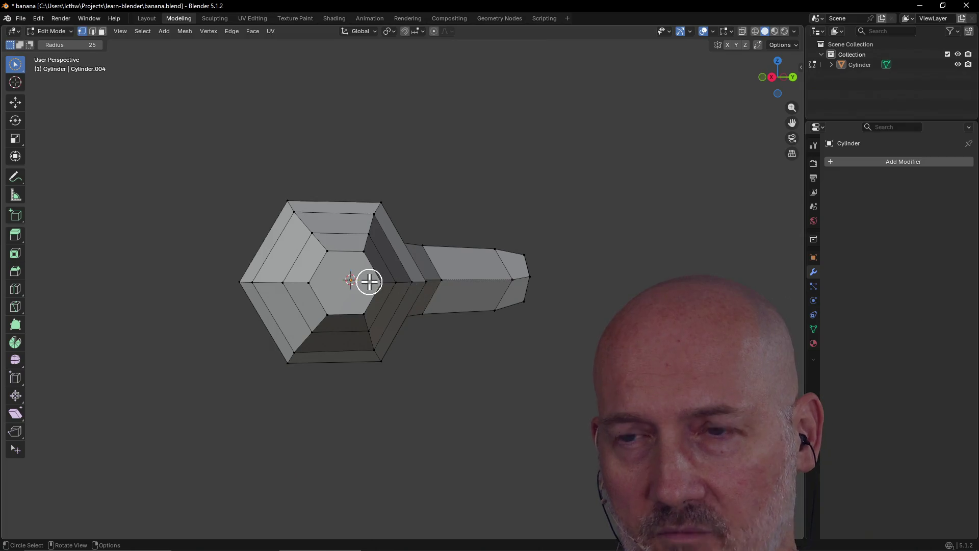
In Edge select mode pick an edge loop near the tapered end and scale it slightly smaller.
mouse_move(361, 299)
middle_mouse_down()
mouse_move(345, 344)
mouse_move(505, 341)
mouse_move(334, 324)
mouse_move(329, 302)
mouse_move(232, 307)
mouse_move(328, 301)
mouse_move(265, 306)
mouse_move(319, 341)
mouse_move(380, 325)
mouse_move(263, 339)
mouse_move(299, 309)
mouse_move(349, 325)
mouse_move(236, 312)
middle_mouse_up()
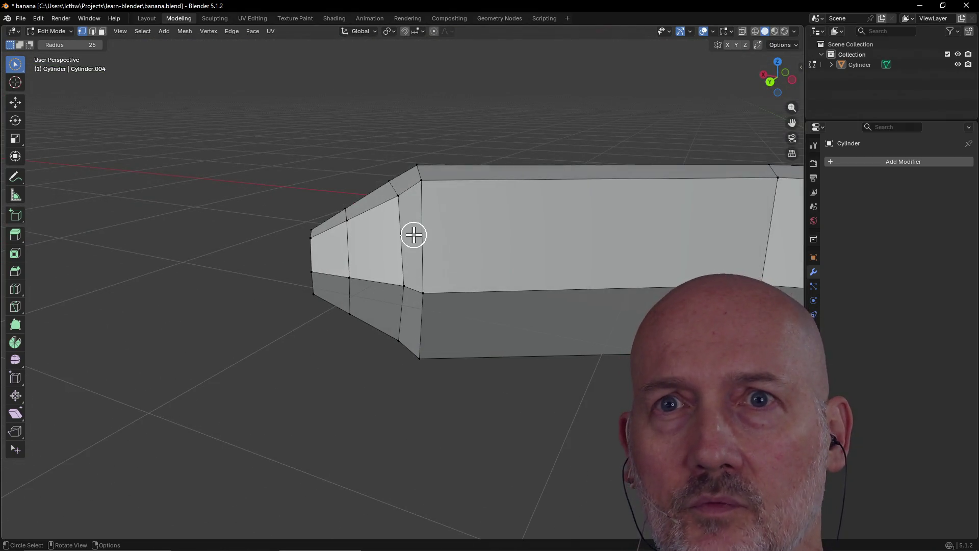
left_click(91, 33)
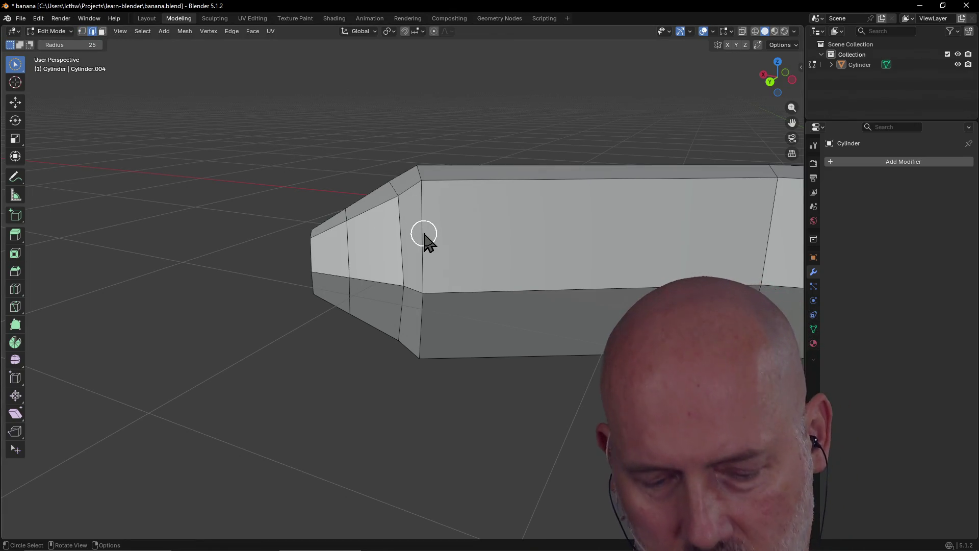
key("ctrl")
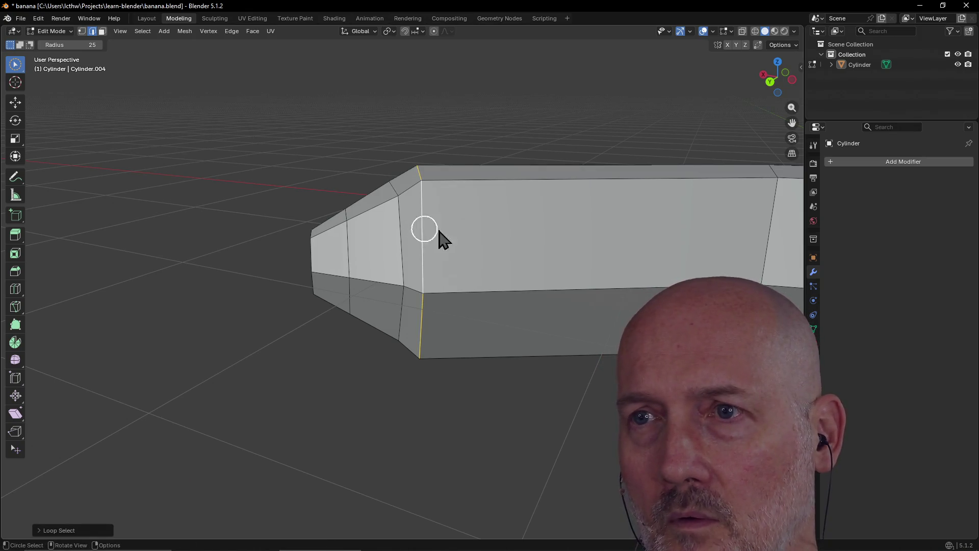
middle_click_drag(440, 239, 609, 245)
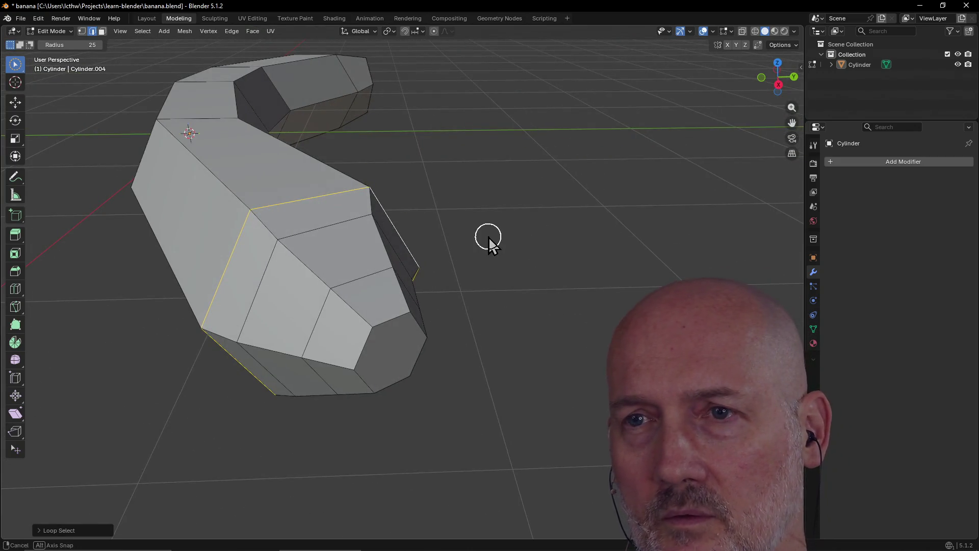
key("s")
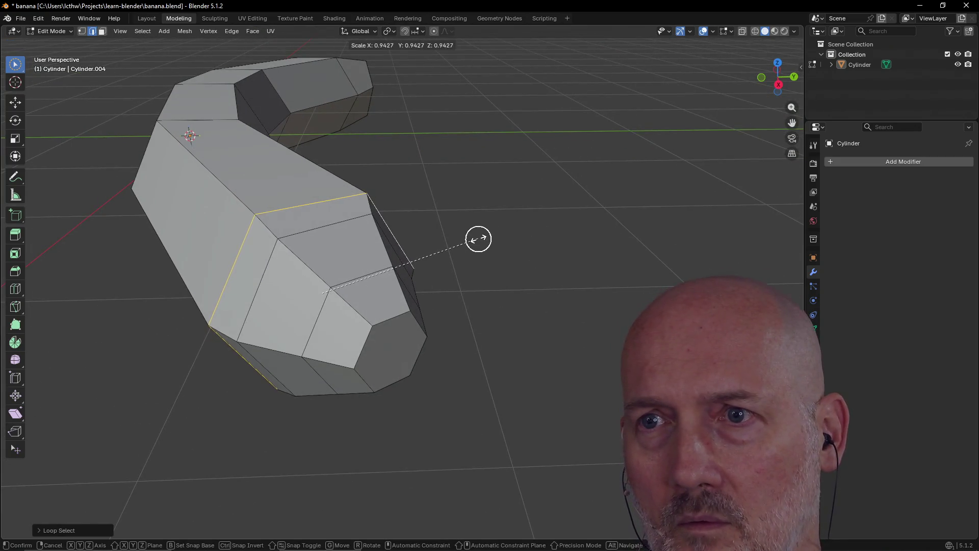
left_click(478, 238)
Orbit to another angle and select the vertices at the banana's tip.
mouse_move(477, 240)
middle_mouse_down()
mouse_move(328, 212)
mouse_move(411, 241)
mouse_move(431, 234)
mouse_move(307, 227)
middle_mouse_up()
scroll(432, 234, "down", 3)
scroll(323, 240, "up", 2)
scroll(307, 227, "up", 2)
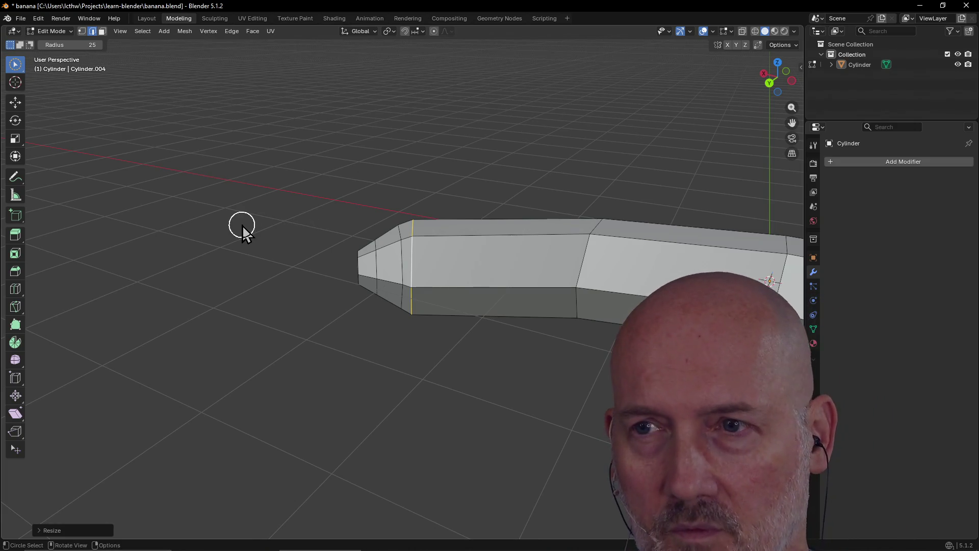
left_click(357, 268)
mouse_move(357, 268)
middle_mouse_down()
mouse_move(485, 247)
mouse_move(387, 303)
mouse_move(299, 304)
mouse_move(360, 328)
mouse_move(387, 354)
middle_mouse_up()
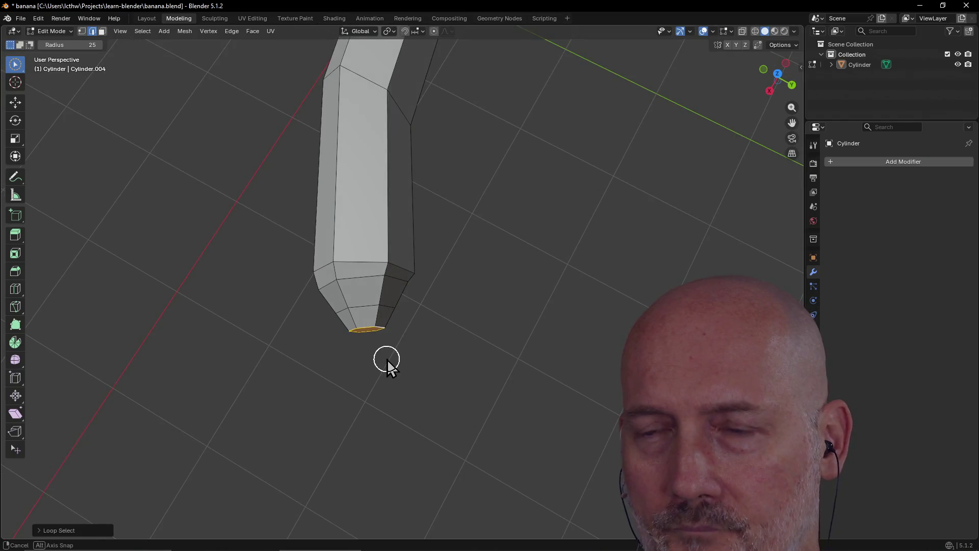
Move the tip's end loop with G to refine the banana's pointed end.
middle_click_drag(388, 359, 385, 357)
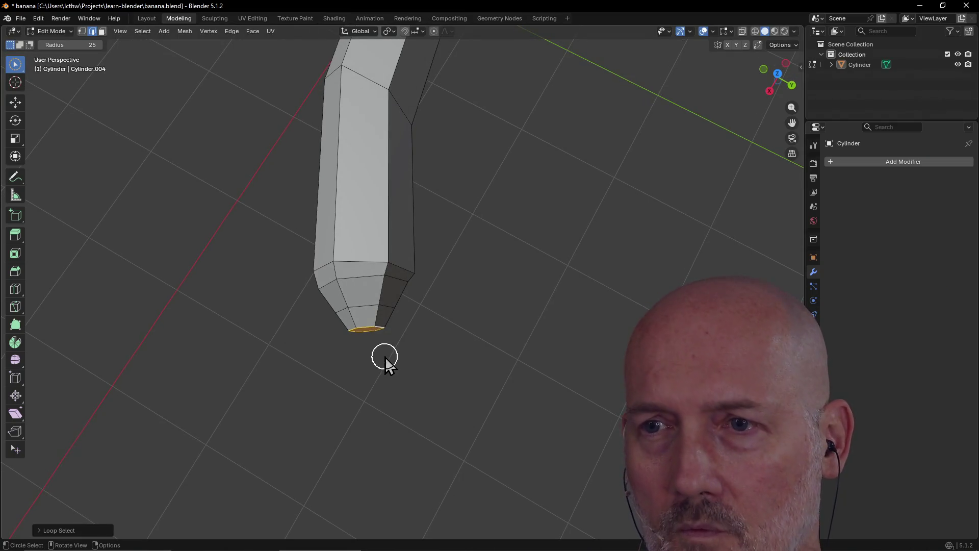
key("g")
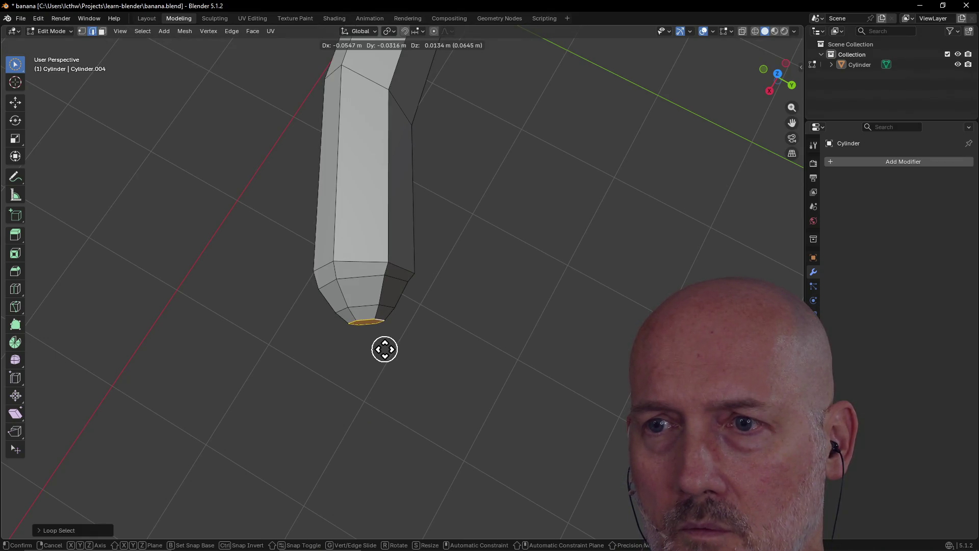
left_click(385, 352)
mouse_move(384, 339)
middle_mouse_down()
mouse_move(321, 256)
mouse_move(345, 196)
mouse_move(267, 224)
mouse_move(253, 269)
mouse_move(403, 294)
mouse_move(396, 240)
mouse_move(394, 269)
middle_mouse_up()
In Vertex mode, move a vertex beside the narrowed hexagonal tip to refine its taper.
left_click(406, 287, "alt")
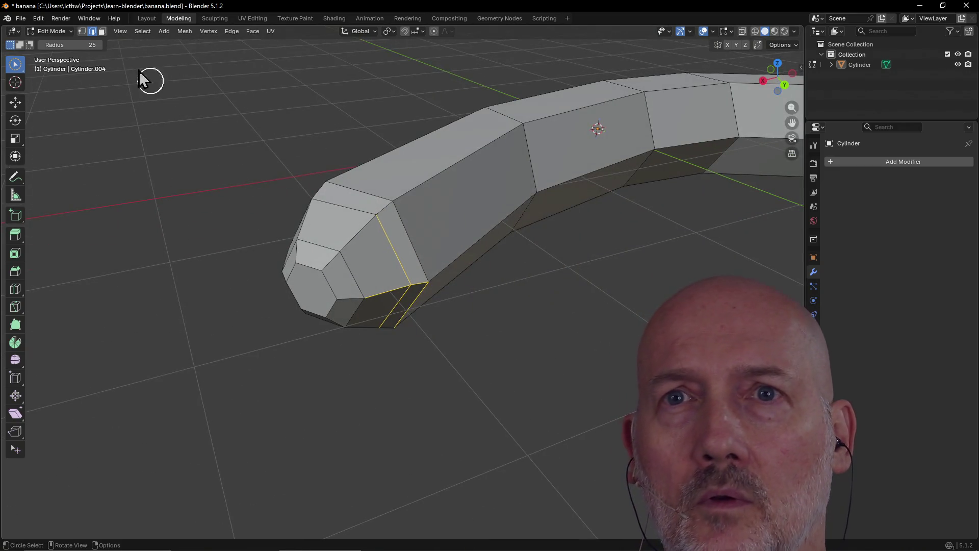
left_click(82, 31)
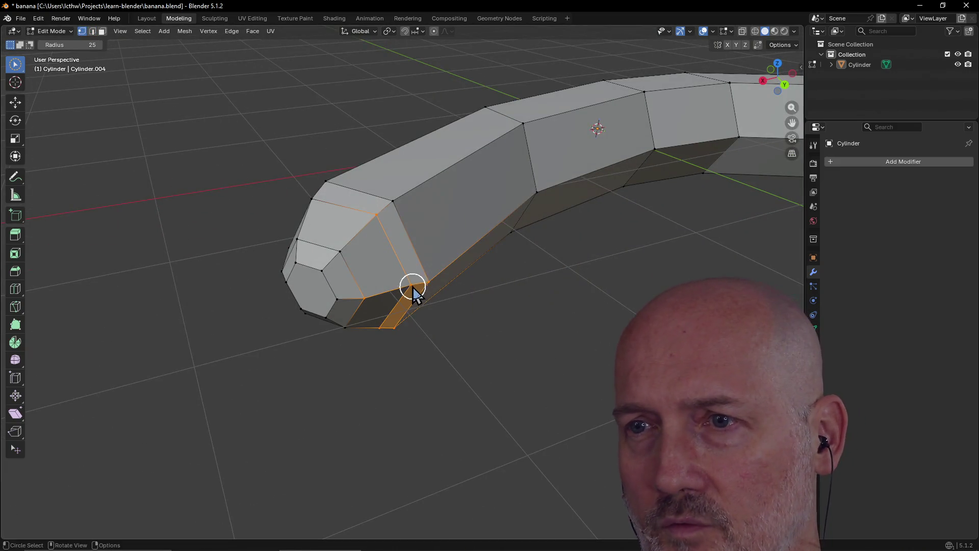
middle_click_drag(406, 284, 441, 351)
key("g")
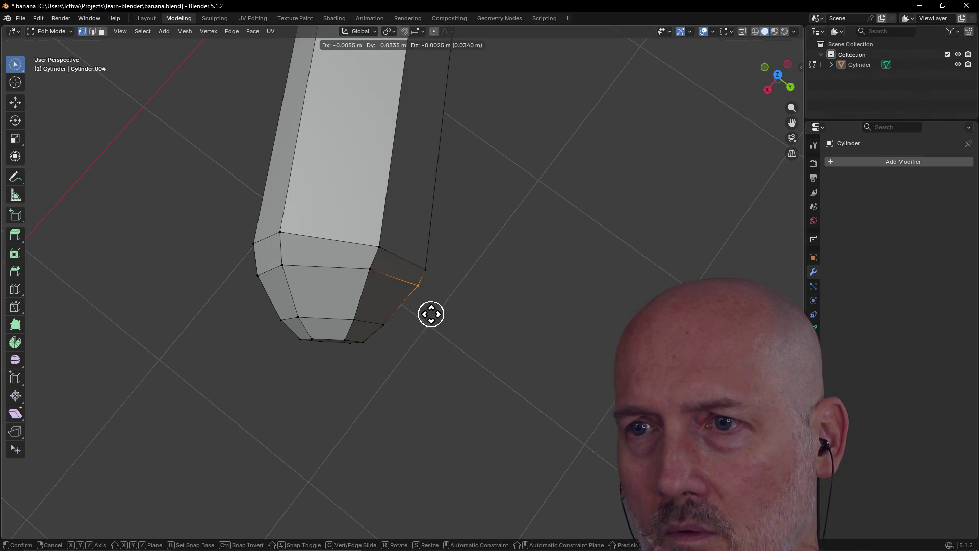
left_click(431, 314)
mouse_move(431, 314)
middle_mouse_down()
mouse_move(415, 236)
mouse_move(393, 191)
mouse_move(441, 247)
mouse_move(468, 254)
mouse_move(498, 226)
mouse_move(363, 237)
mouse_move(563, 323)
mouse_move(466, 355)
middle_mouse_up()
scroll(498, 226, "down", 5)
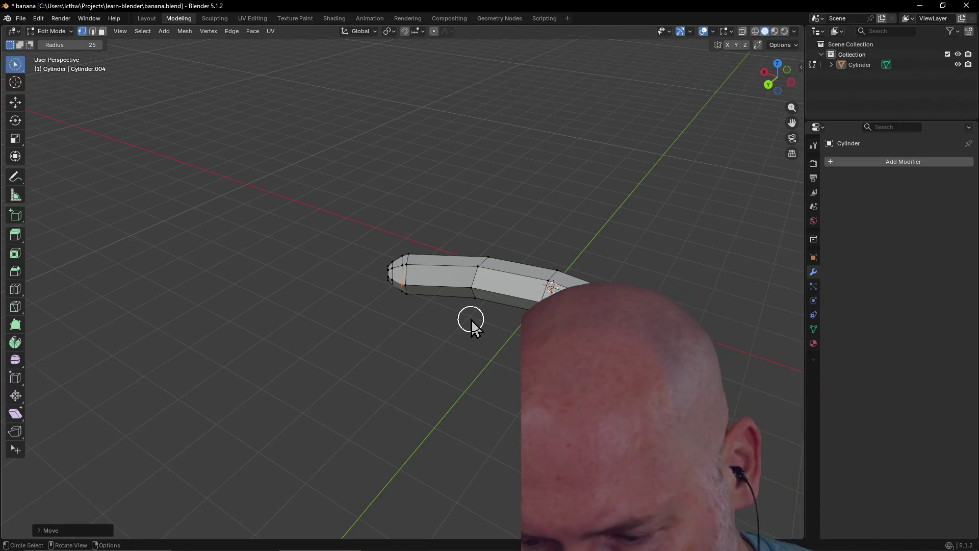
scroll(588, 374, "down", 2)
Save the banana model to banana.blend with Ctrl+S.
mouse_move(577, 365)
middle_mouse_down()
mouse_move(518, 328)
mouse_move(525, 346)
middle_mouse_up()
scroll(524, 344, "up", 4)
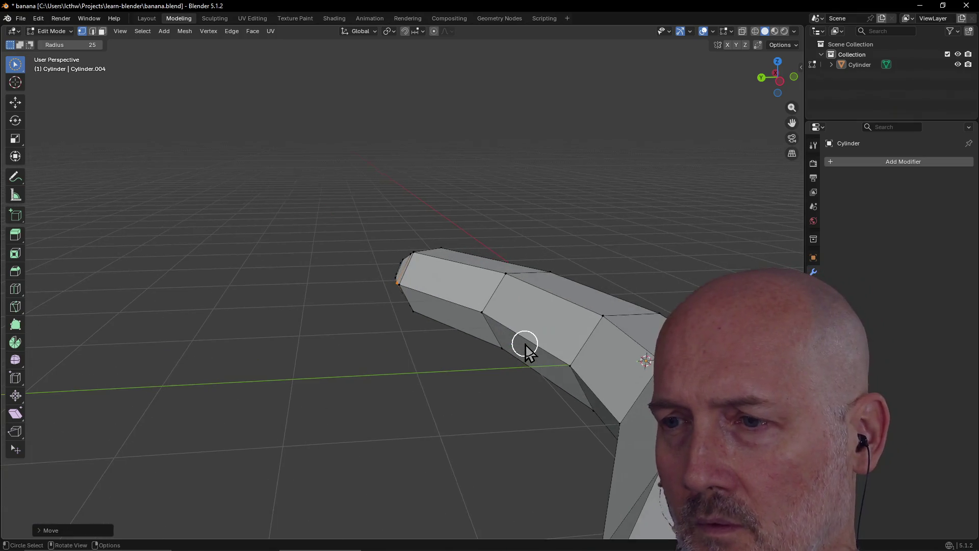
scroll(528, 359, "down", 4)
scroll(528, 365, "up", 1)
scroll(527, 365, "up", 1)
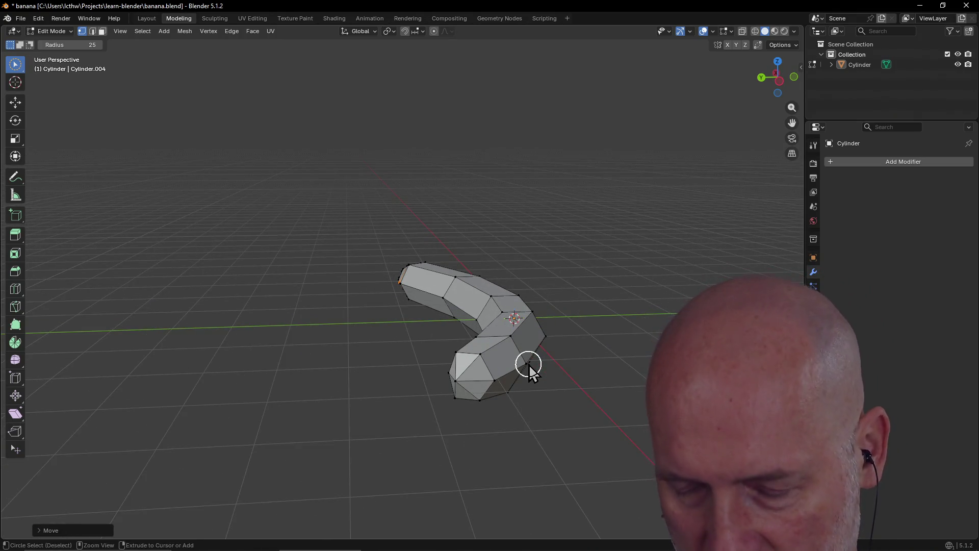
key("ctrl+s")
scroll(502, 411, "up", 2)
mouse_move(502, 425)
middle_mouse_down()
mouse_move(513, 411)
mouse_move(497, 424)
middle_mouse_up()
Deselect, switch to Face select and pick faces on the banana's lower bend.
left_click(481, 388)
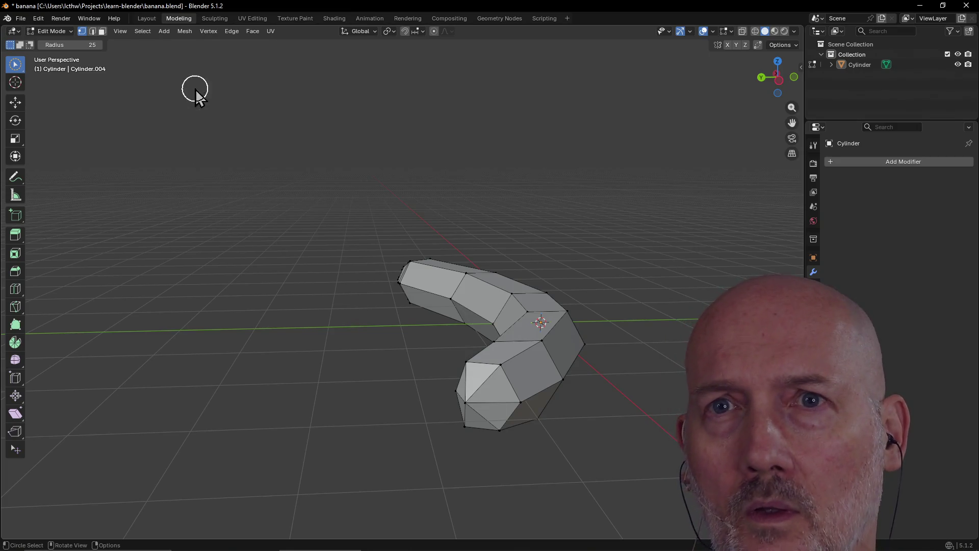
left_click(102, 30)
mouse_move(494, 395)
left_mouse_down()
mouse_move(498, 414)
mouse_move(488, 395)
left_mouse_up()
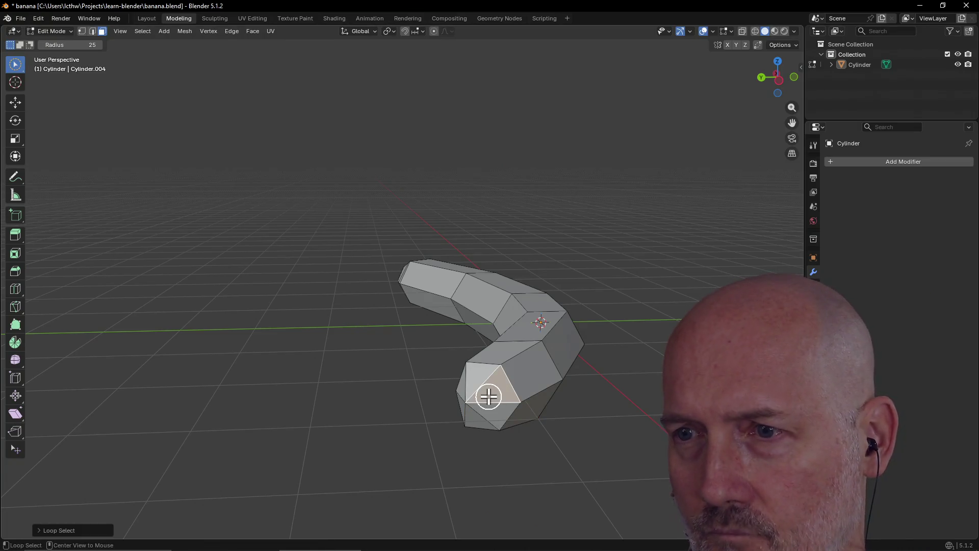
Add the end cap's lower triangular faces to the selection, previewing and cancelling a loop cut.
left_click_drag(493, 398, 493, 397)
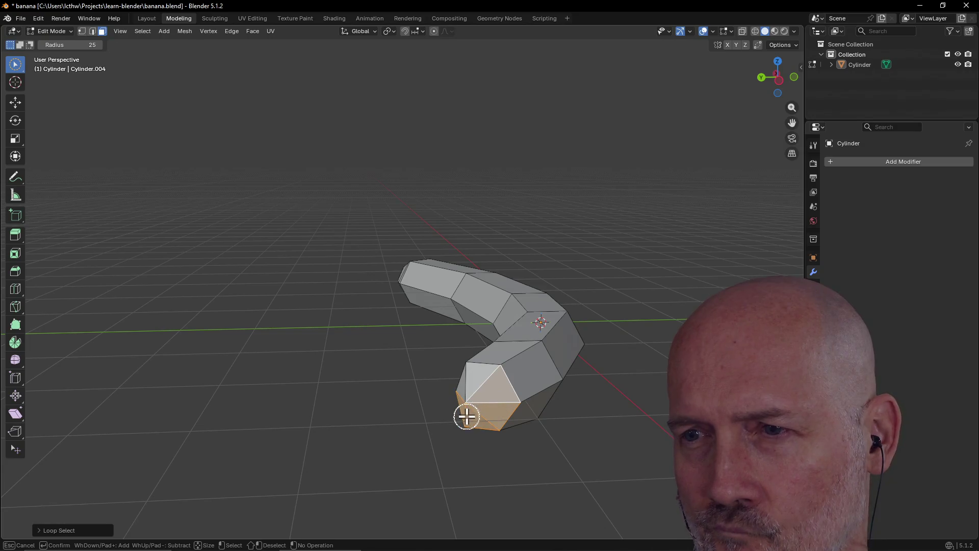
middle_click_drag(470, 393, 461, 387)
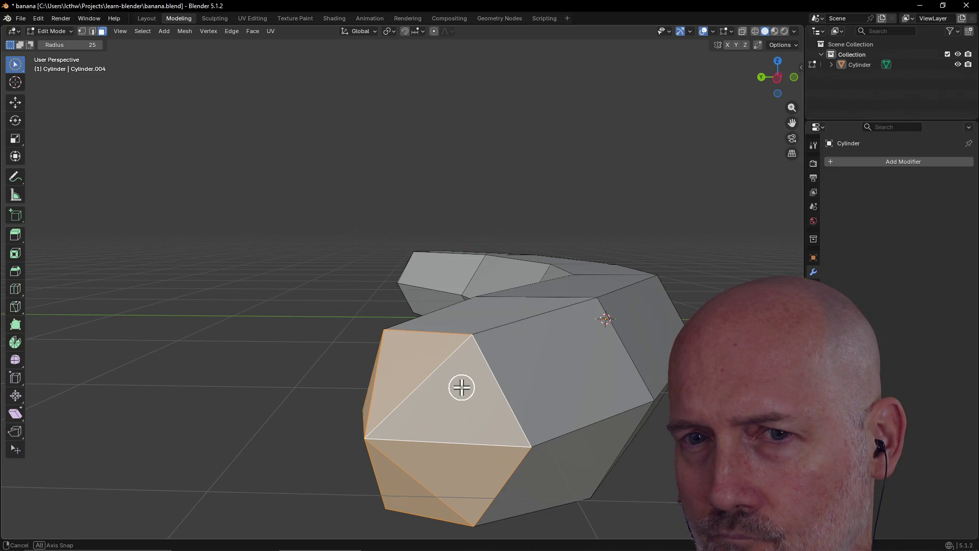
middle_click_drag(461, 387, 460, 387)
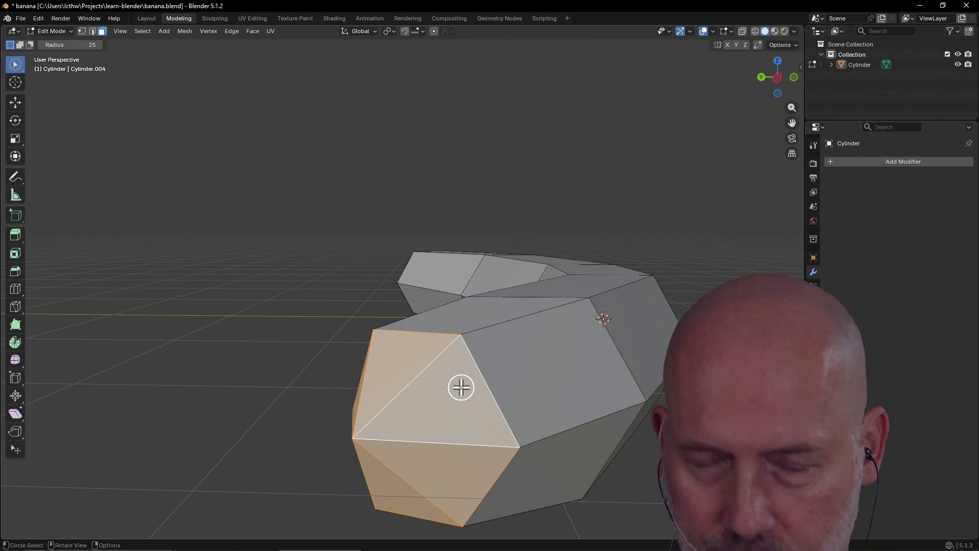
key("shift")
key("ctrl+r")
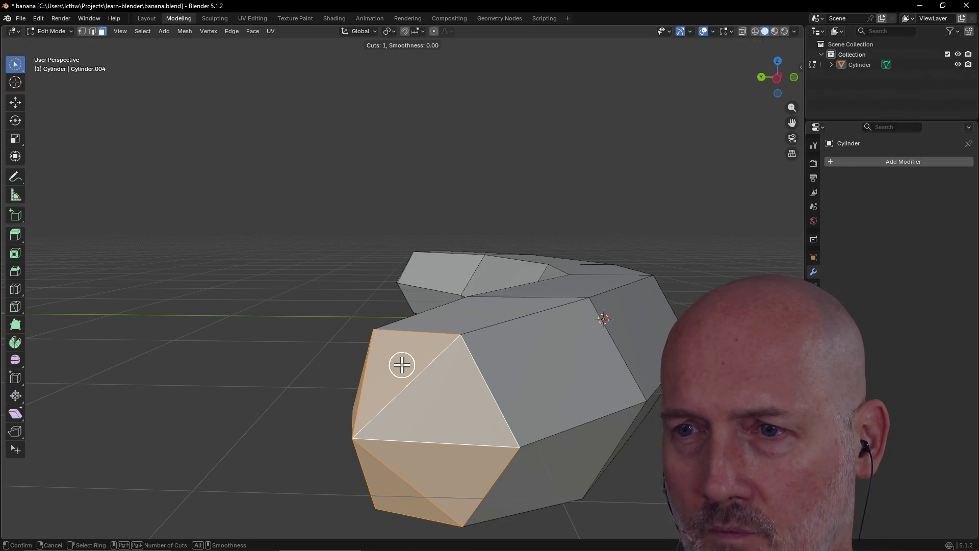
right_click(402, 367)
scroll(413, 367, "down", 5)
Frame the view on the selected end-cap faces via View Selected.
middle_click_drag(418, 367, 412, 379)
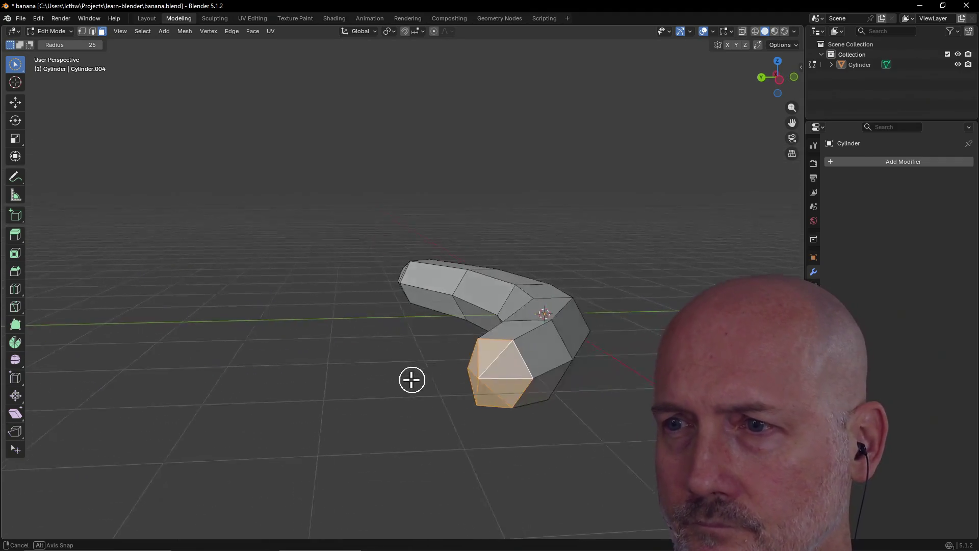
scroll(513, 404, "up", 1)
scroll(515, 404, "up", 3)
scroll(514, 406, "down", 4)
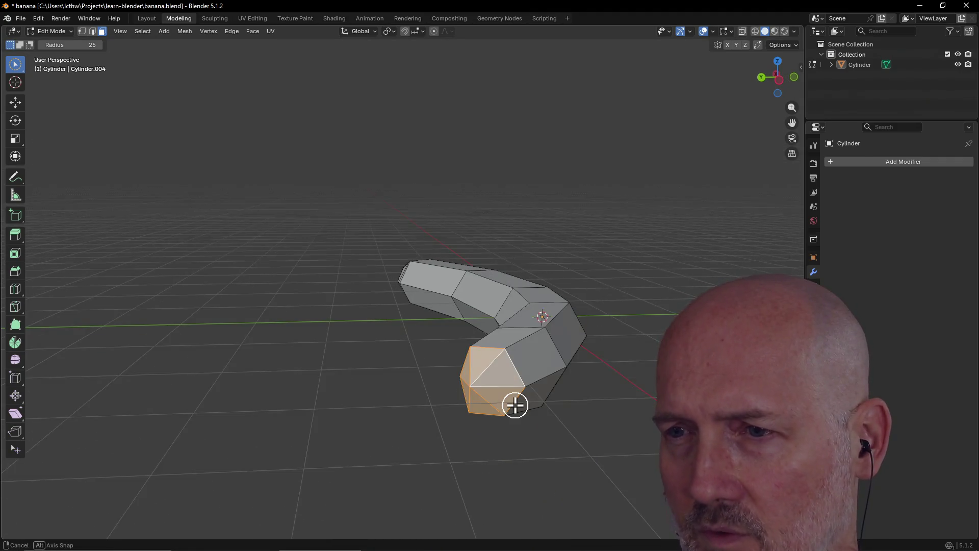
middle_click_drag(514, 405, 507, 417)
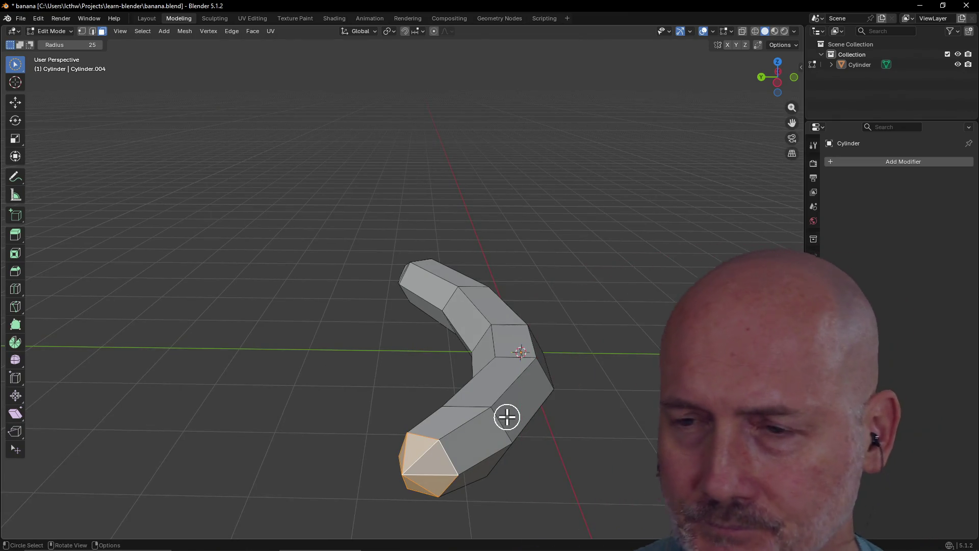
scroll(427, 466, "up", 2)
scroll(426, 466, "down", 3)
middle_click_drag(427, 467, 436, 450)
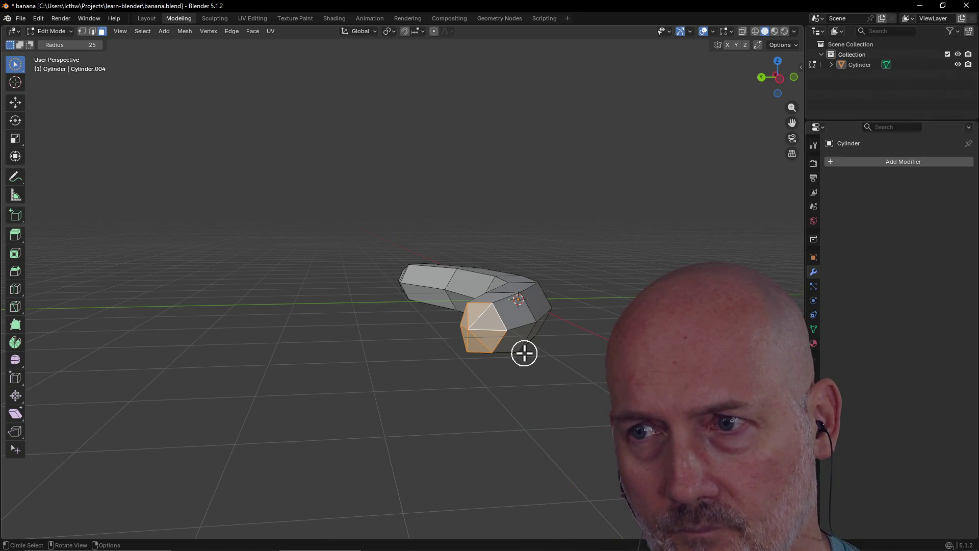
middle_click_drag(524, 353, 501, 352)
key("grave")
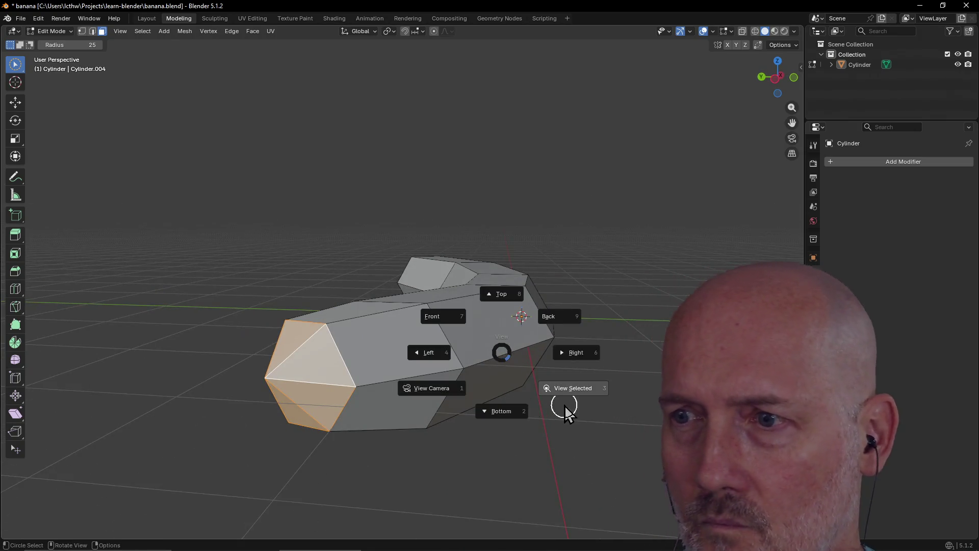
left_click(552, 408)
mouse_move(579, 390)
middle_mouse_down()
mouse_move(546, 396)
mouse_move(619, 429)
mouse_move(647, 415)
mouse_move(577, 451)
middle_mouse_up()
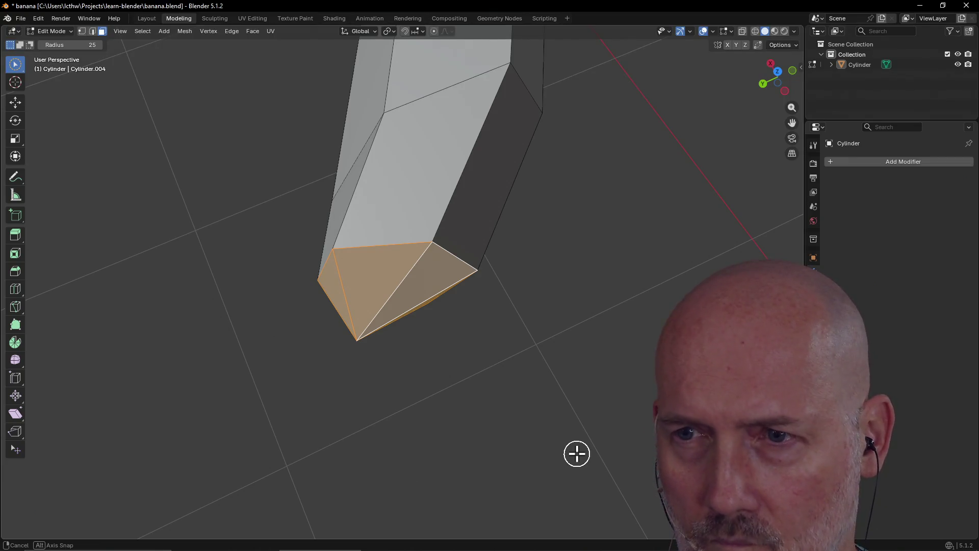
In Vertex mode, select the bottom tip vertex and move it to reshape the pointed end.
left_click(371, 327, "ctrl")
left_click(82, 31)
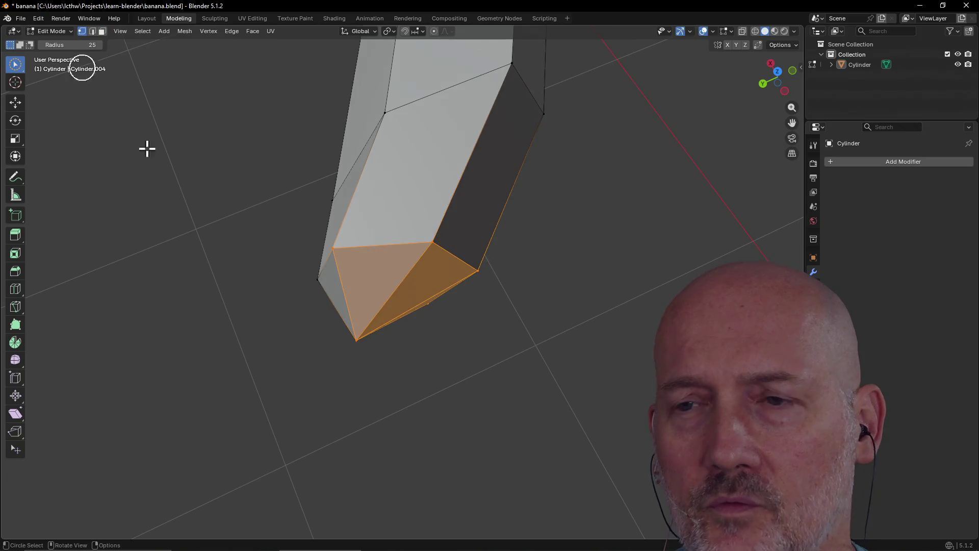
left_click(361, 342)
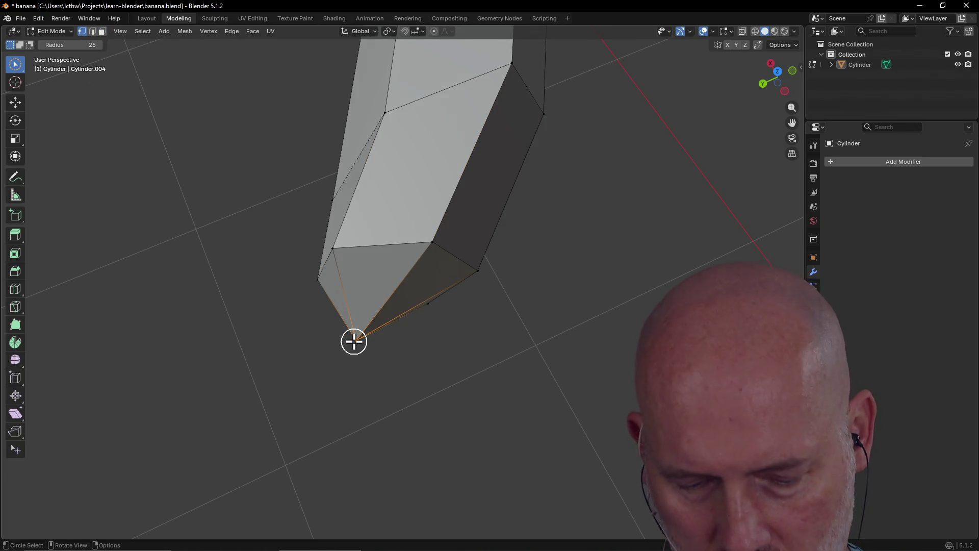
key("g")
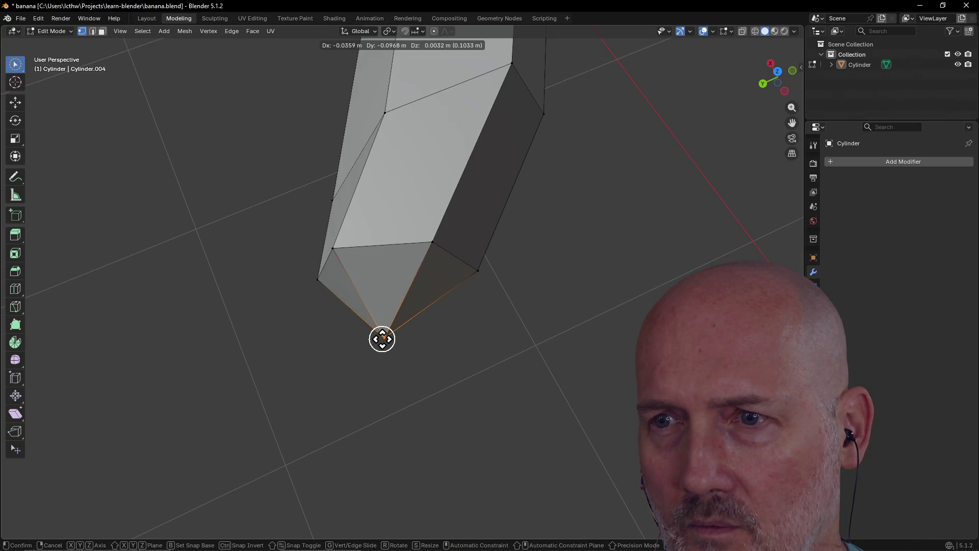
left_click(382, 339)
mouse_move(382, 339)
middle_mouse_down()
mouse_move(400, 264)
mouse_move(443, 271)
mouse_move(410, 269)
mouse_move(393, 296)
mouse_move(430, 295)
mouse_move(470, 250)
mouse_move(449, 284)
mouse_move(382, 274)
middle_mouse_up()
Inspect the bent mesh and pick the Knife tool for cutting new edges.
key("c")
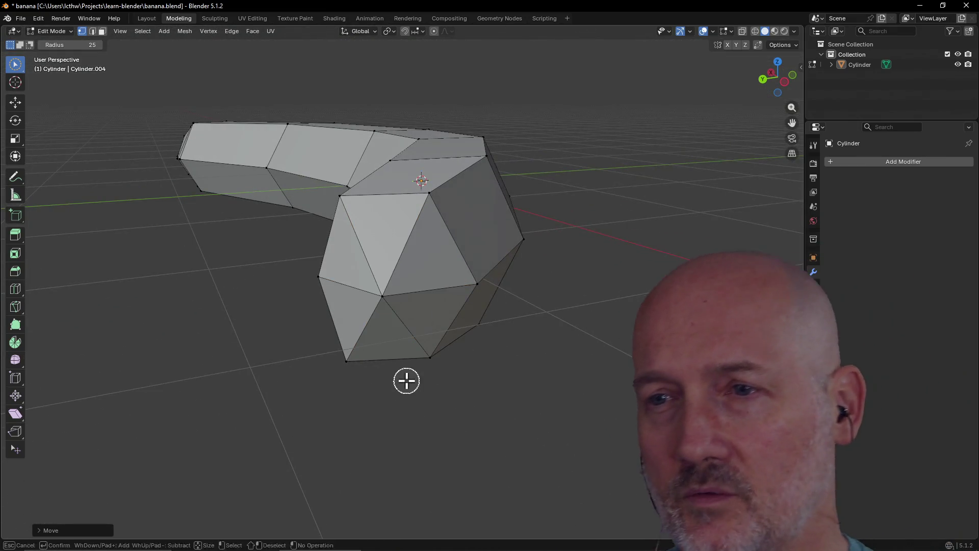
key("Escape")
mouse_move(405, 380)
middle_mouse_down()
mouse_move(436, 387)
mouse_move(400, 381)
middle_mouse_up()
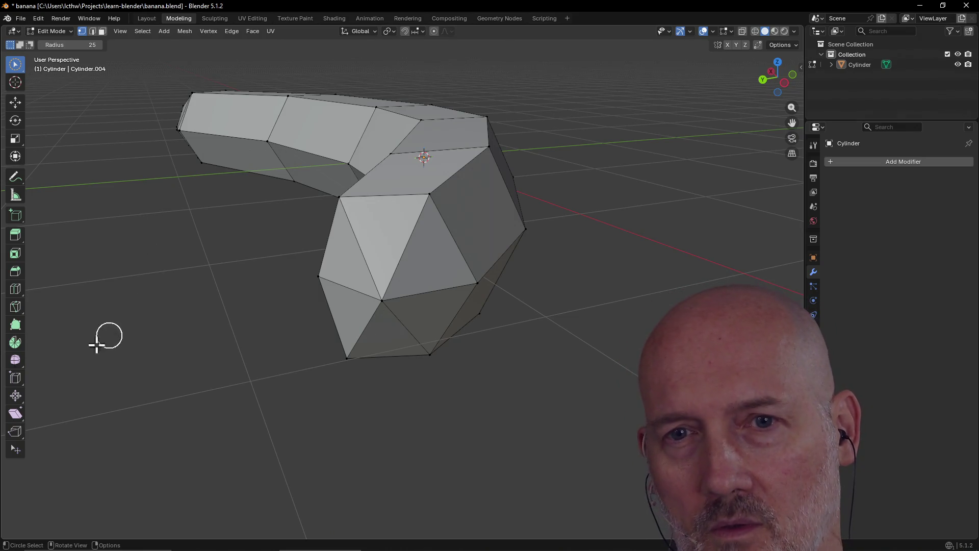
left_click(16, 307)
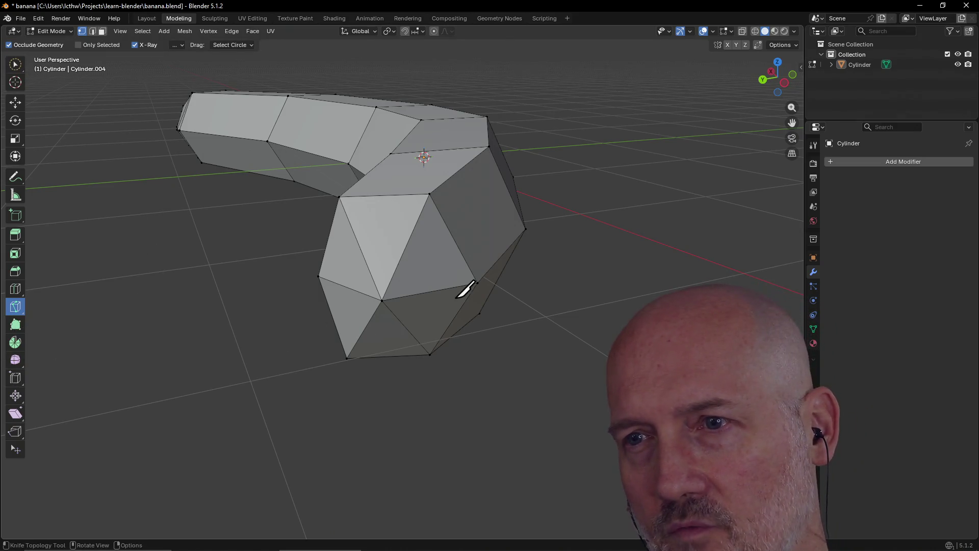
Knife-cut a hexagonal ring of edges across the tip's triangular faces and confirm with Enter.
left_click(433, 291)
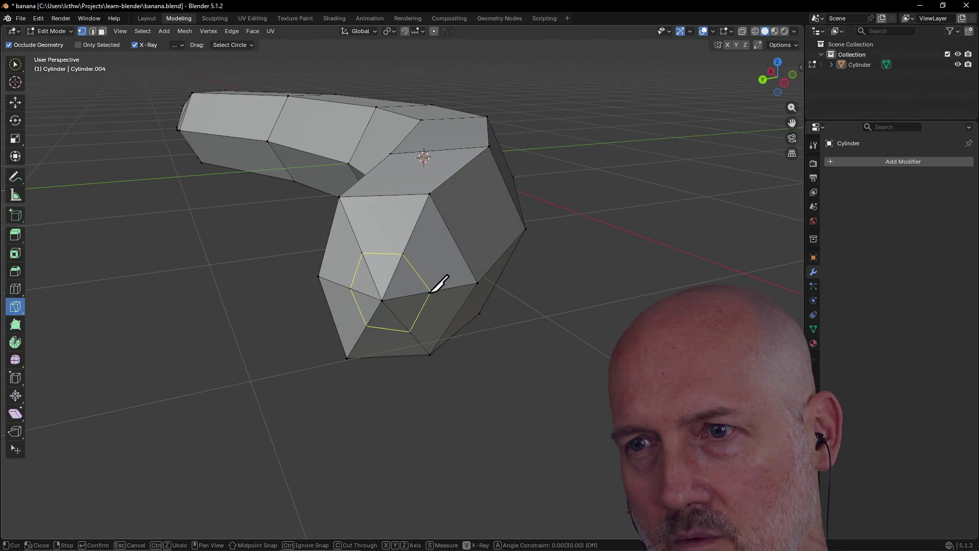
key("Return")
mouse_move(456, 243)
middle_mouse_down()
mouse_move(452, 232)
mouse_move(410, 252)
mouse_move(436, 217)
mouse_move(423, 246)
mouse_move(453, 232)
mouse_move(448, 255)
mouse_move(457, 246)
middle_mouse_up()
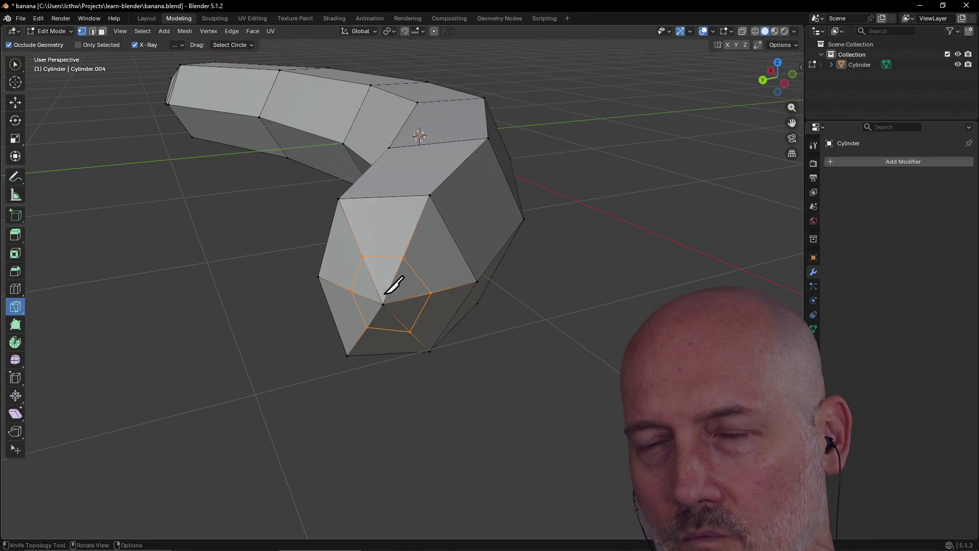
mouse_move(392, 285)
middle_mouse_down()
mouse_move(360, 280)
mouse_move(394, 268)
middle_mouse_up()
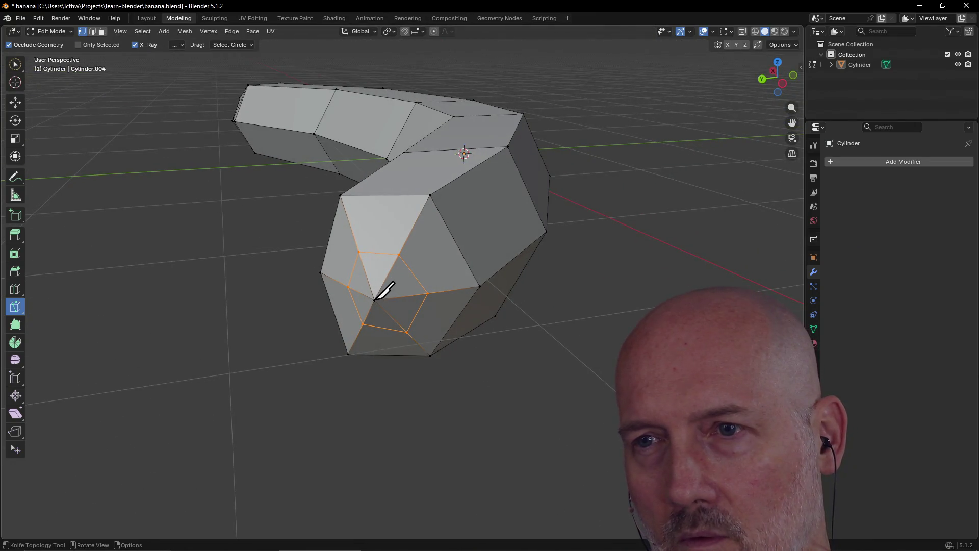
left_click(15, 67)
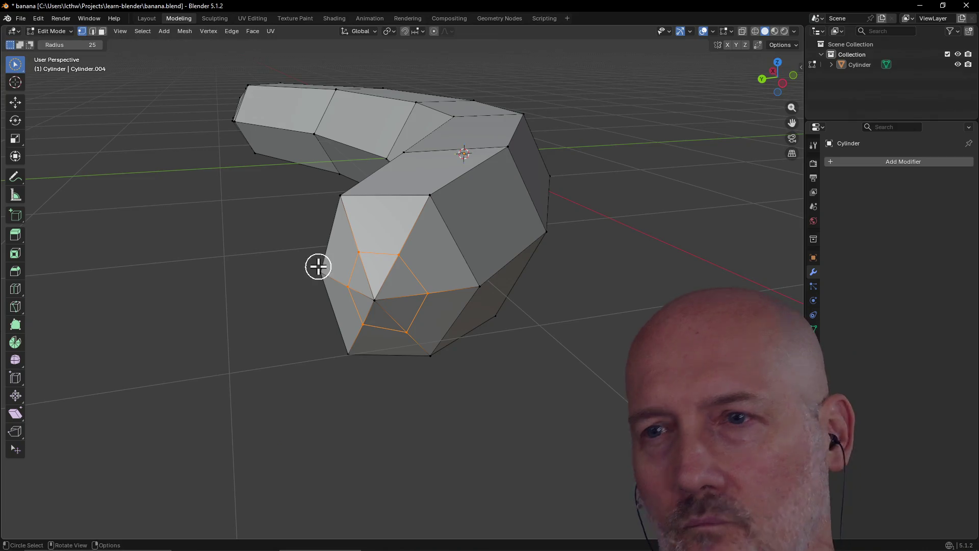
Delete the tip vertex and its faces, leaving an open hexagonal hole inside the new ring.
key("x")
left_click(418, 339)
middle_click_drag(444, 300, 455, 294)
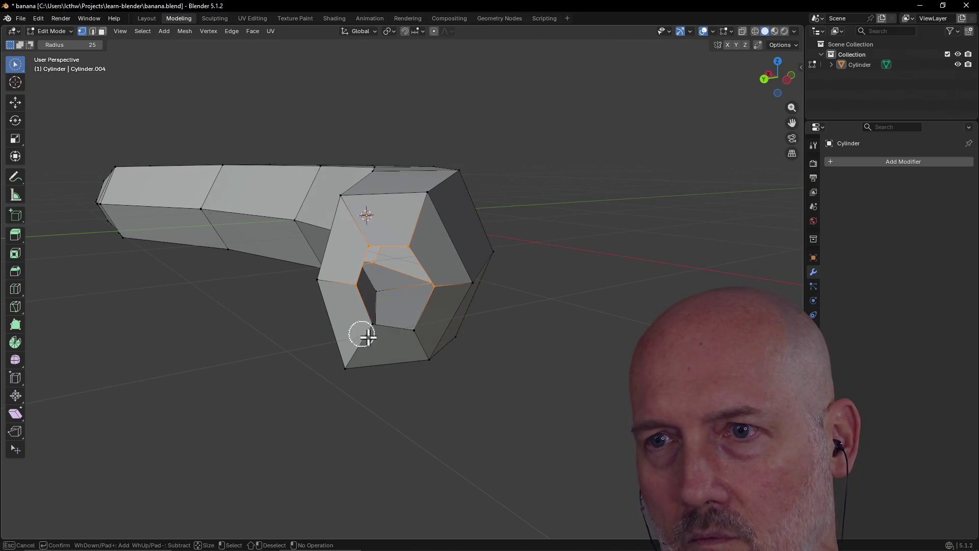
mouse_move(351, 276)
middle_mouse_down()
mouse_move(440, 287)
mouse_move(403, 289)
mouse_move(439, 286)
mouse_move(414, 274)
middle_mouse_up()
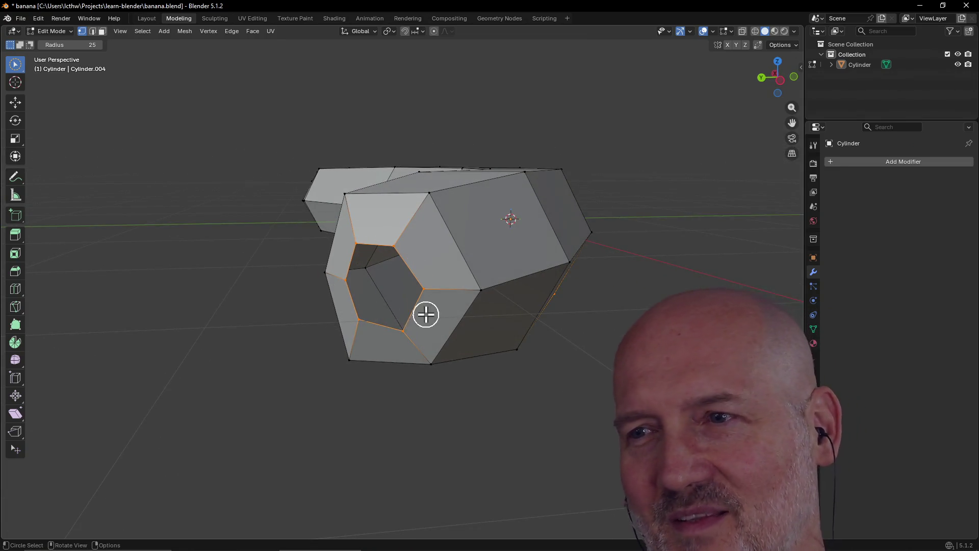
mouse_move(426, 313)
middle_mouse_down()
mouse_move(573, 335)
mouse_move(564, 342)
mouse_move(531, 324)
mouse_move(605, 334)
mouse_move(597, 335)
middle_mouse_up()
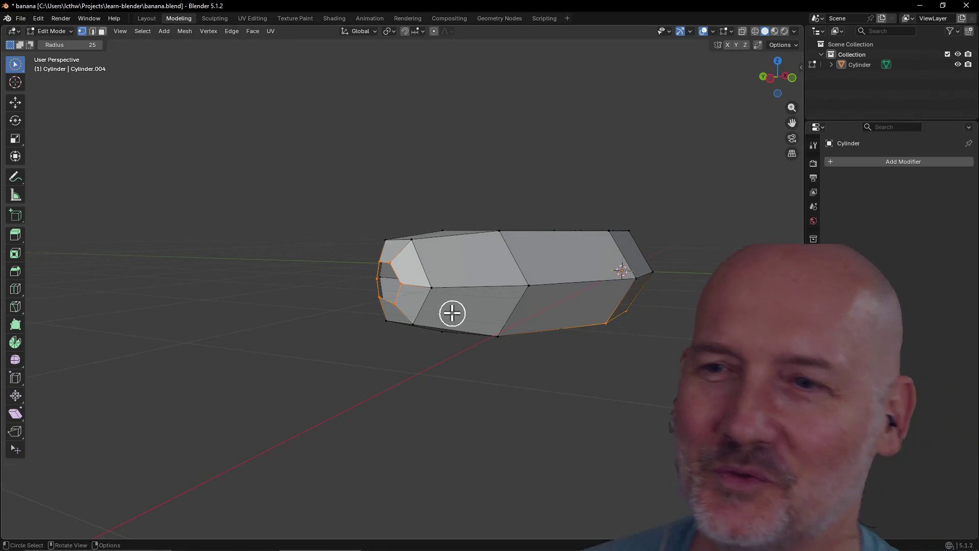
scroll(395, 291, "up", 2)
scroll(394, 291, "up", 1)
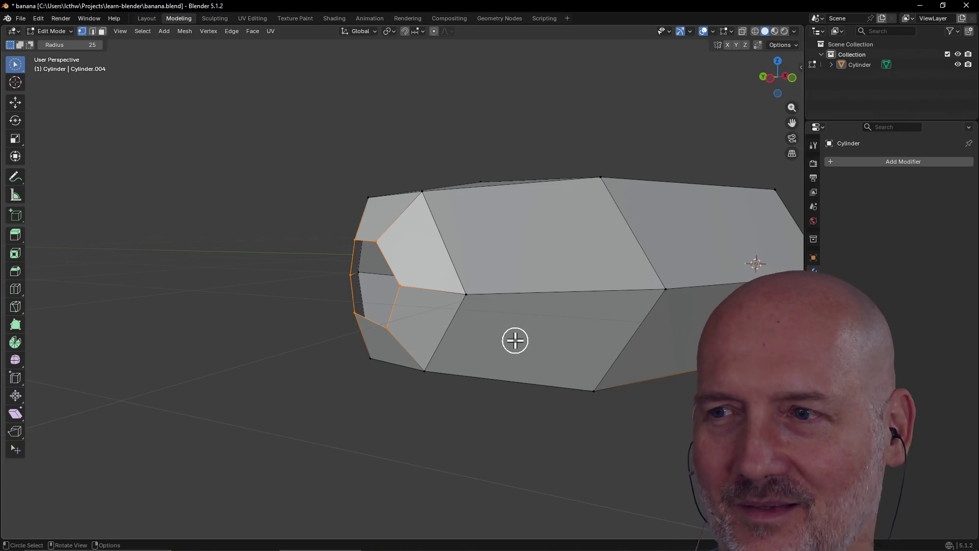
scroll(515, 341, "down", 3)
middle_click_drag(515, 341, 494, 330)
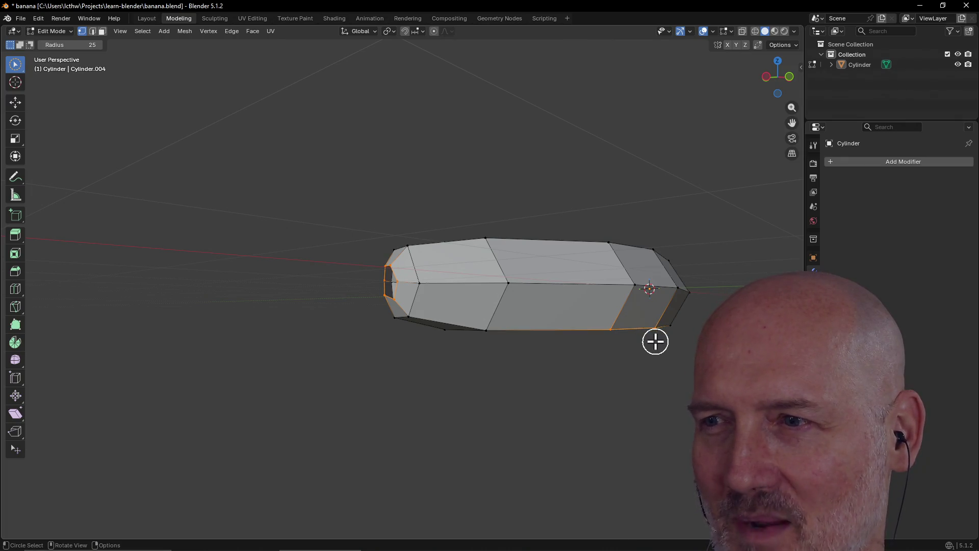
middle_click_drag(616, 337, 415, 293)
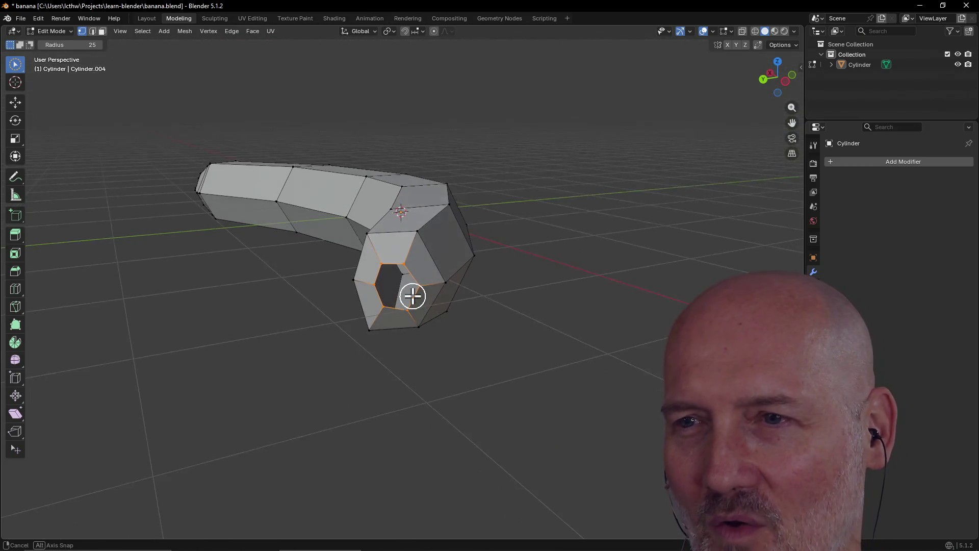
scroll(413, 291, "up", 3)
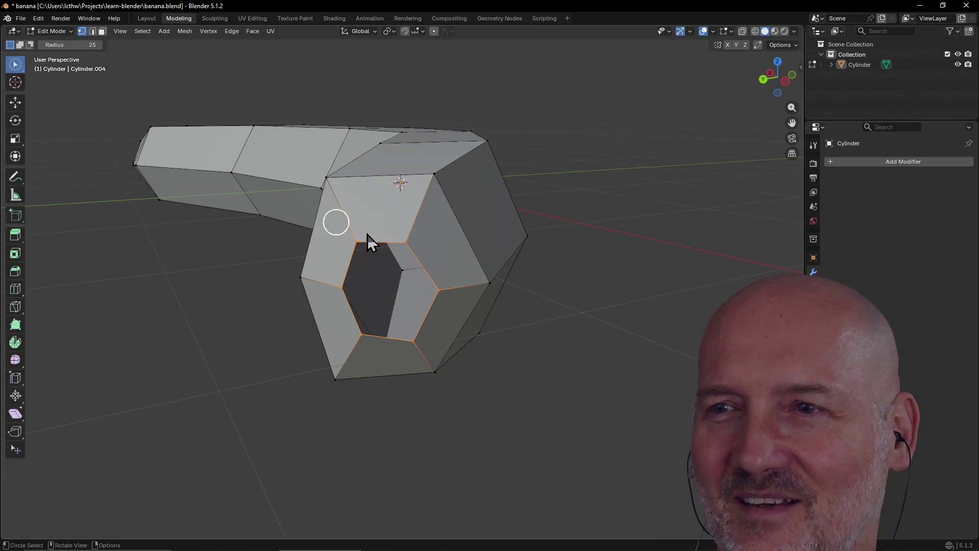
middle_click_drag(336, 219, 509, 359)
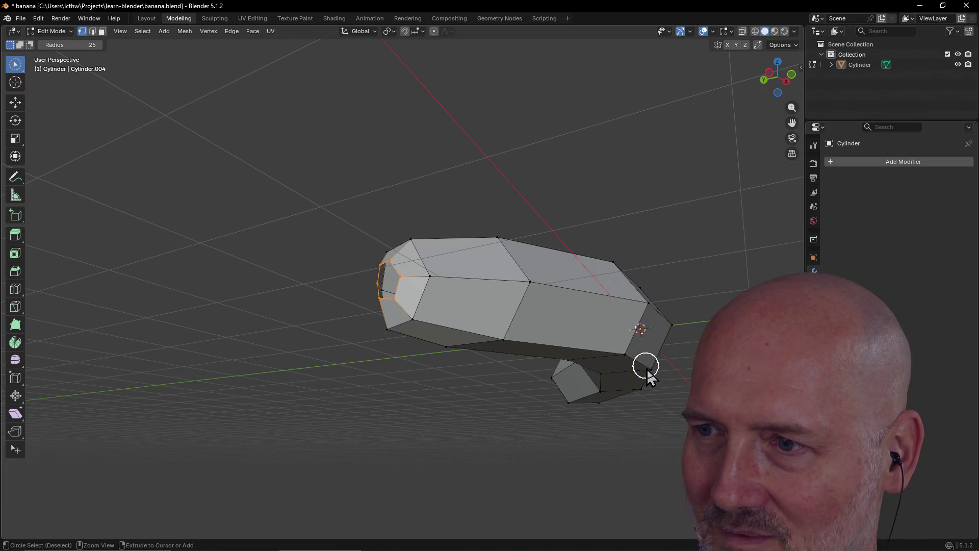
mouse_move(628, 389)
middle_mouse_down()
mouse_move(619, 335)
mouse_move(679, 387)
mouse_move(684, 410)
mouse_move(623, 433)
mouse_move(685, 430)
middle_mouse_up()
mouse_move(472, 327)
middle_mouse_down()
mouse_move(492, 317)
mouse_move(437, 322)
middle_mouse_up()
key("m")
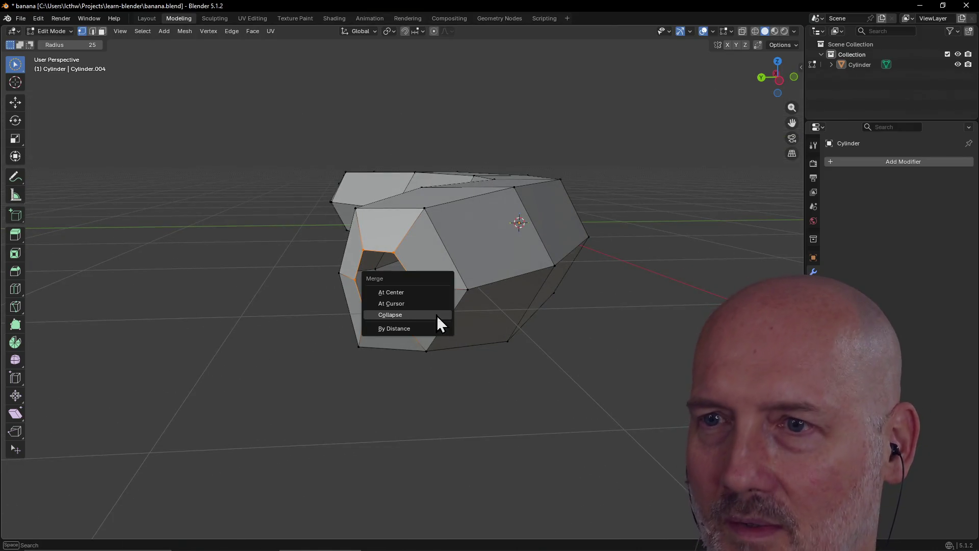
left_click(390, 315)
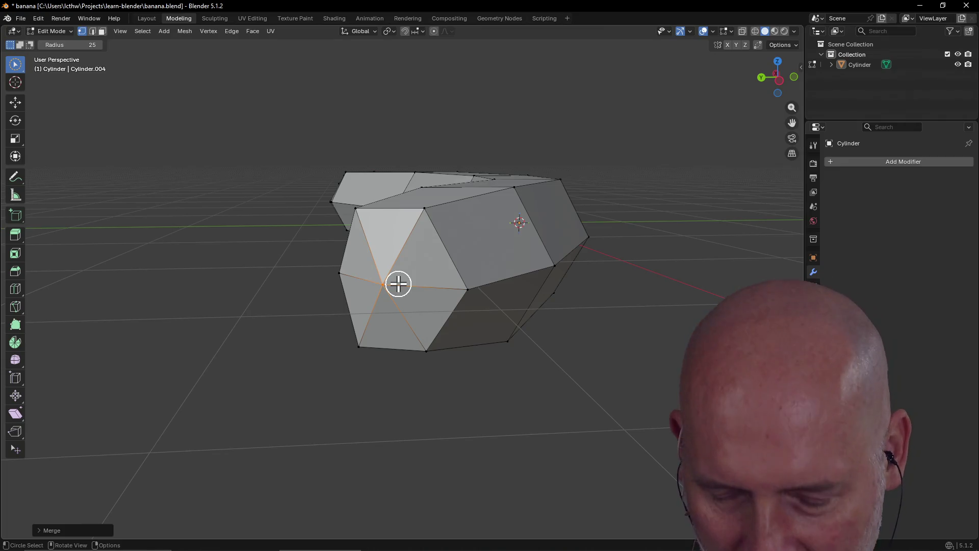
key("ctrl+z")
key("m")
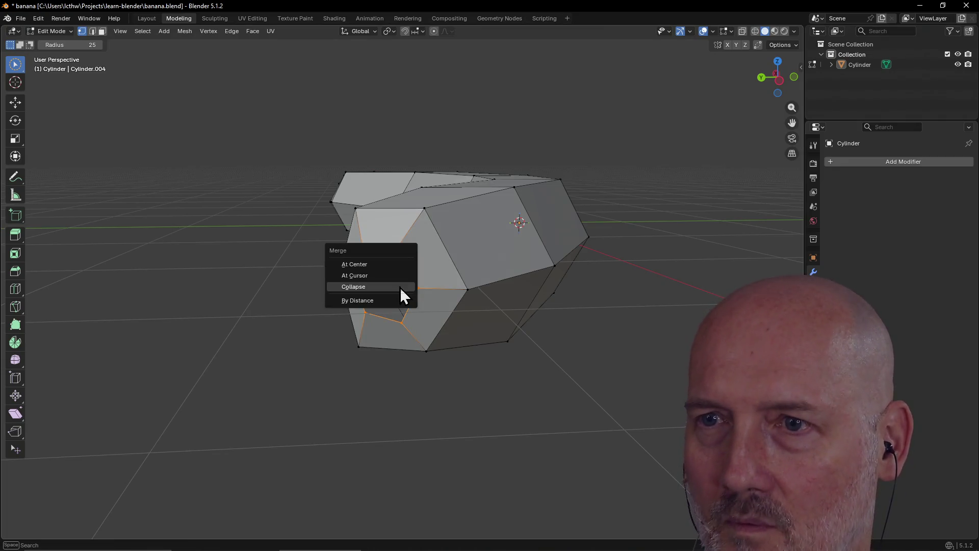
left_click(400, 264)
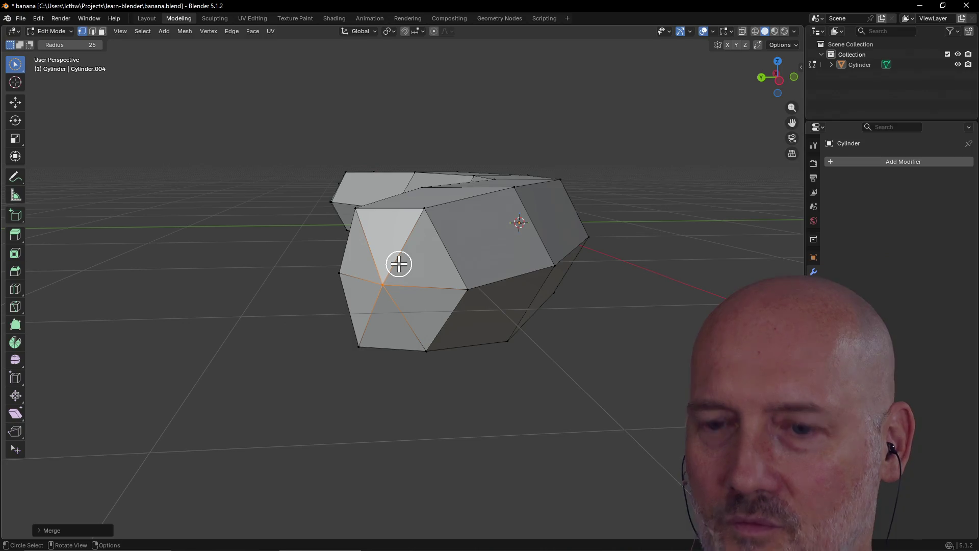
key("ctrl+z")
mouse_move(399, 317)
middle_mouse_down()
mouse_move(435, 307)
mouse_move(423, 323)
middle_mouse_up()
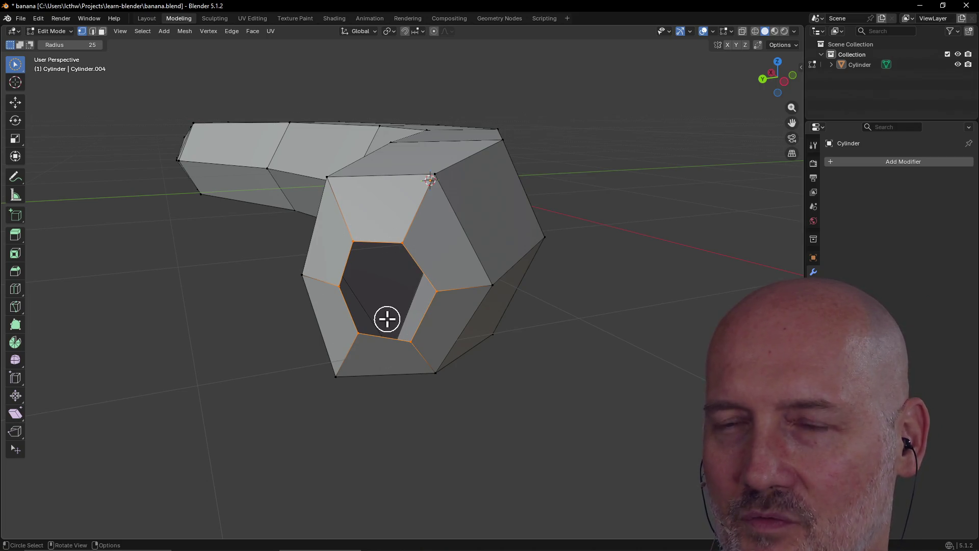
scroll(390, 293, "up", 1)
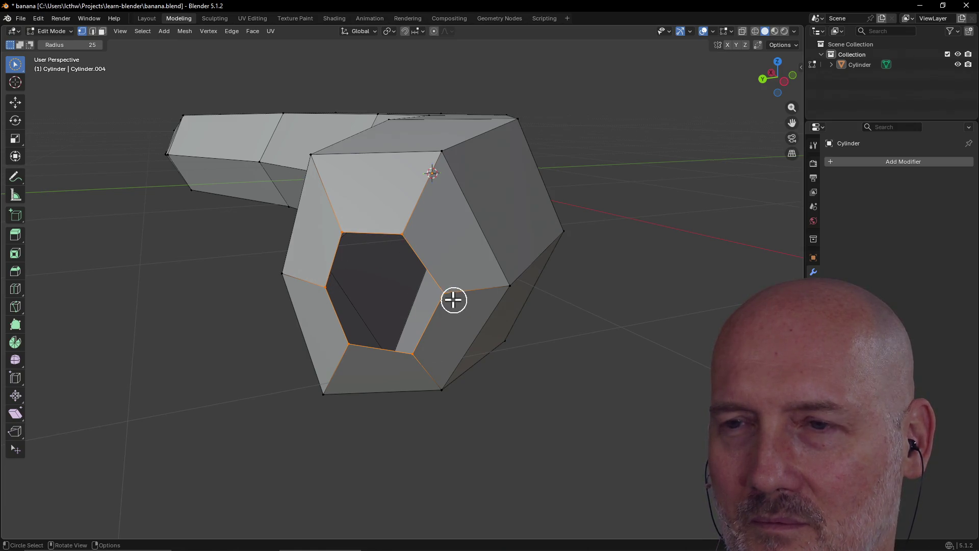
Alt-select the edge loop around the hole and fill it with F.
key("alt+a")
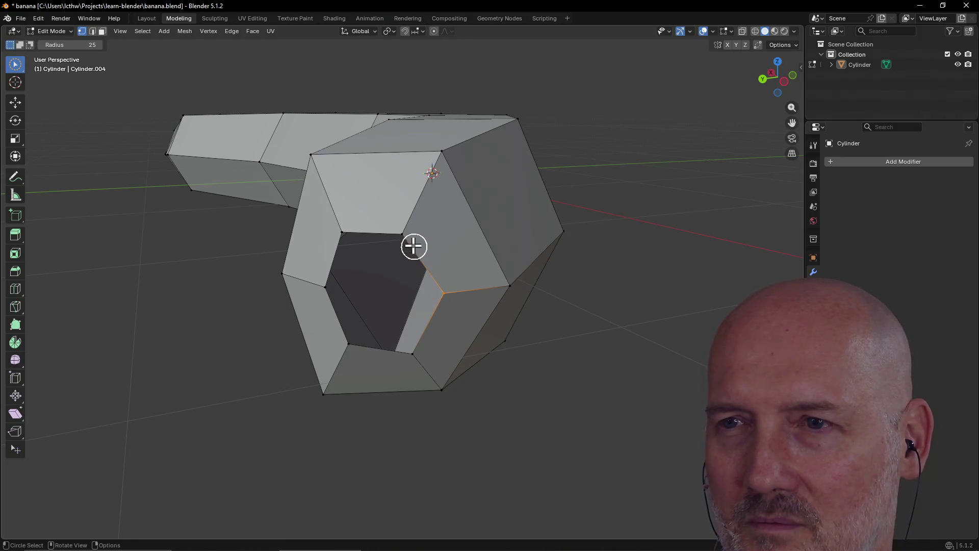
left_click(398, 232, "alt+shift")
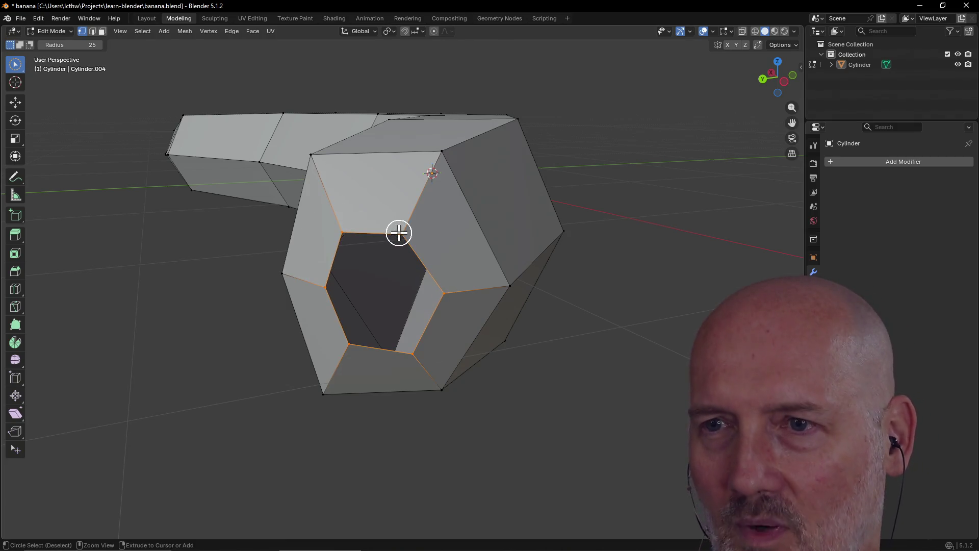
key("f")
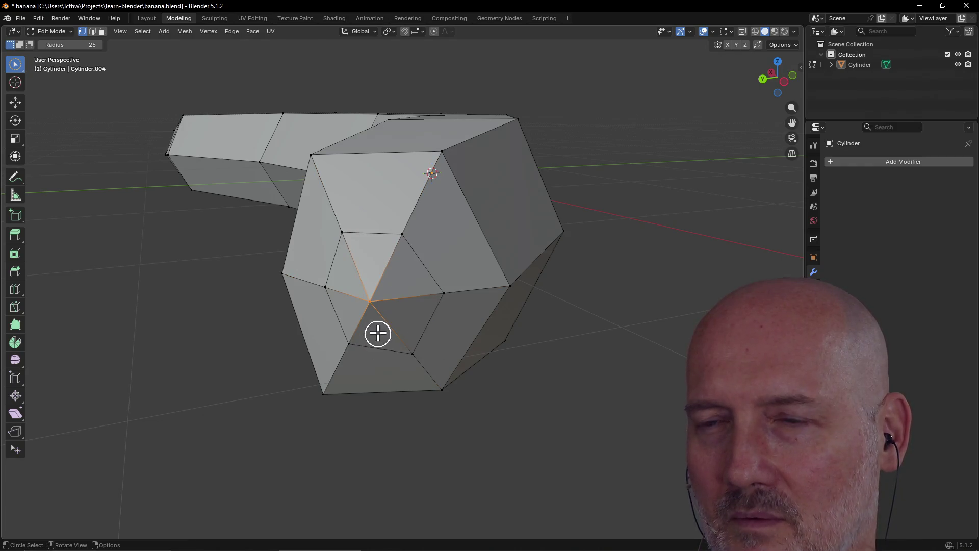
middle_click_drag(372, 289, 318, 312)
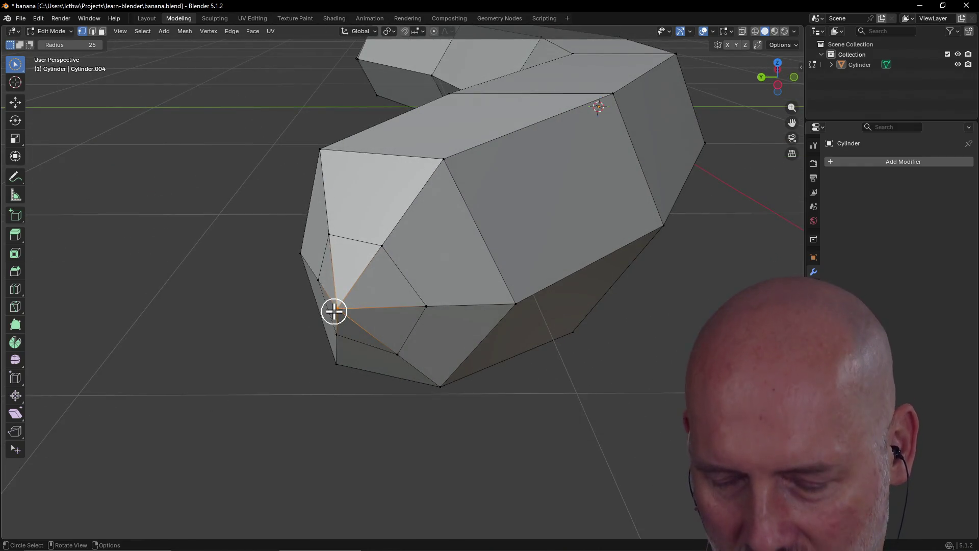
Move the end cap's centre vertex three times with G, checking from different angles.
key("g")
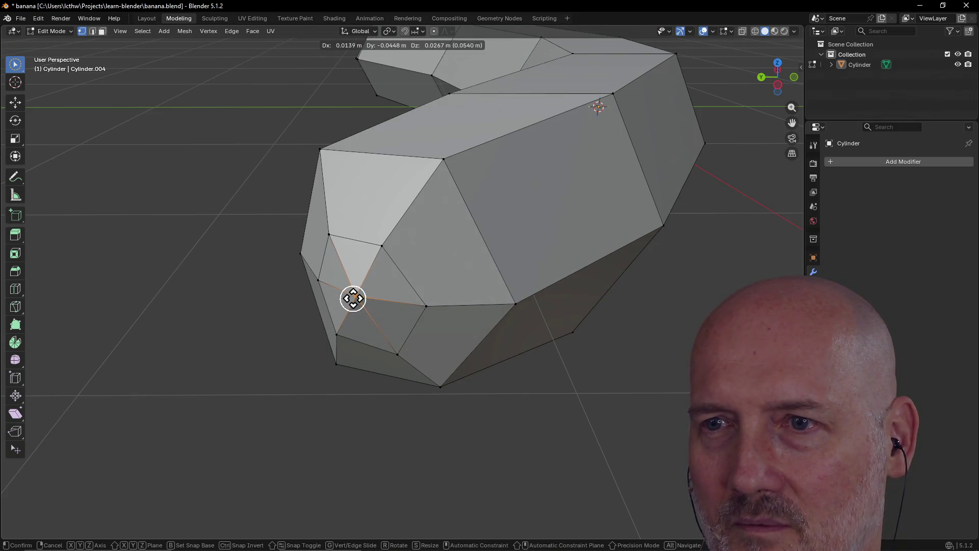
left_click(353, 298)
mouse_move(352, 298)
middle_mouse_down()
mouse_move(378, 291)
mouse_move(286, 309)
mouse_move(245, 296)
mouse_move(259, 294)
middle_mouse_up()
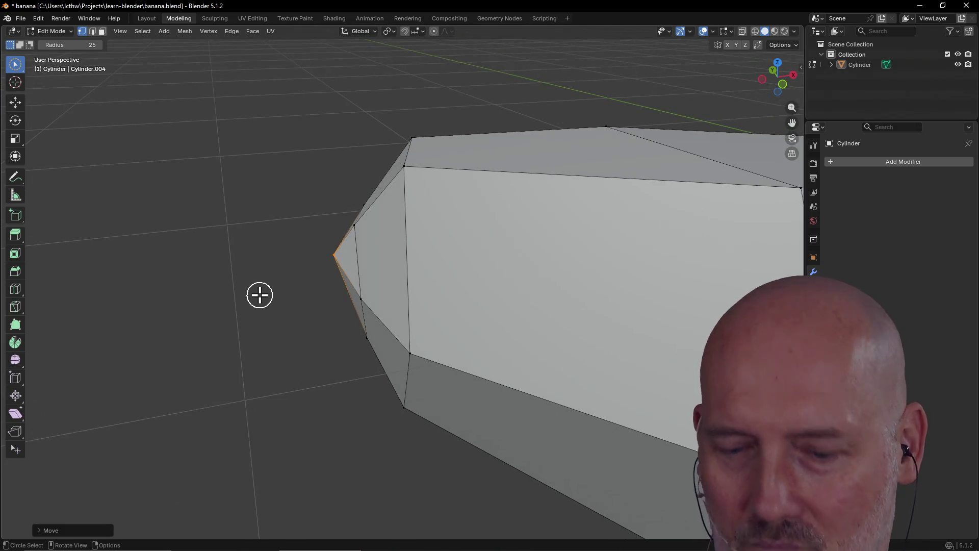
key("g")
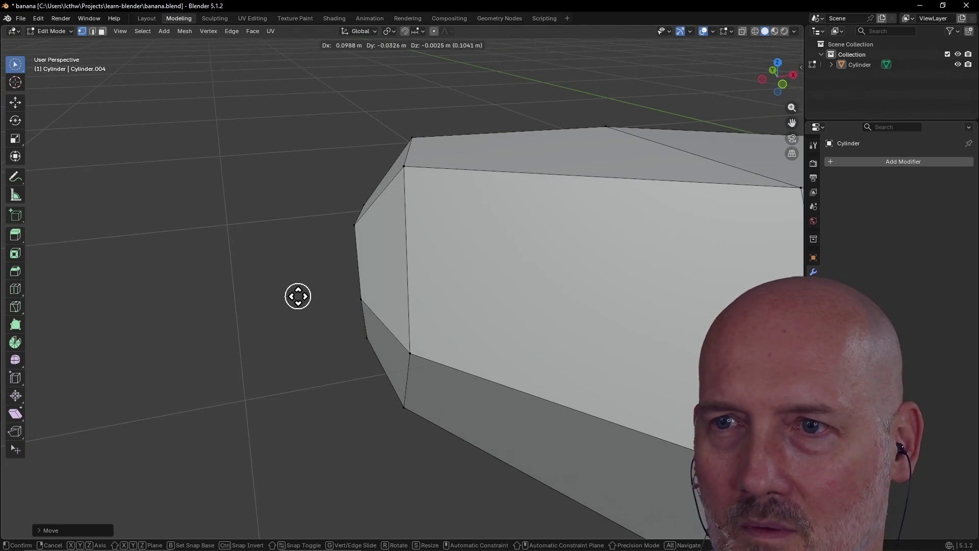
left_click(289, 297)
mouse_move(295, 293)
middle_mouse_down()
mouse_move(505, 282)
mouse_move(443, 288)
middle_mouse_up()
key("g")
left_click(359, 296)
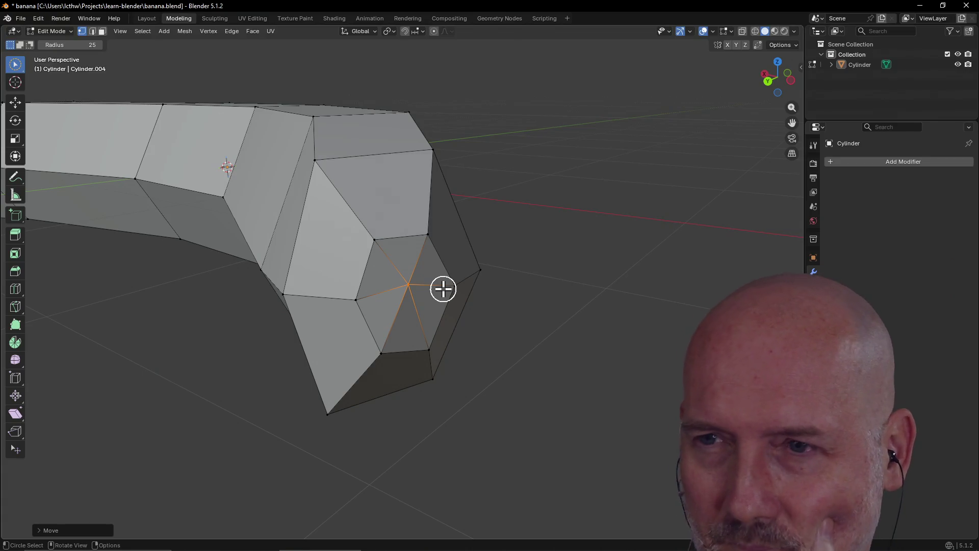
In Face mode, circle-select the six end-cap faces and extrude them outward with E.
left_click(455, 291)
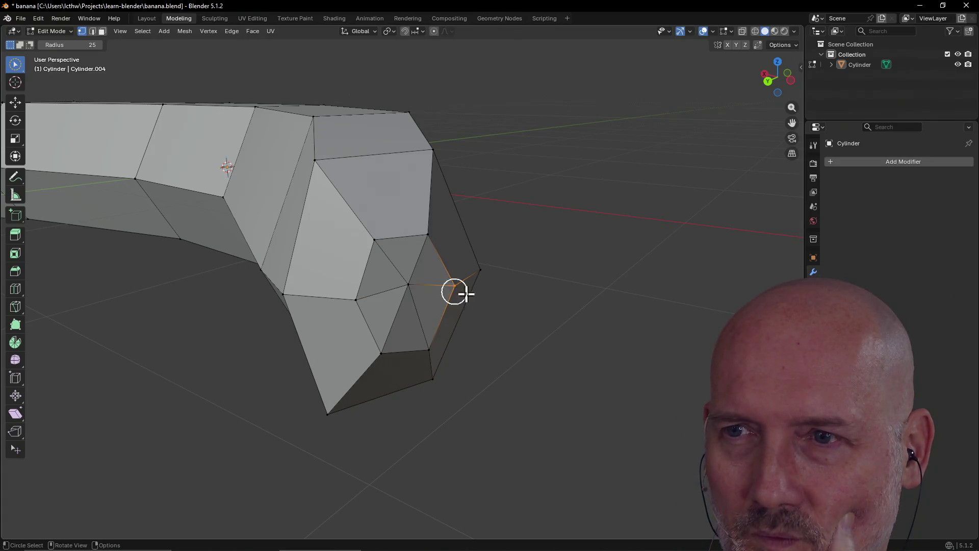
left_click(385, 306)
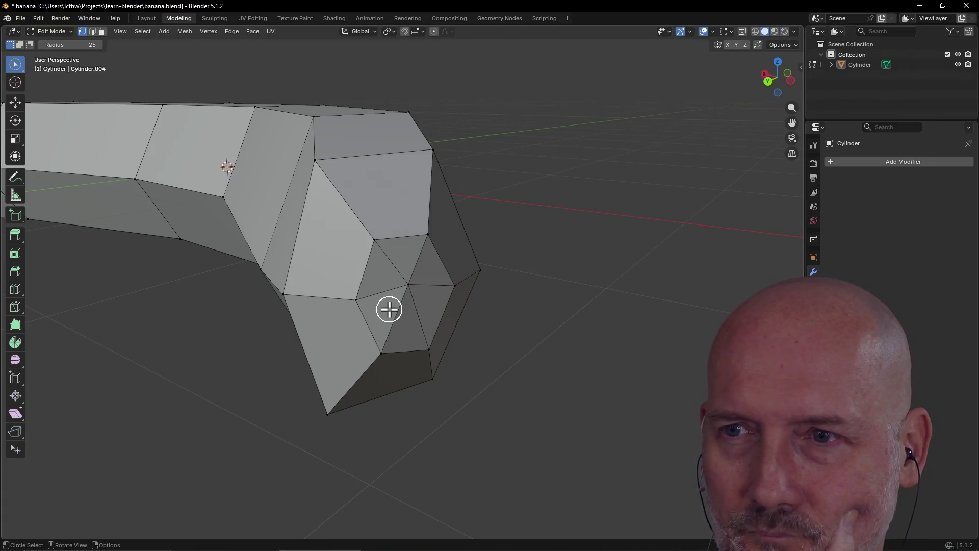
left_click(101, 31)
left_click_drag(418, 302, 405, 273)
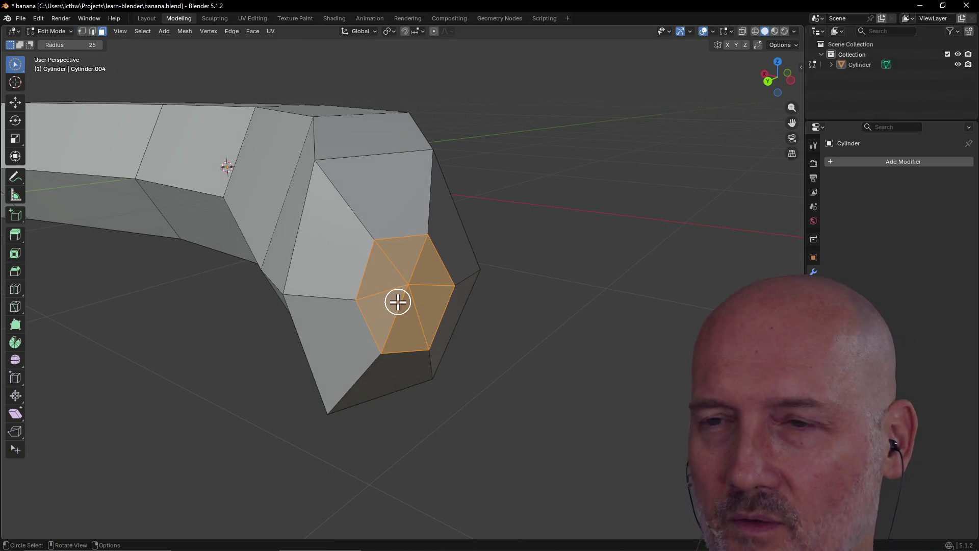
scroll(397, 302, "down", 2)
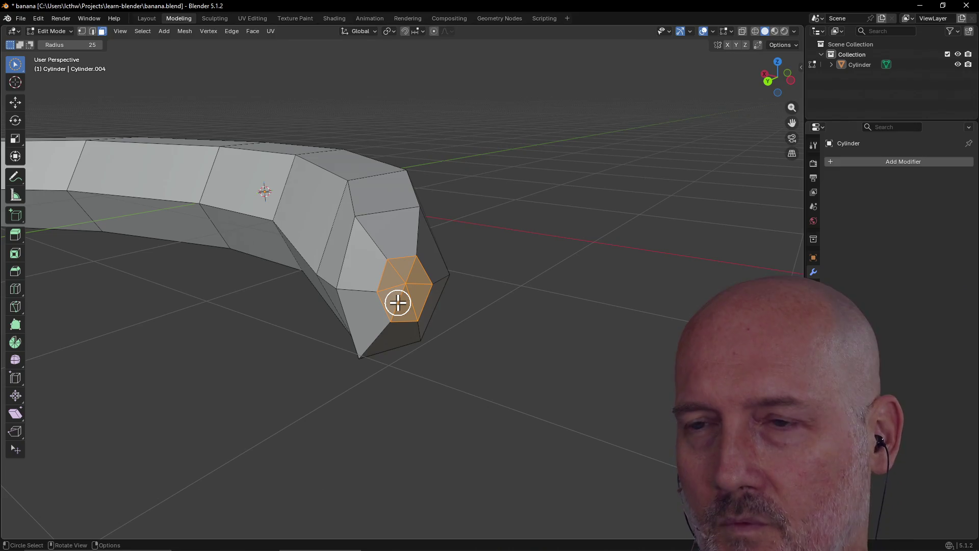
key("e")
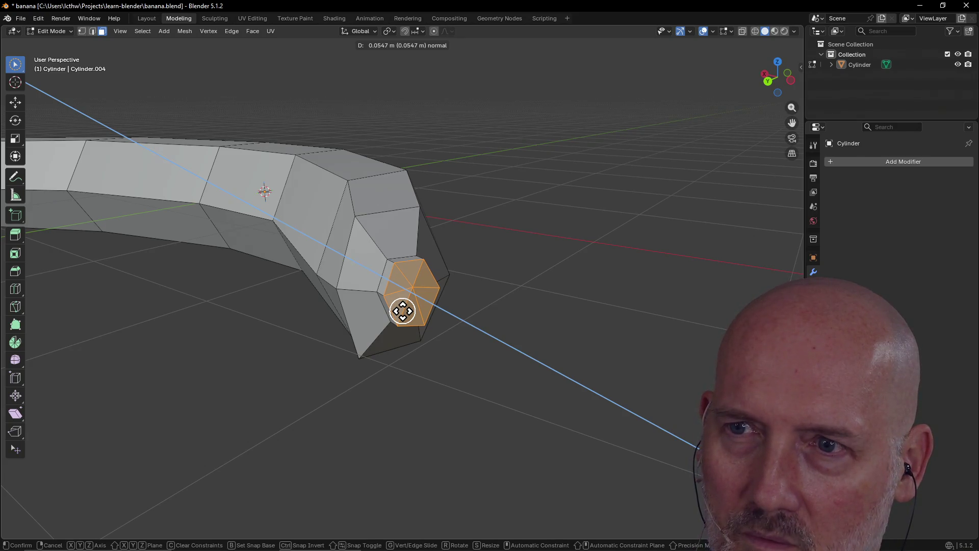
Confirm the extrusion and scale the extruded end faces smaller.
left_click(402, 310)
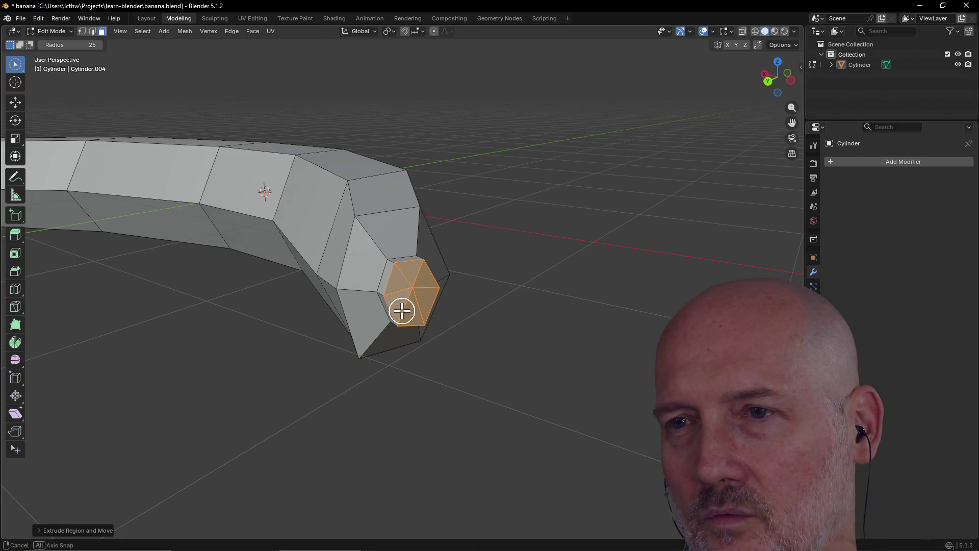
key("s")
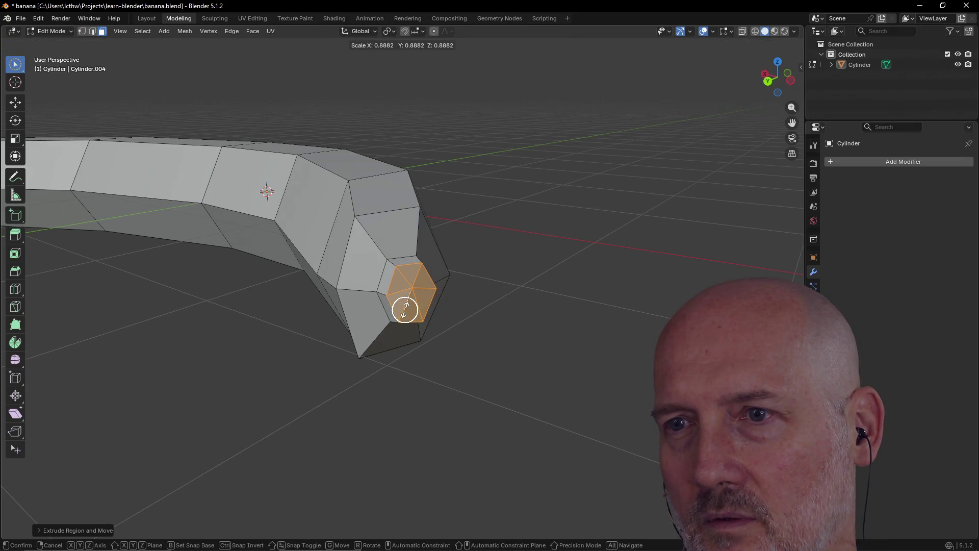
left_click(408, 308)
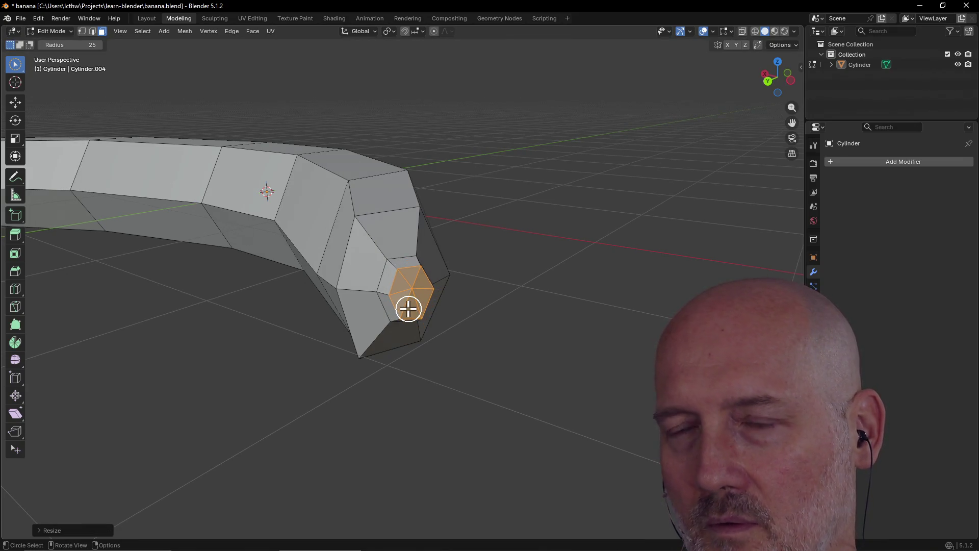
key("e")
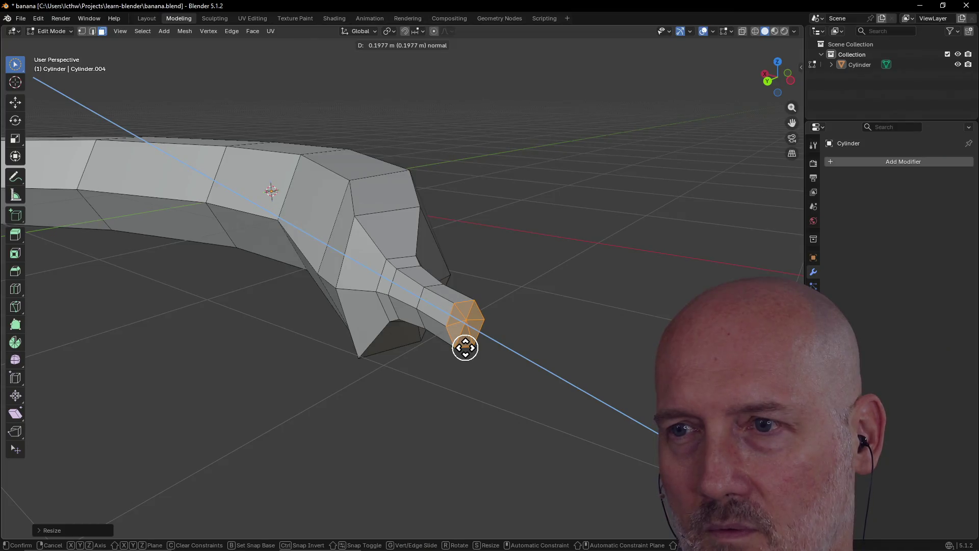
Extrude the stem a second time and shrink its tip to a small face.
left_click(470, 349)
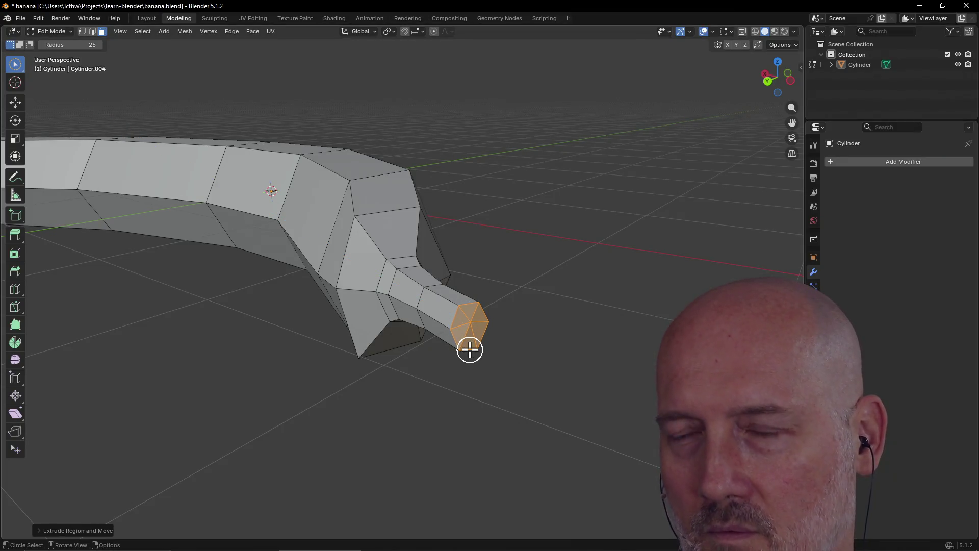
key("s")
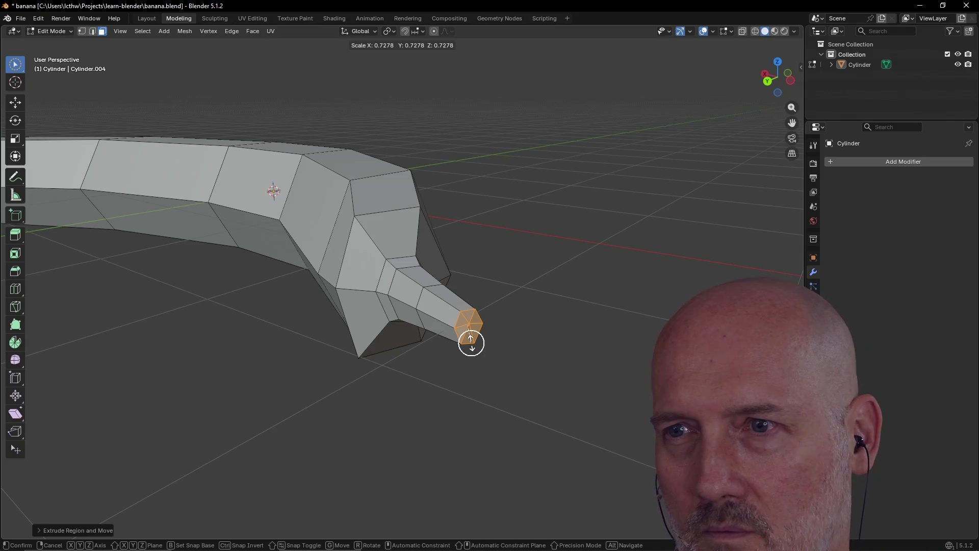
left_click(471, 343)
mouse_move(469, 339)
middle_mouse_down()
mouse_move(477, 365)
mouse_move(404, 365)
mouse_move(502, 356)
mouse_move(449, 371)
mouse_move(421, 369)
mouse_move(471, 357)
mouse_move(407, 367)
middle_mouse_up()
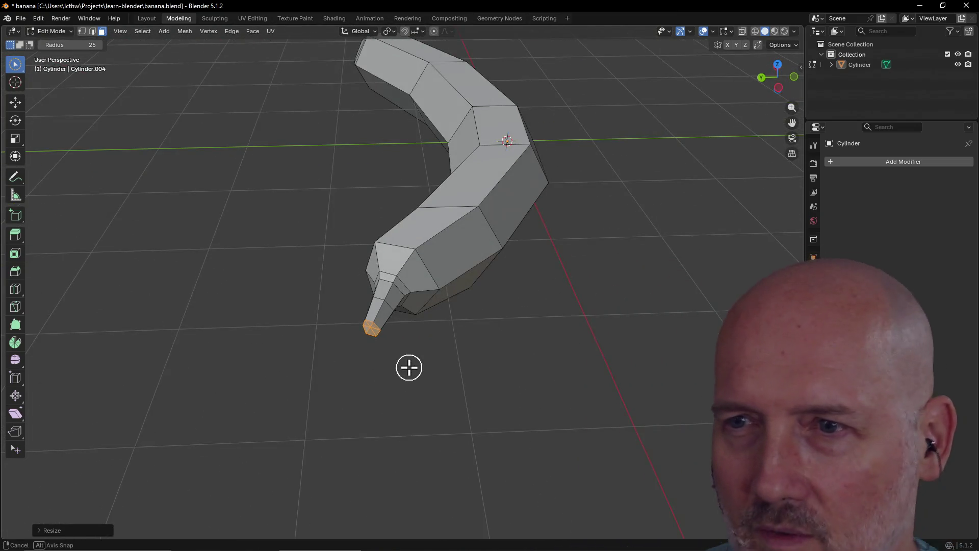
scroll(406, 367, "up", 3)
scroll(405, 367, "up", 2)
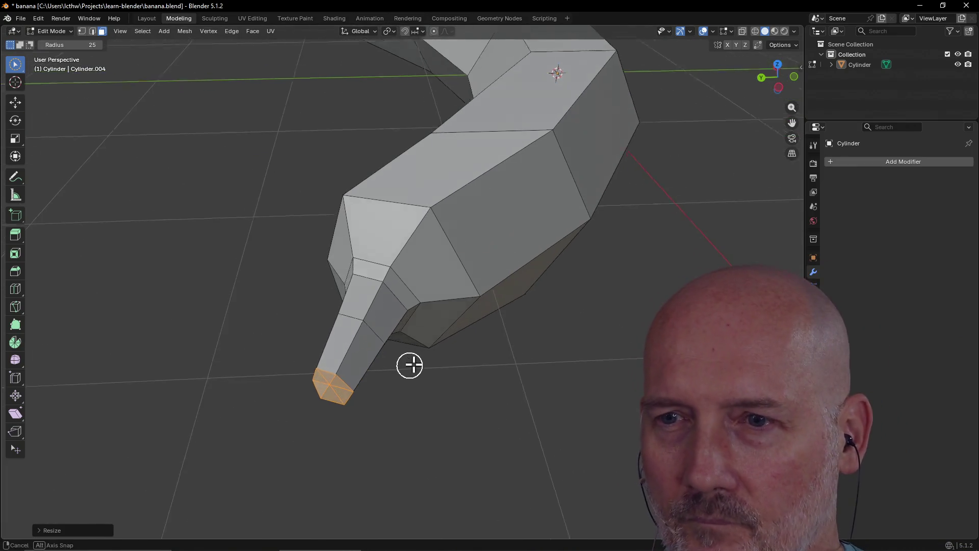
Extrude the stem tip faces outward along Z and scale the new segment to a taper.
mouse_move(407, 368)
middle_mouse_down()
mouse_move(441, 367)
mouse_move(434, 356)
middle_mouse_up()
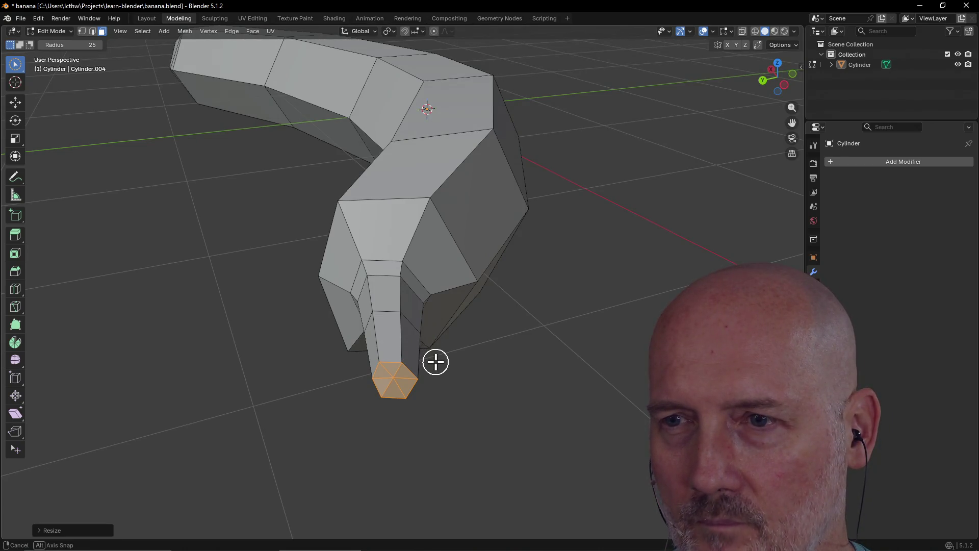
key("g")
key("z")
key("z")
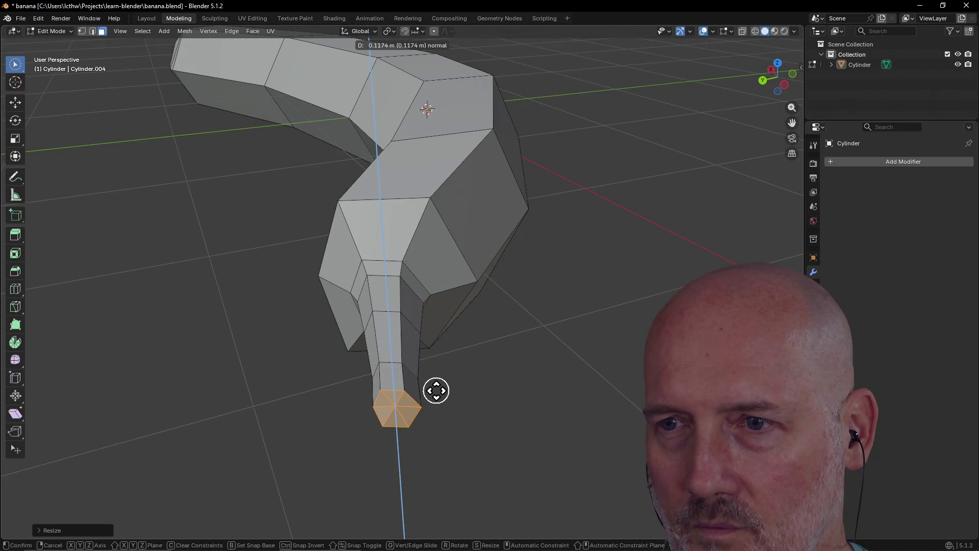
left_click(436, 394)
key("s")
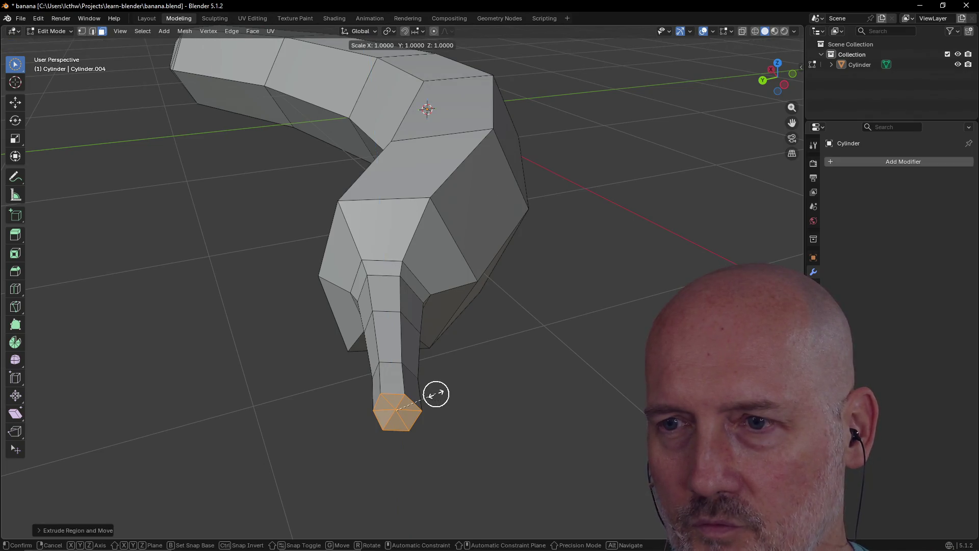
left_click(421, 391)
mouse_move(420, 390)
middle_mouse_down()
mouse_move(496, 388)
mouse_move(468, 348)
mouse_move(531, 367)
mouse_move(351, 387)
mouse_move(405, 295)
mouse_move(403, 312)
mouse_move(451, 268)
mouse_move(386, 258)
mouse_move(456, 280)
mouse_move(403, 282)
mouse_move(470, 289)
mouse_move(378, 320)
middle_mouse_up()
key("c")
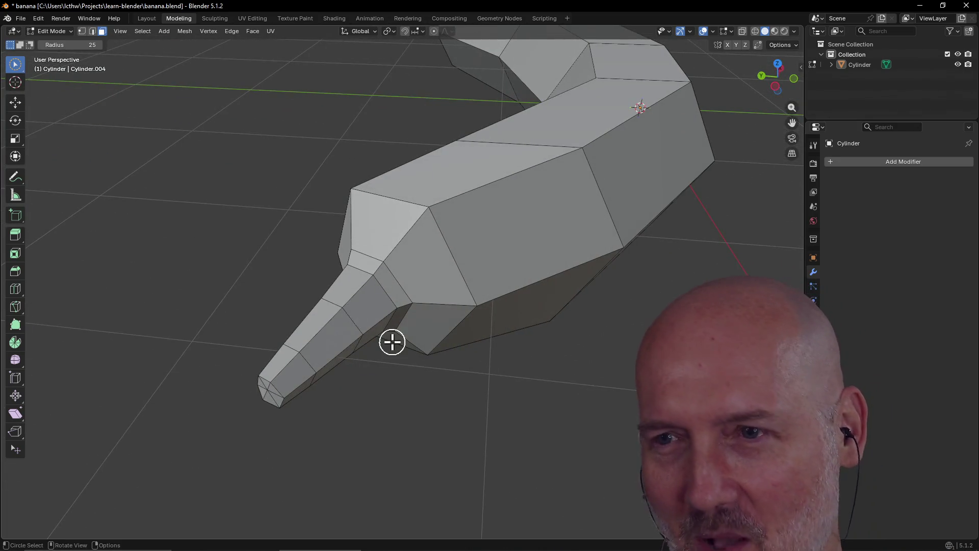
scroll(392, 341, "down", 4)
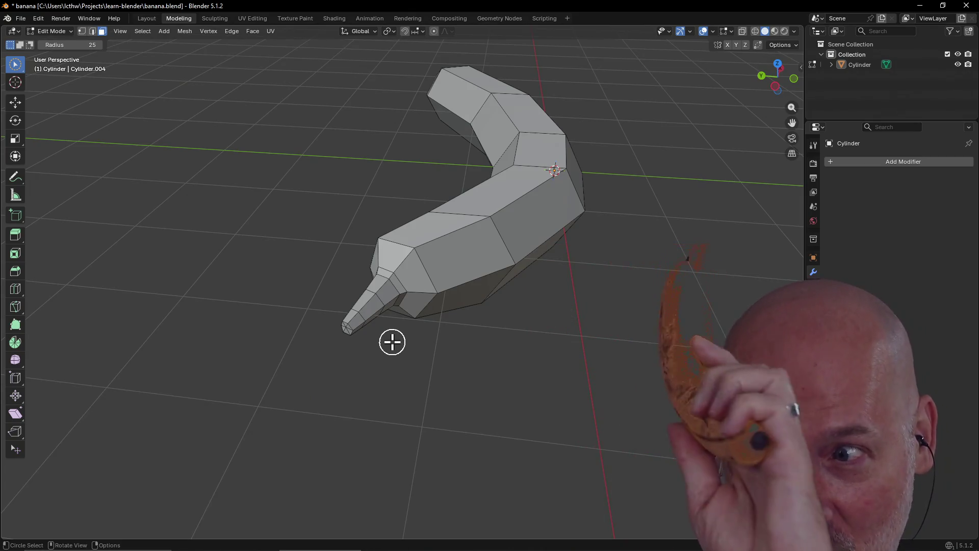
scroll(392, 341, "down", 2)
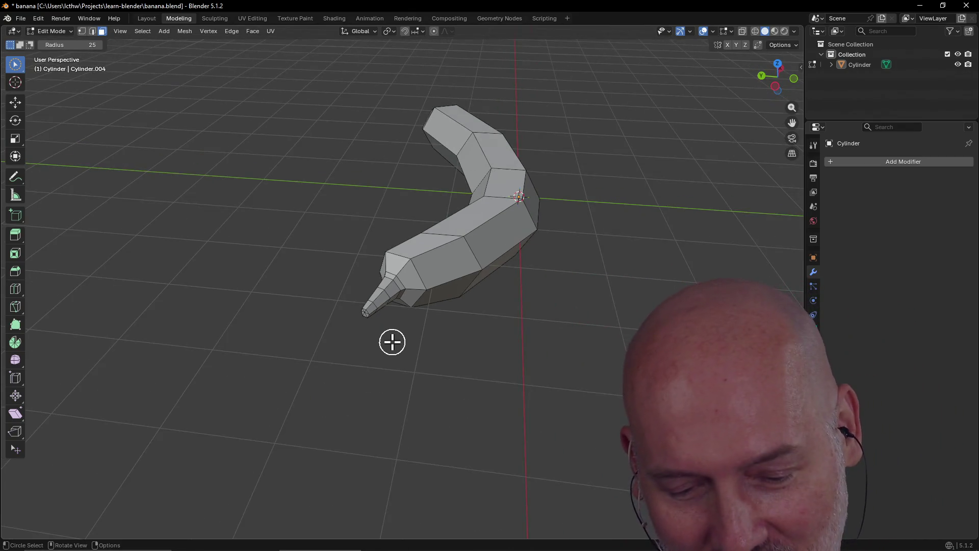
scroll(392, 342, "down", 2)
scroll(392, 341, "up", 2)
mouse_move(392, 341)
middle_mouse_down()
mouse_move(497, 328)
mouse_move(422, 344)
mouse_move(386, 336)
mouse_move(437, 349)
mouse_move(490, 345)
middle_mouse_up()
scroll(447, 337, "down", 3)
scroll(422, 344, "up", 3)
scroll(386, 336, "up", 1)
scroll(437, 349, "up", 3)
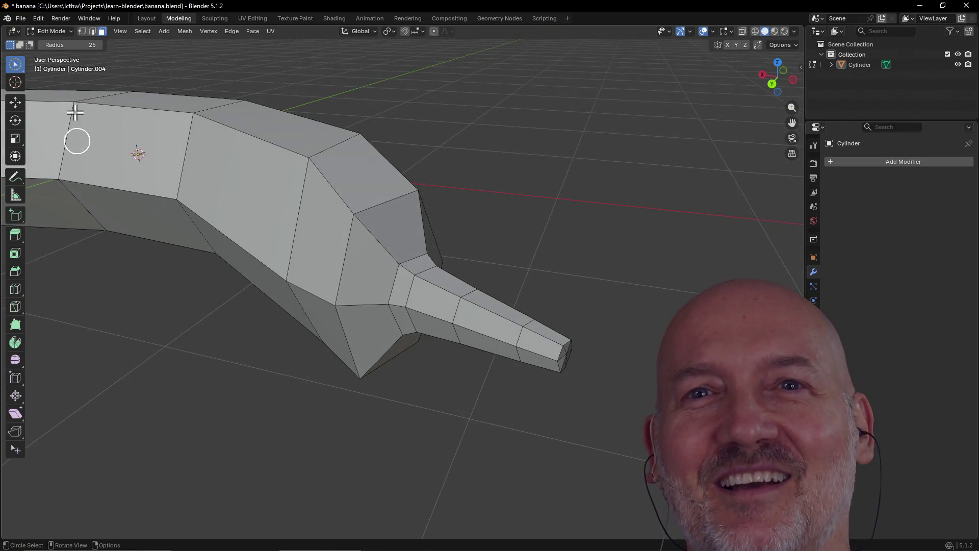
In edge select mode, circle-select edges at the stem tip and along the stem.
left_click(91, 31)
middle_click_drag(339, 204, 280, 195)
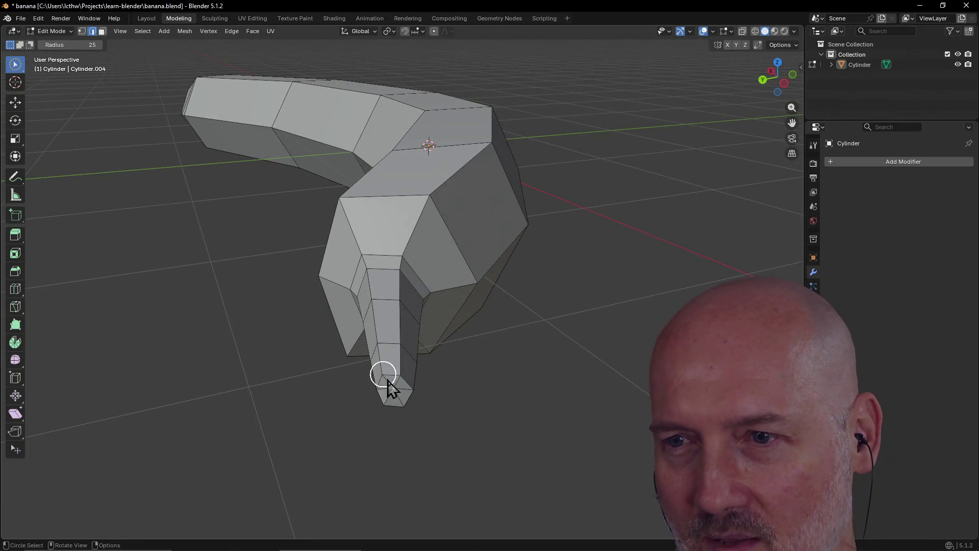
left_click_drag(382, 380, 394, 354)
mouse_move(393, 355)
middle_mouse_down()
mouse_move(401, 336)
mouse_move(346, 366)
mouse_move(387, 390)
mouse_move(400, 372)
mouse_move(449, 386)
middle_mouse_up()
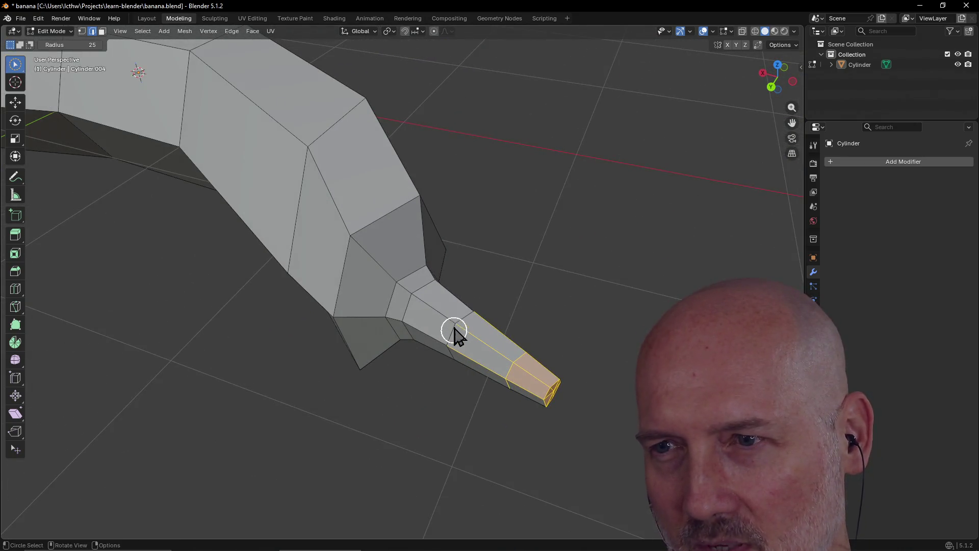
left_click_drag(468, 319, 461, 338)
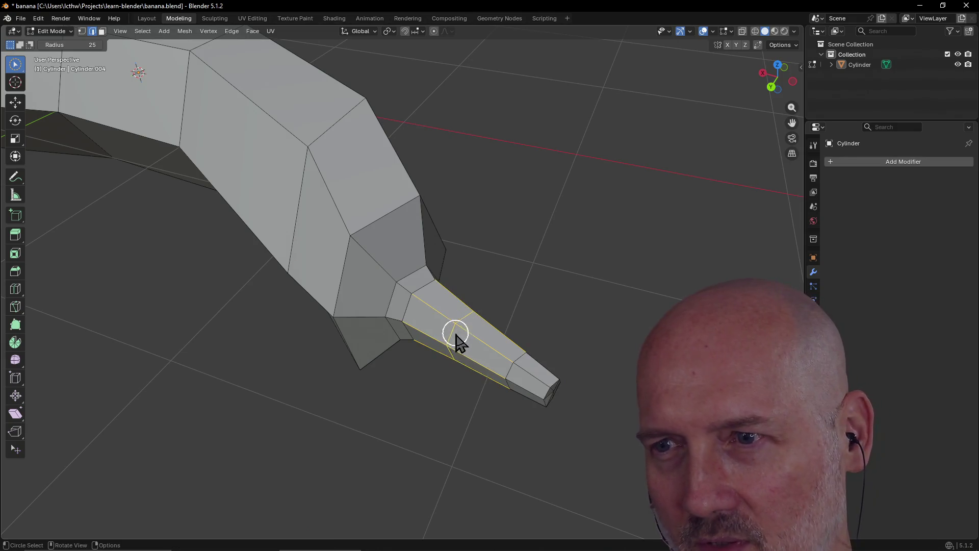
mouse_move(455, 337)
middle_mouse_down()
mouse_move(454, 356)
mouse_move(406, 344)
mouse_move(397, 360)
mouse_move(365, 354)
mouse_move(382, 364)
mouse_move(351, 312)
middle_mouse_up()
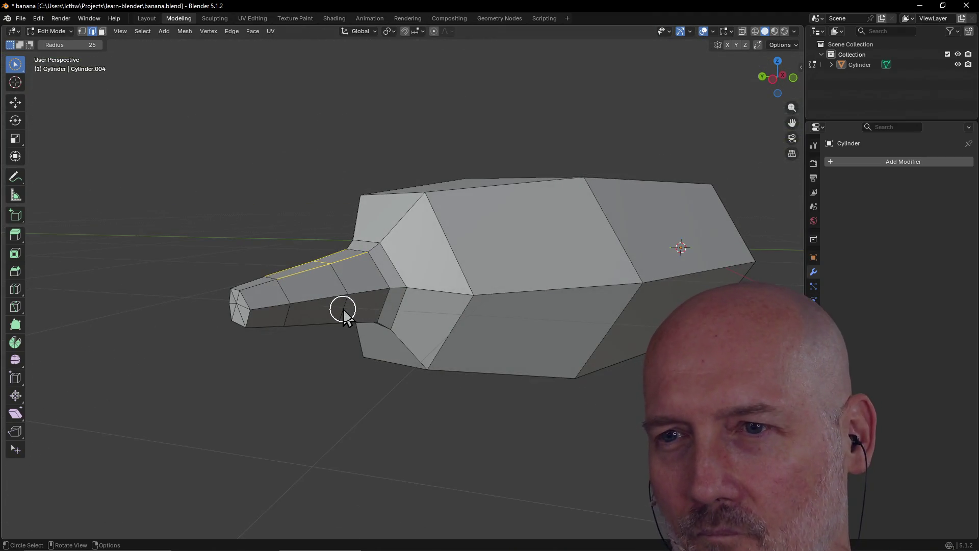
Circle-select the faces of the stem's outer section and check the selection from several angles.
mouse_move(337, 269)
left_mouse_down()
mouse_move(284, 328)
mouse_move(229, 320)
left_mouse_up()
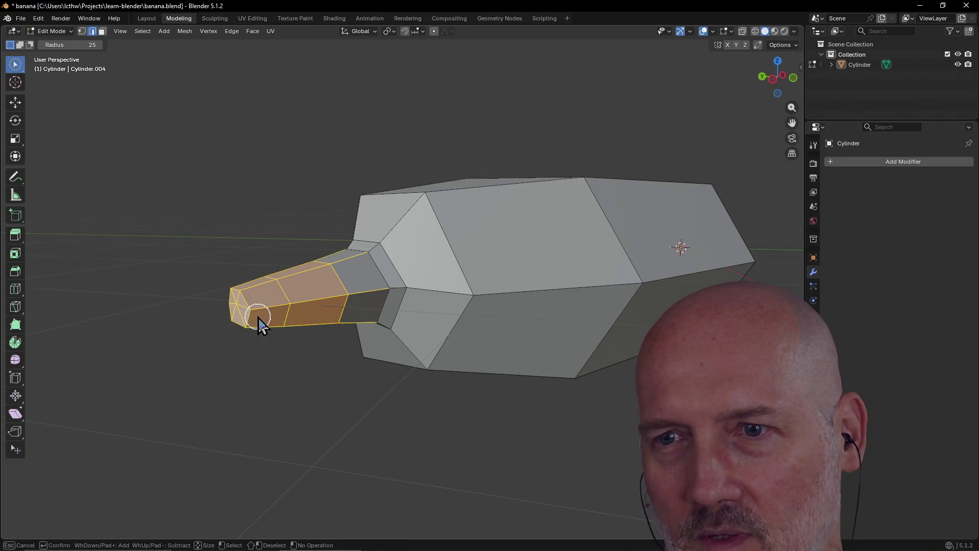
middle_click_drag(244, 295, 354, 289)
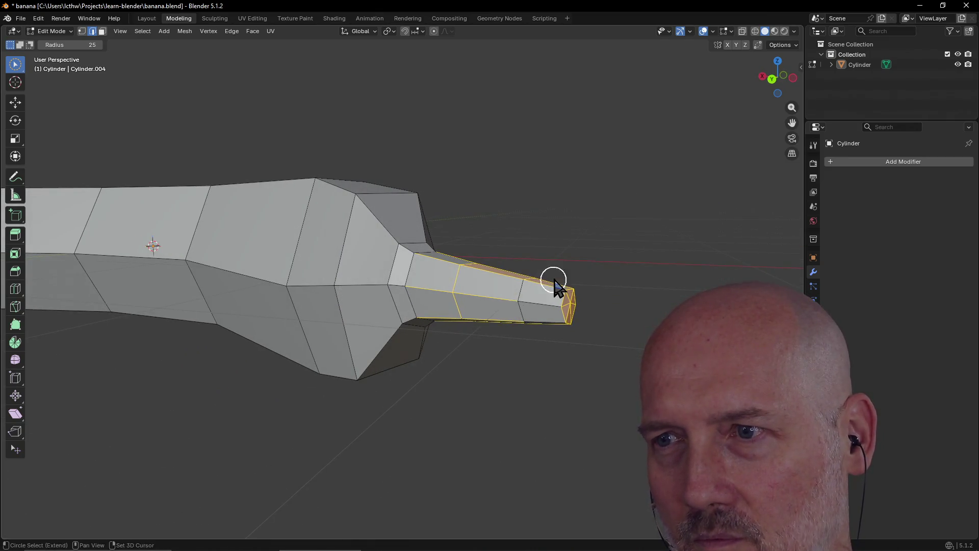
mouse_move(553, 284)
left_mouse_down()
mouse_move(549, 320)
mouse_move(562, 321)
left_mouse_up()
mouse_move(528, 356)
middle_mouse_down()
mouse_move(498, 210)
mouse_move(487, 289)
mouse_move(510, 356)
mouse_move(543, 359)
mouse_move(482, 380)
mouse_move(593, 369)
mouse_move(533, 374)
mouse_move(512, 359)
middle_mouse_up()
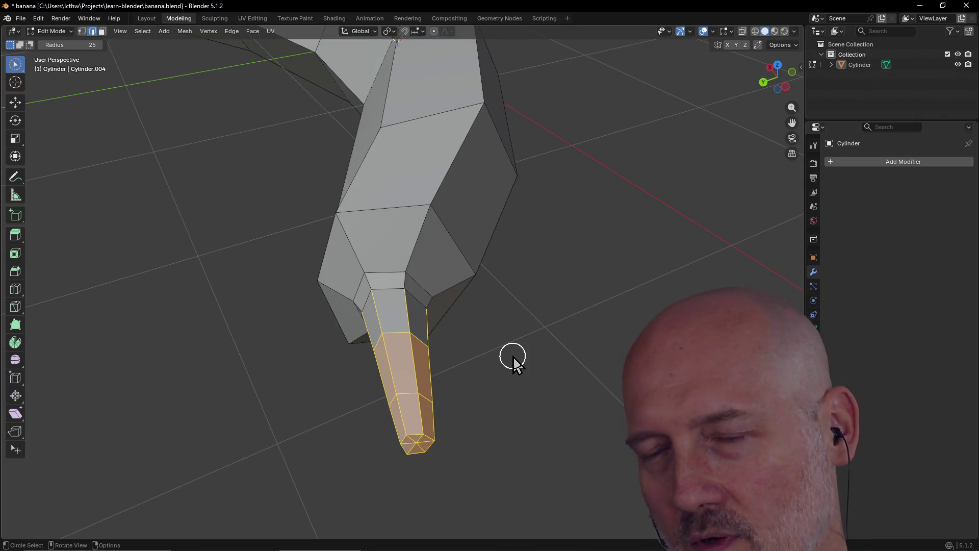
middle_click_drag(515, 359, 514, 360)
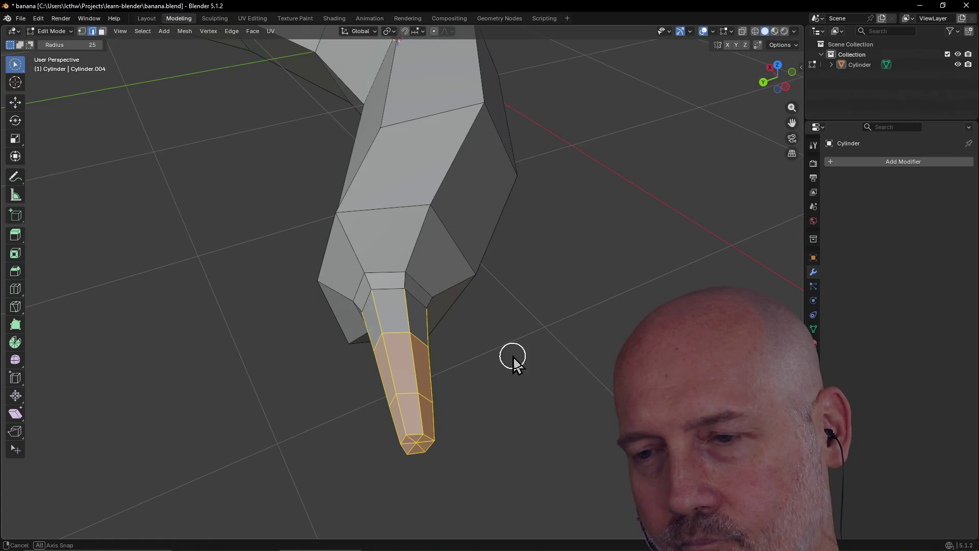
Begin rotating the selected stem section constrained to the global Z axis.
key("r")
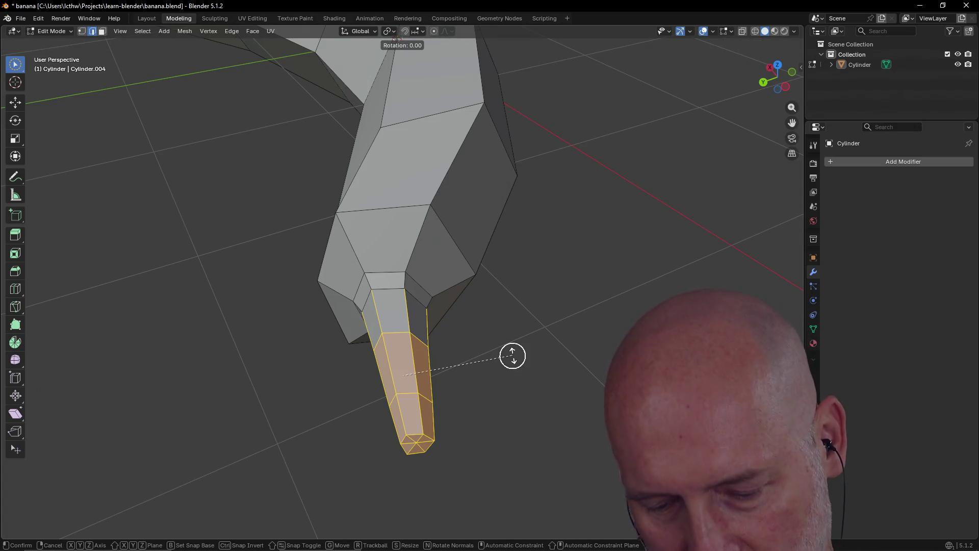
key("z")
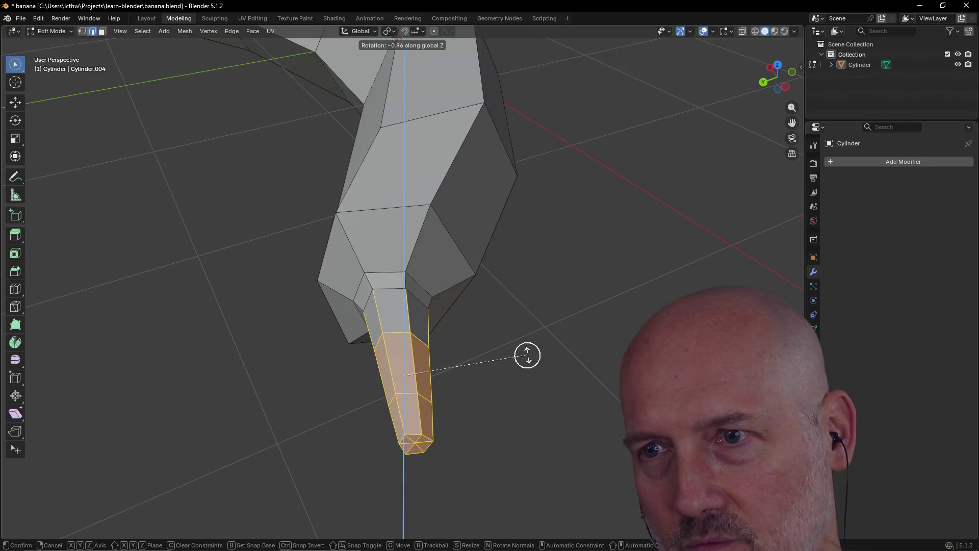
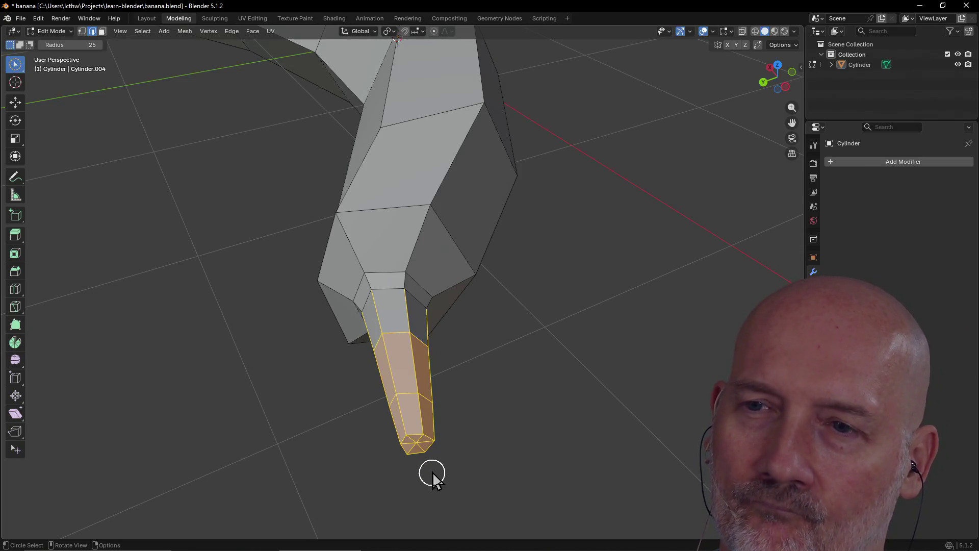
Select the stem's end face and move it outward so the stem narrows to a small tip.
left_click(463, 474)
middle_click_drag(461, 467, 465, 409)
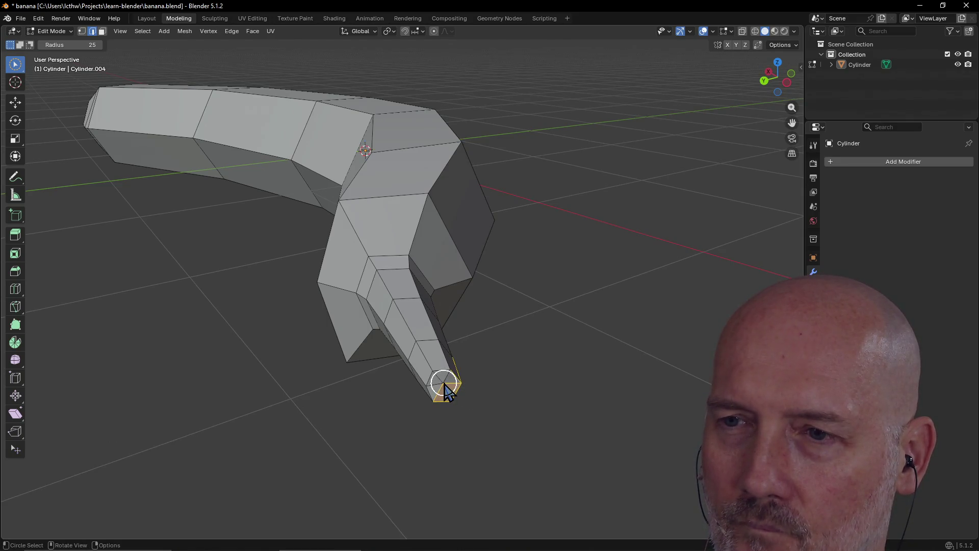
left_click_drag(446, 404, 507, 395)
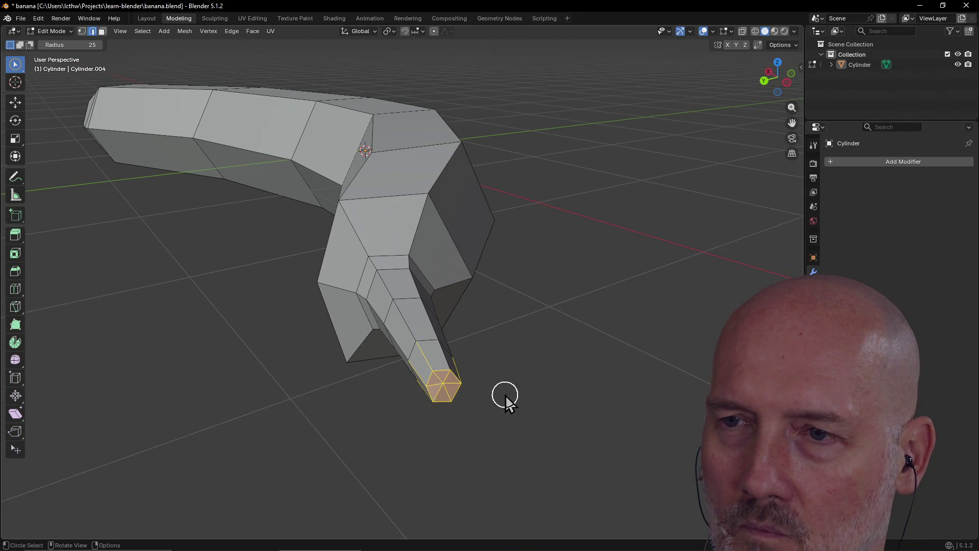
middle_click_drag(507, 395, 483, 410)
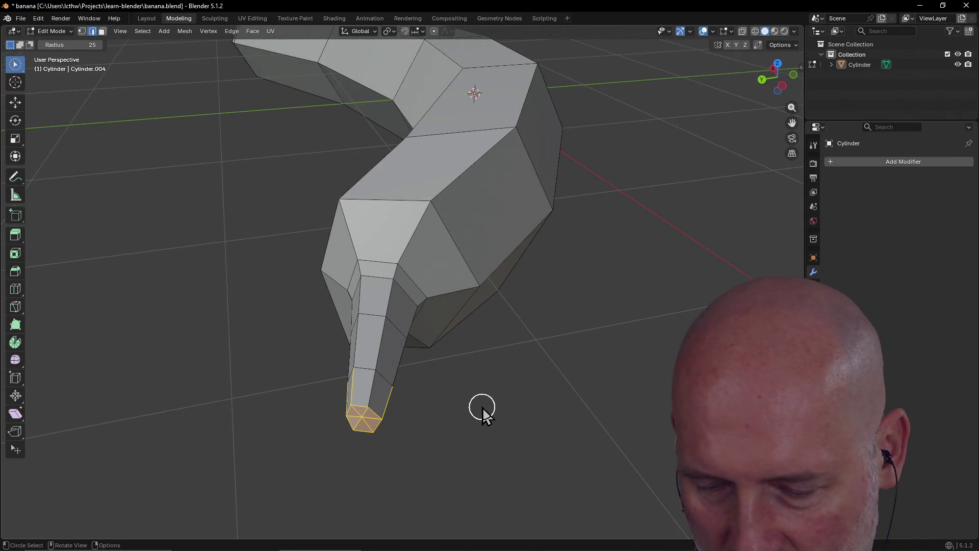
key("g")
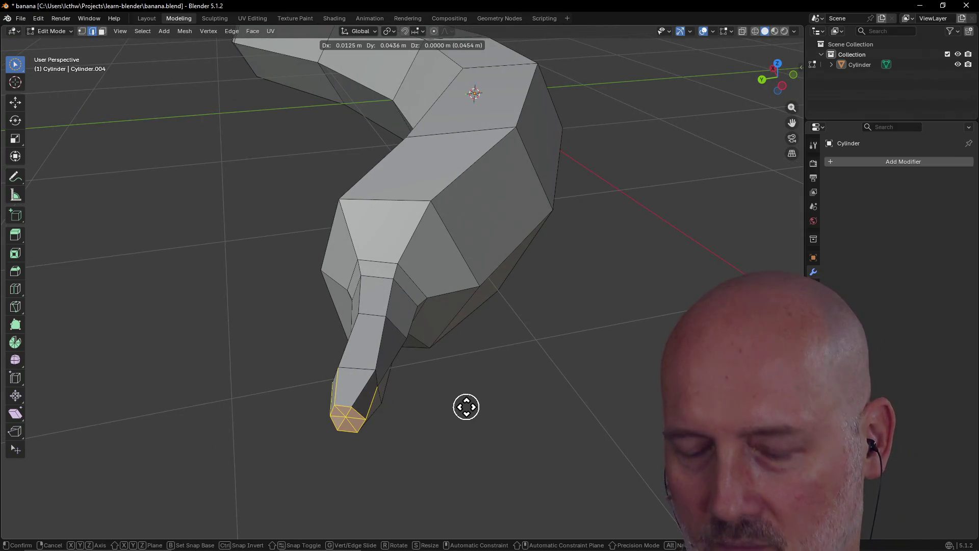
left_click(431, 422)
middle_click_drag(437, 395, 448, 376)
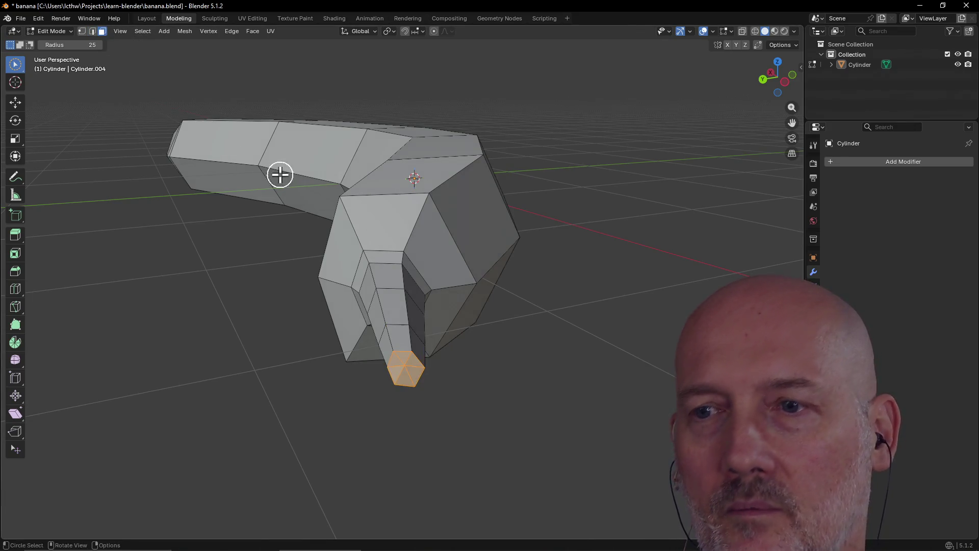
mouse_move(422, 376)
middle_mouse_down()
mouse_move(453, 386)
mouse_move(440, 374)
mouse_move(436, 387)
mouse_move(448, 389)
mouse_move(411, 403)
middle_mouse_up()
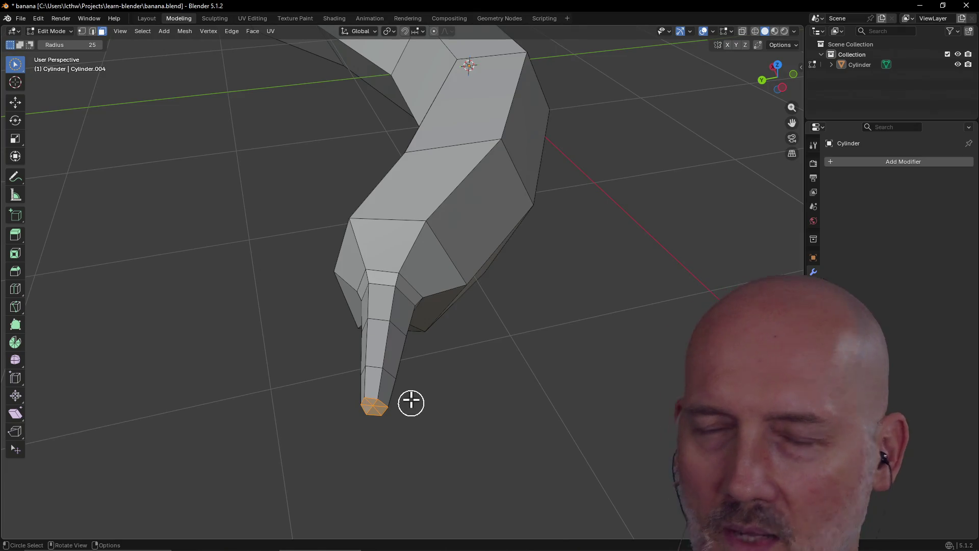
Circle-select the stem's middle and upper faces, orbiting to reach every side of the stem.
mouse_move(387, 334)
left_mouse_down()
mouse_move(388, 313)
mouse_move(377, 317)
mouse_move(374, 387)
left_mouse_up()
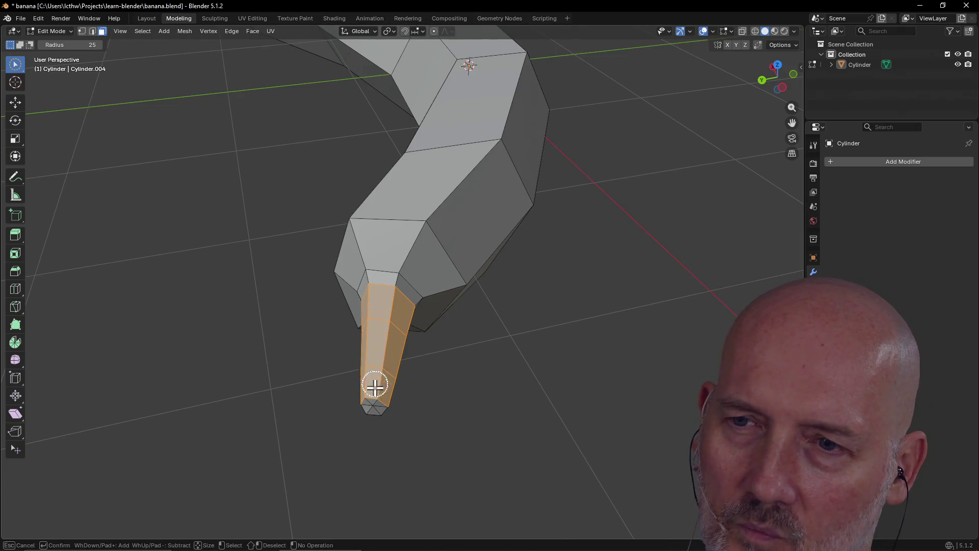
middle_click_drag(376, 405, 374, 317)
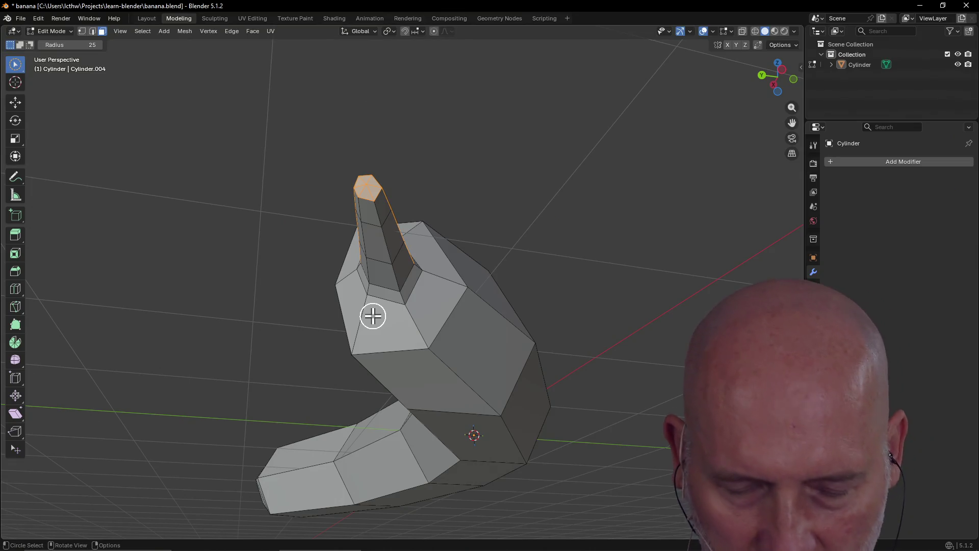
left_click_drag(386, 245, 383, 221)
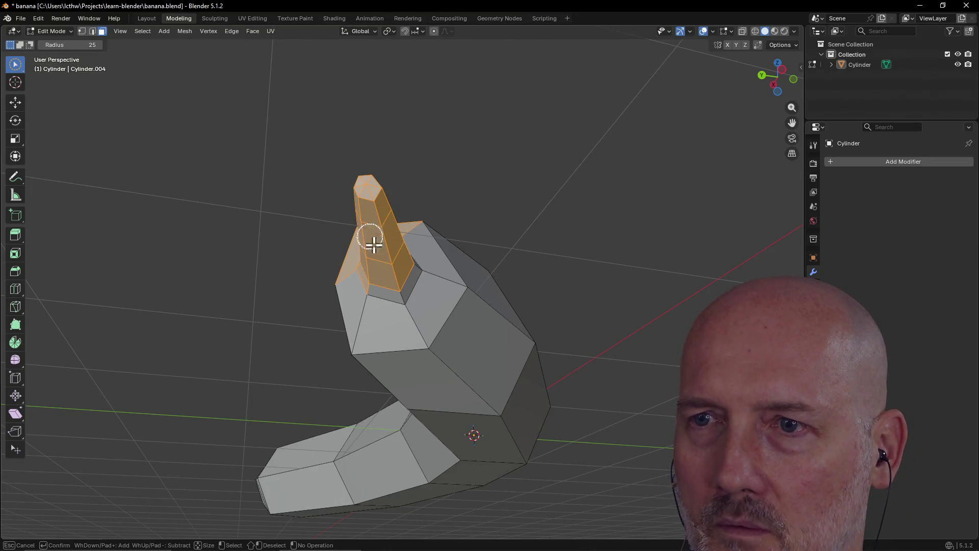
middle_click_drag(405, 245, 390, 317)
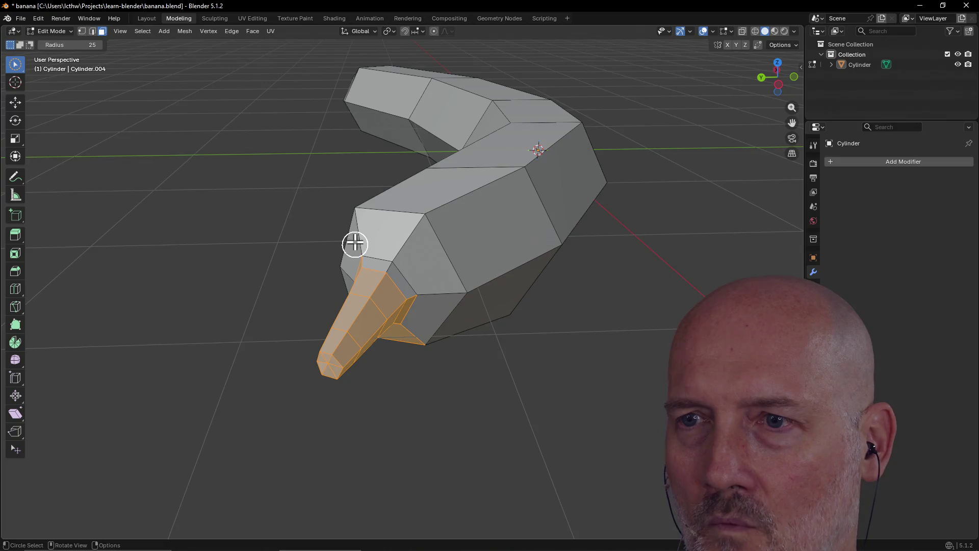
middle_click_drag(354, 244, 375, 188)
middle_click_drag(403, 339, 435, 393)
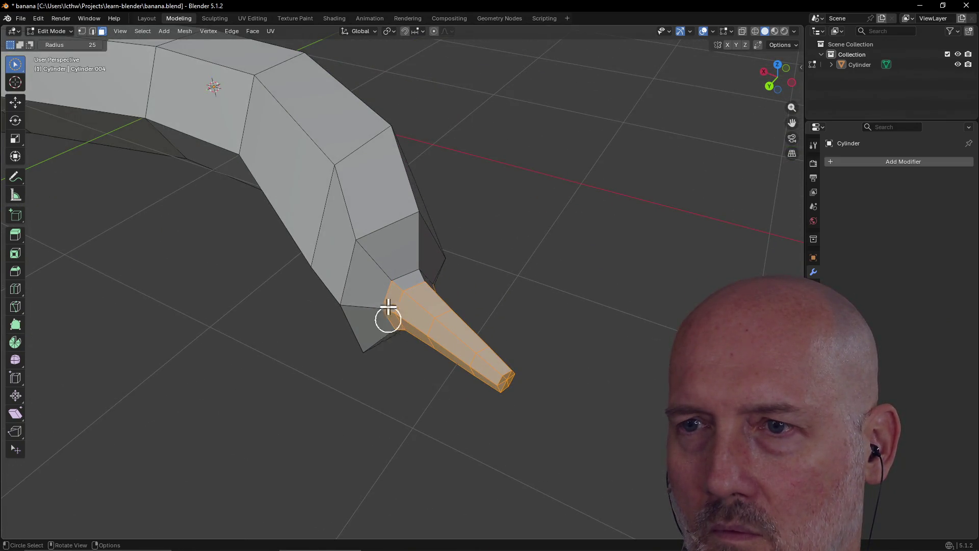
key("c")
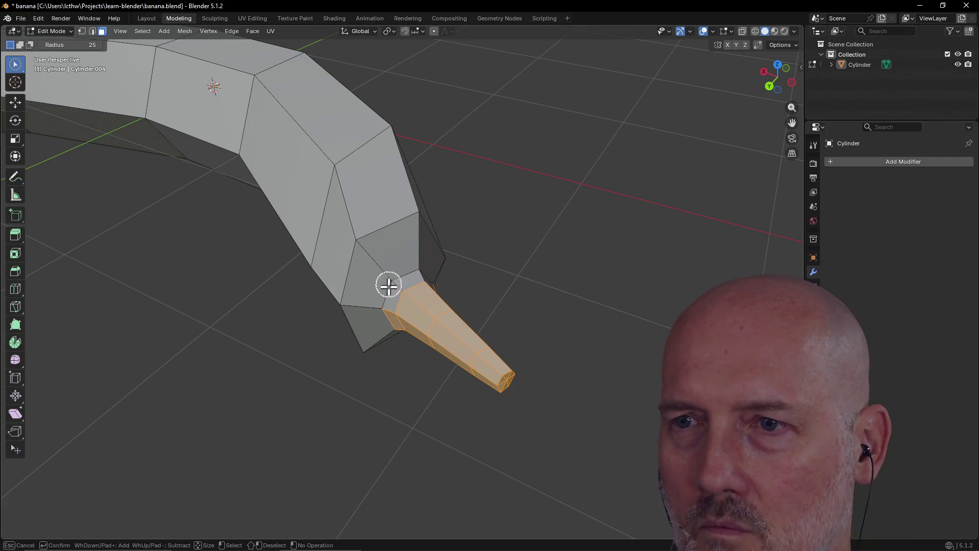
mouse_move(396, 341)
middle_mouse_down()
mouse_move(385, 294)
mouse_move(429, 374)
mouse_move(449, 319)
mouse_move(466, 382)
mouse_move(405, 375)
middle_mouse_up()
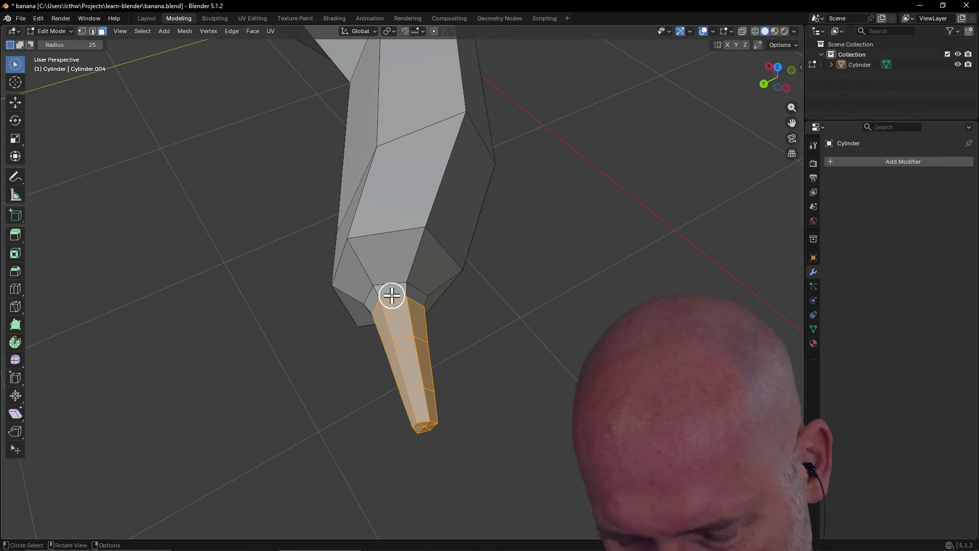
key("ctrl")
key("ctrl+z")
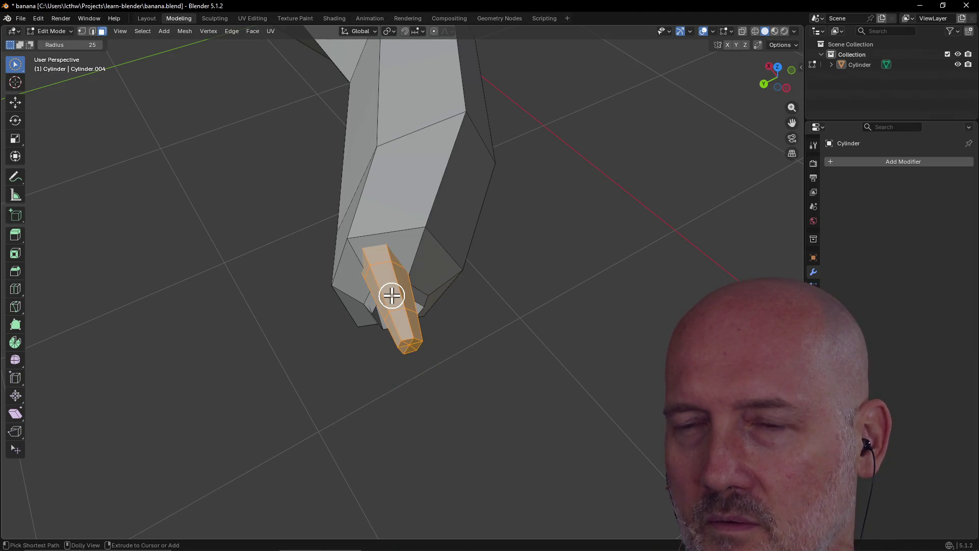
key("ctrl+shift+z")
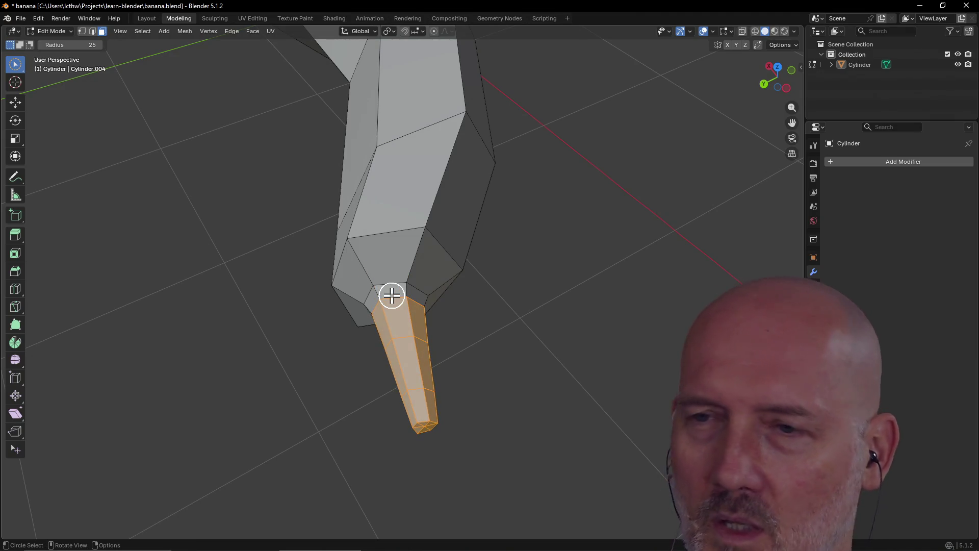
right_click(546, 313, "ctrl")
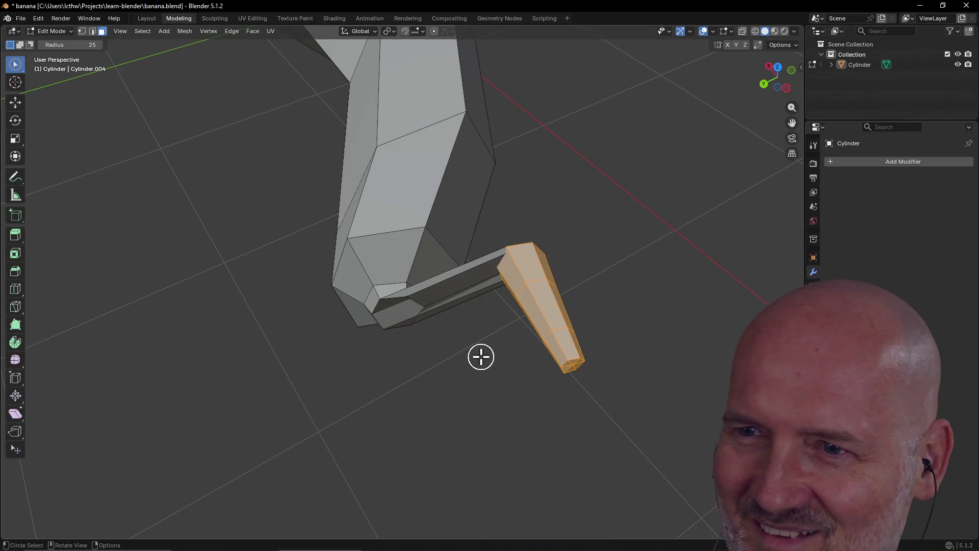
mouse_move(481, 354)
middle_mouse_down()
mouse_move(539, 289)
mouse_move(552, 360)
mouse_move(466, 345)
mouse_move(375, 350)
mouse_move(369, 365)
mouse_move(485, 339)
middle_mouse_up()
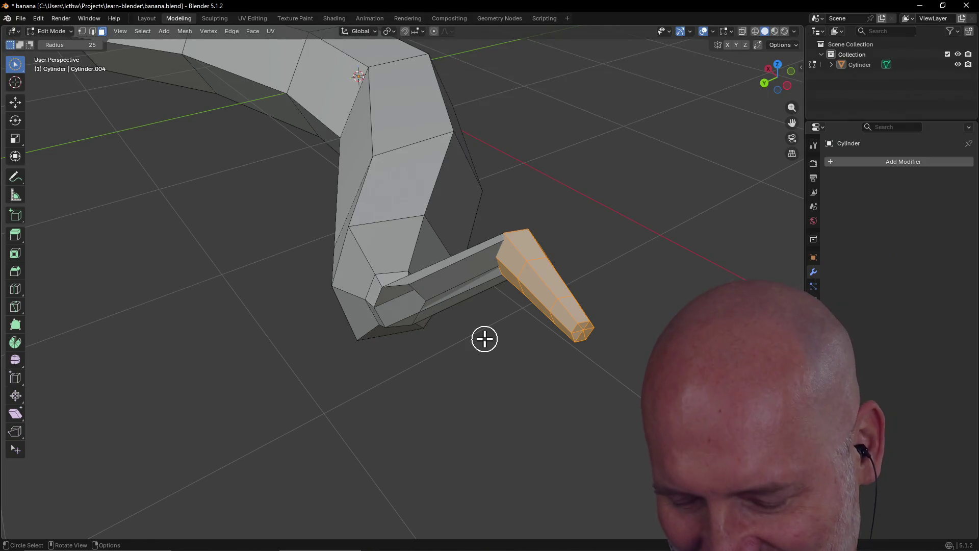
key("ctrl+z")
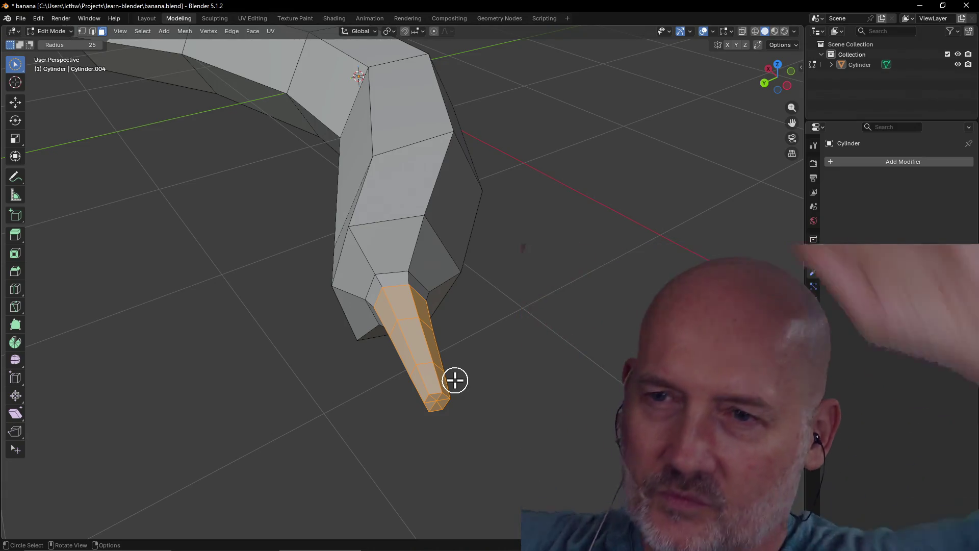
Select only the bottom face of the stem, briefly checking the quick modelling operations list.
middle_click_drag(461, 395, 452, 357)
left_click(433, 331)
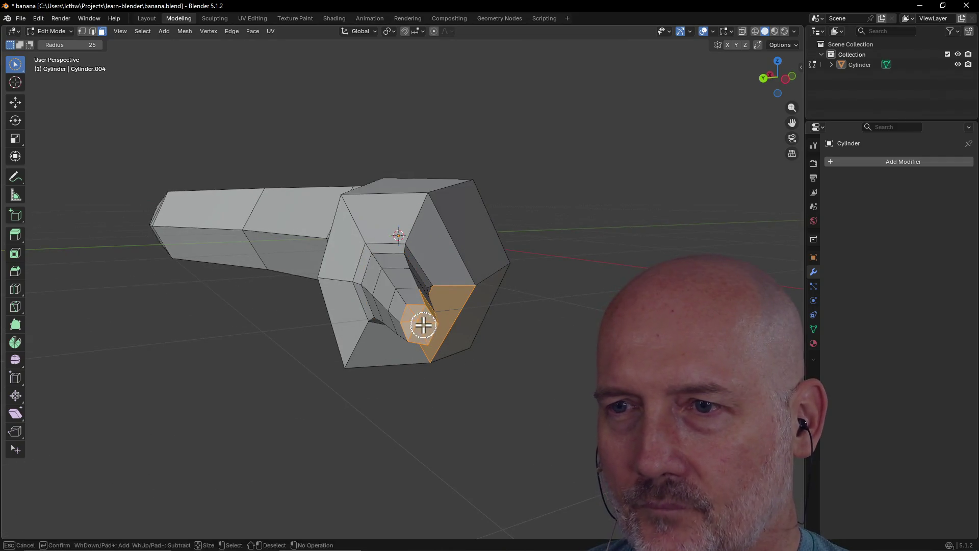
middle_click_drag(422, 325, 411, 328)
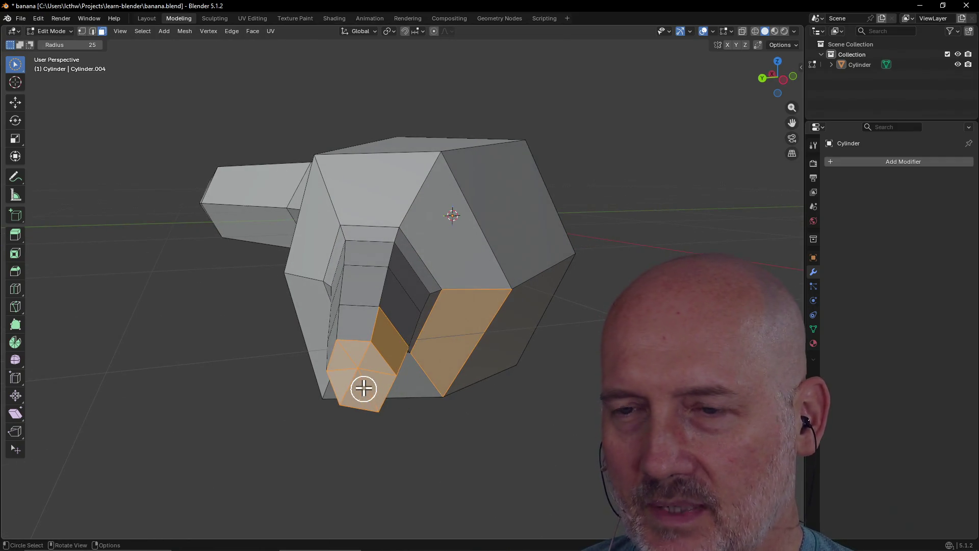
left_click_drag(363, 388, 358, 370)
mouse_move(356, 380)
middle_mouse_down()
mouse_move(421, 372)
mouse_move(369, 380)
middle_mouse_up()
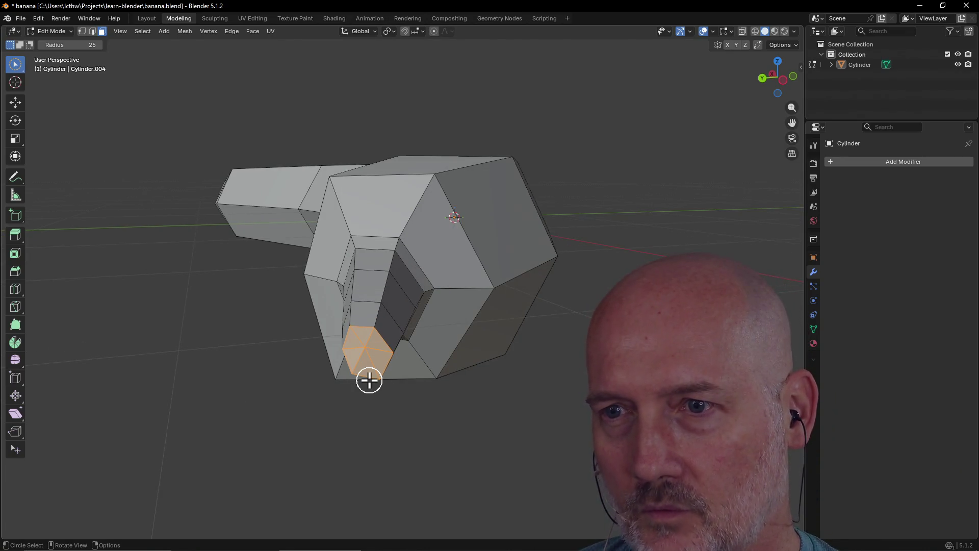
key("f")
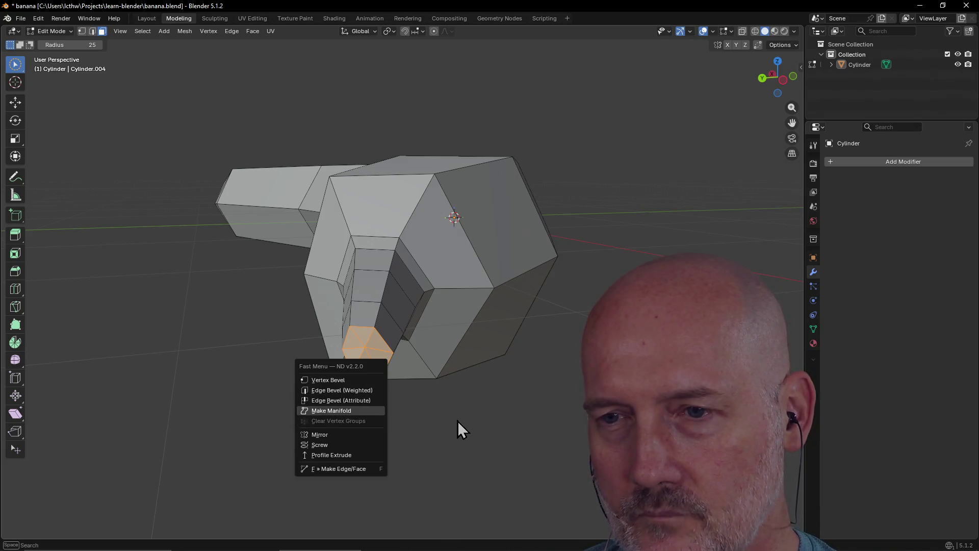
key("Escape")
key("c")
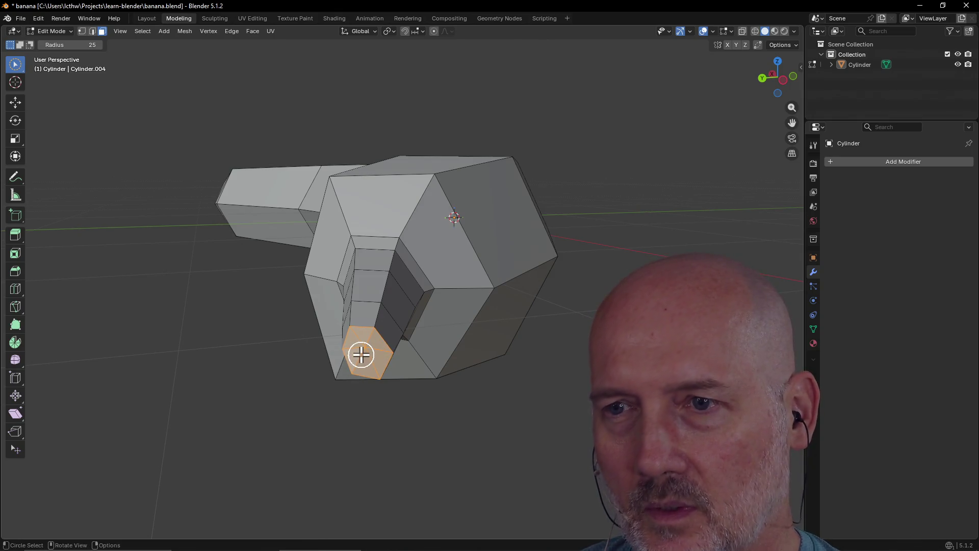
In vertex select mode, delete the end cap's centre vertex, leaving the stem tip open.
left_click(82, 31)
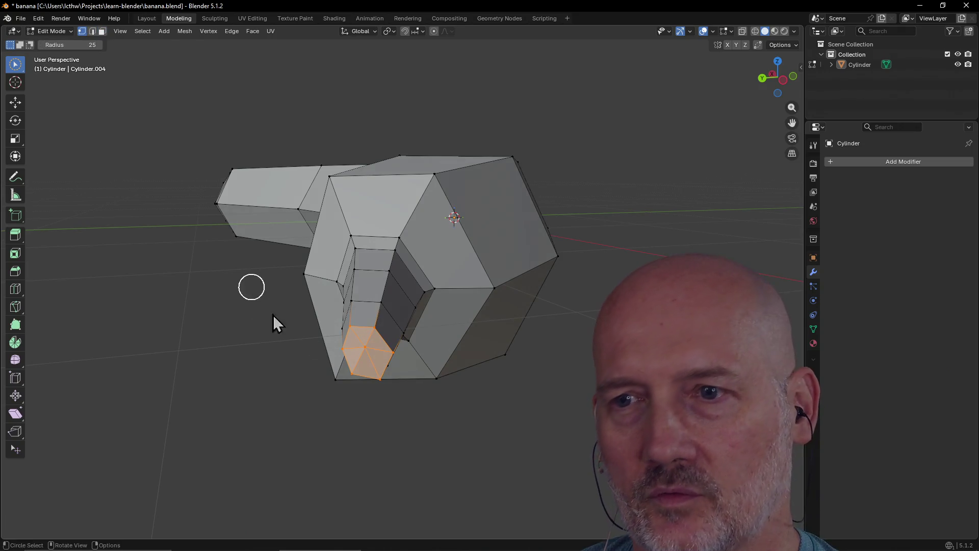
middle_click_drag(360, 350, 348, 380)
left_click(365, 351)
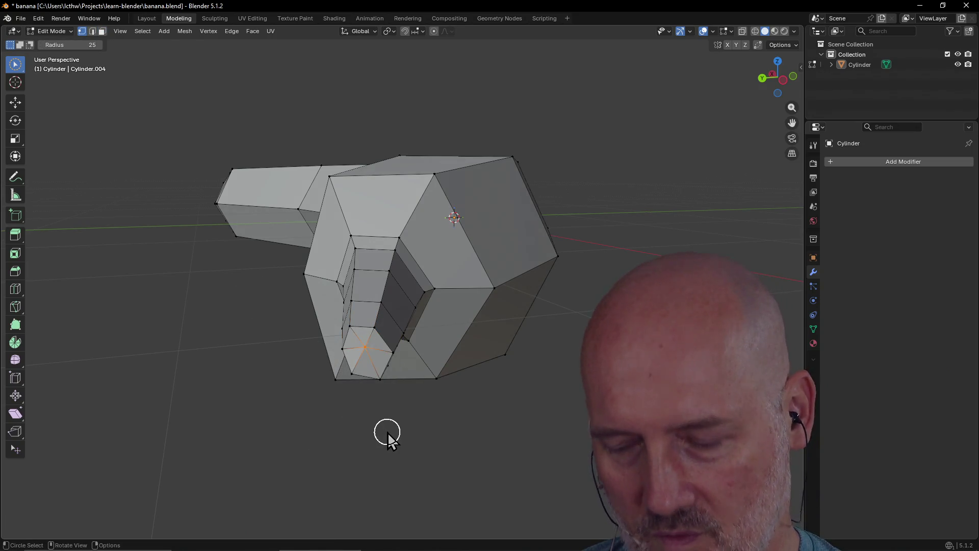
key("x")
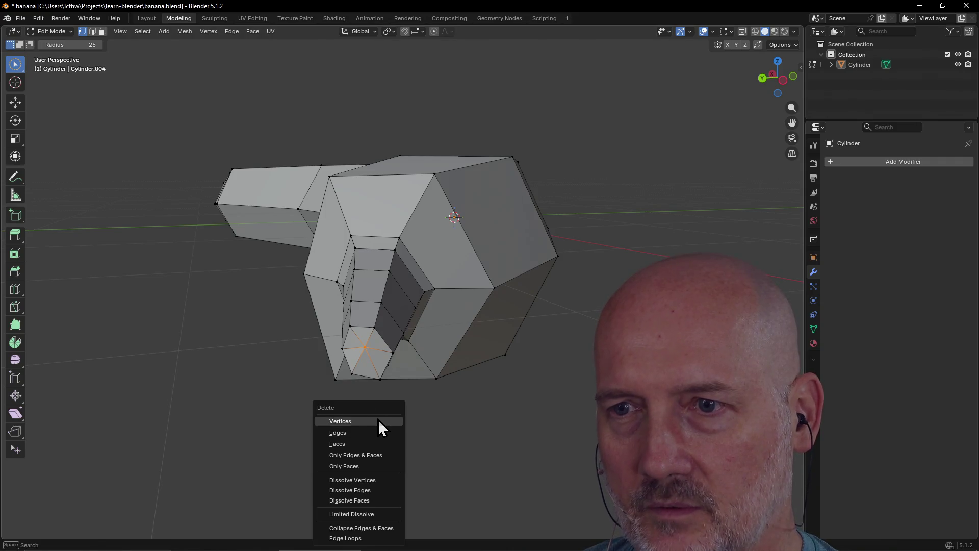
left_click(378, 420)
middle_click_drag(391, 360, 382, 357)
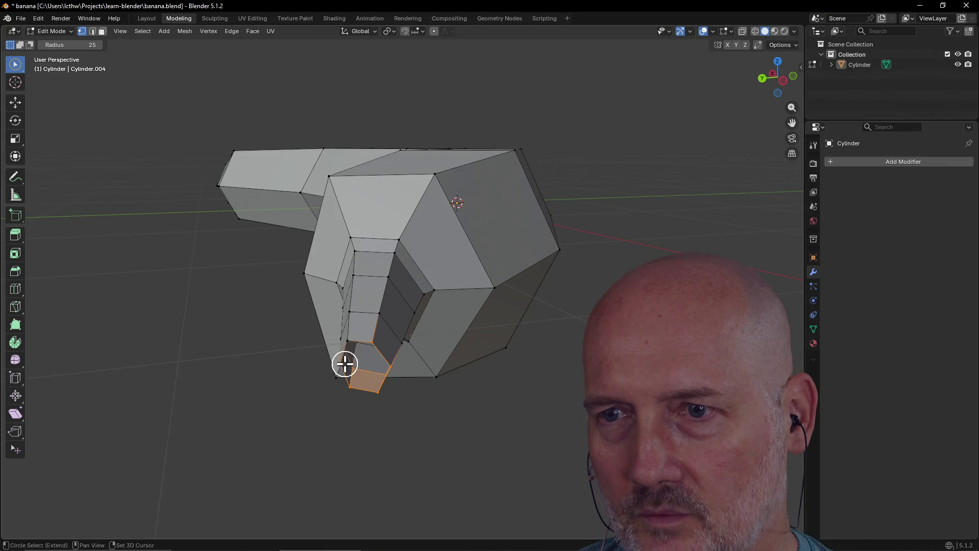
Drop the side faces so only the open hexagonal end is selected, then bring up the ND Fast Menu.
middle_click_drag(361, 409, 438, 345)
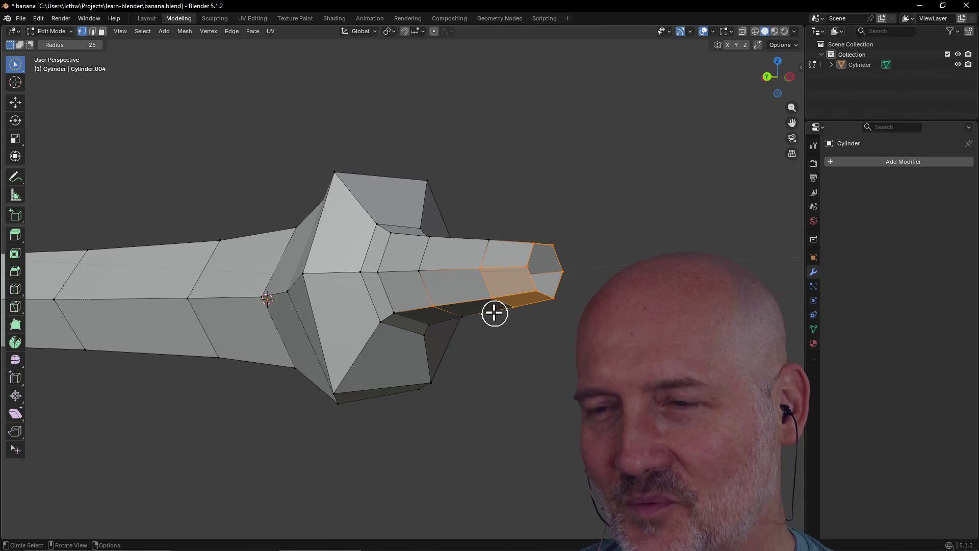
left_click_drag(485, 303, 478, 284, "ctrl")
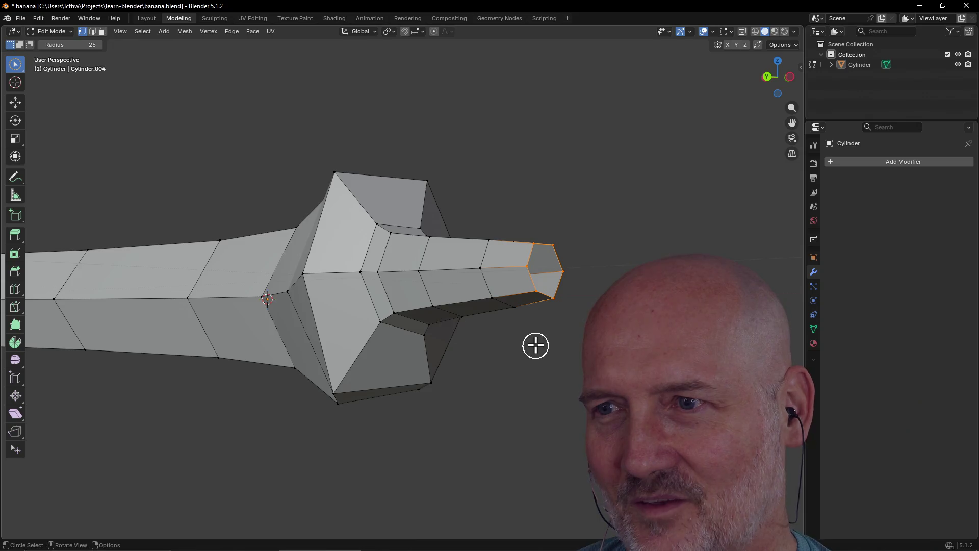
mouse_move(535, 346)
middle_mouse_down()
mouse_move(439, 345)
mouse_move(435, 356)
mouse_move(464, 371)
mouse_move(492, 371)
mouse_move(501, 353)
middle_mouse_up()
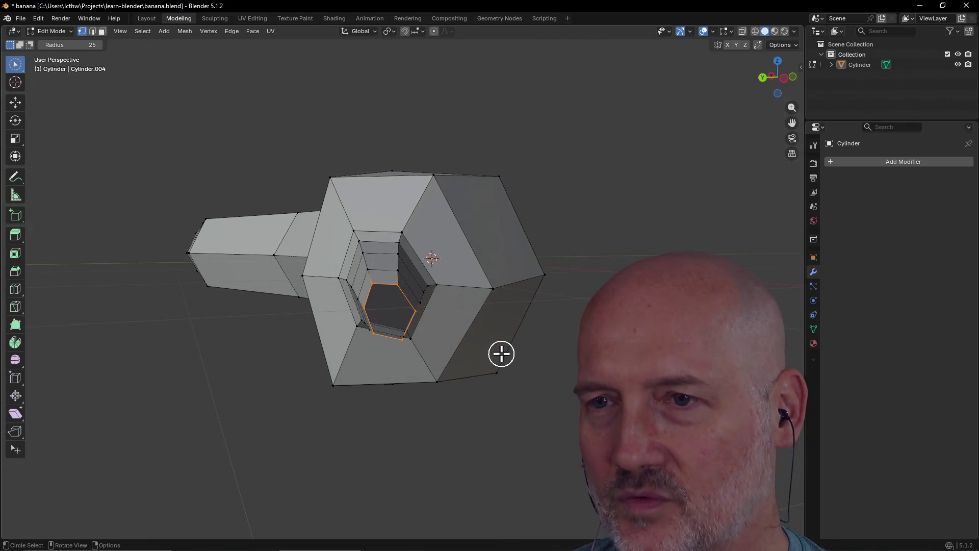
key("f")
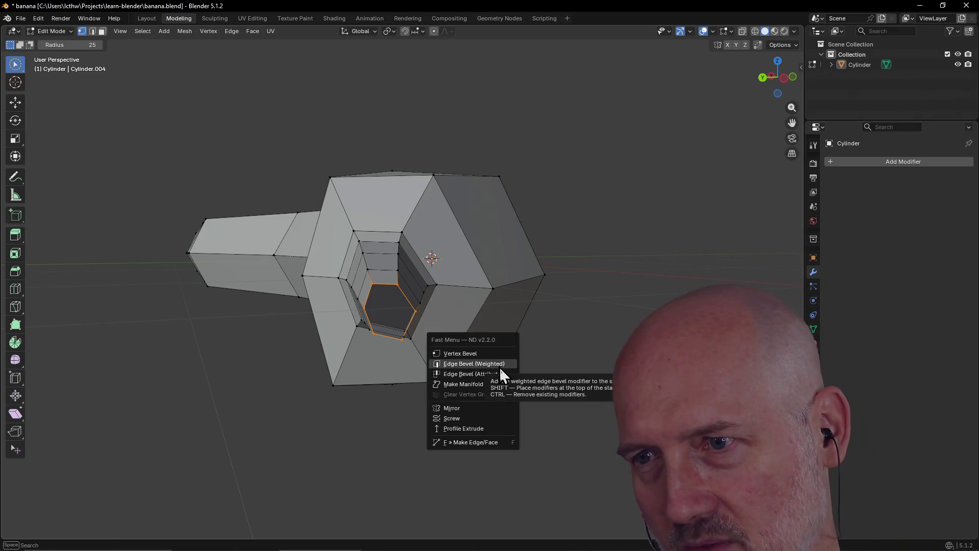
left_click(493, 354)
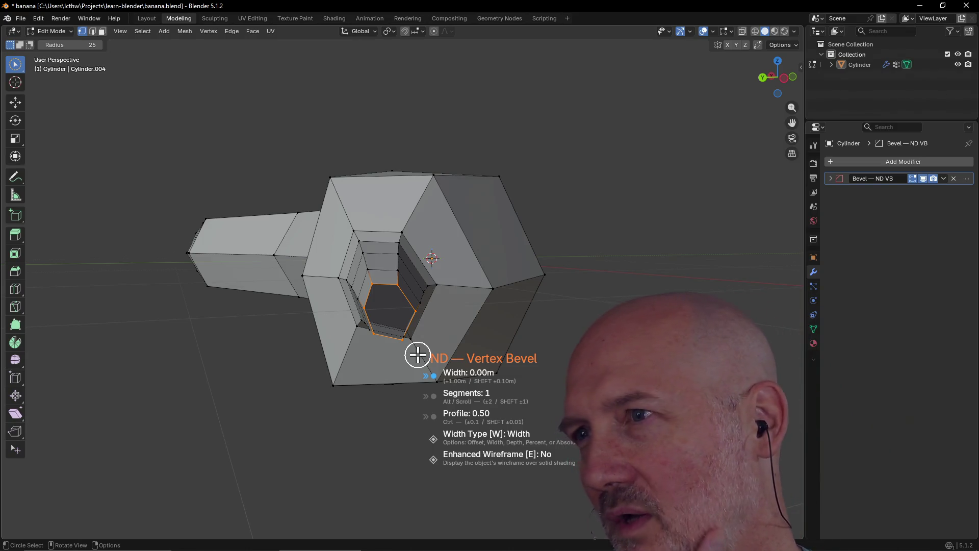
left_click(393, 324)
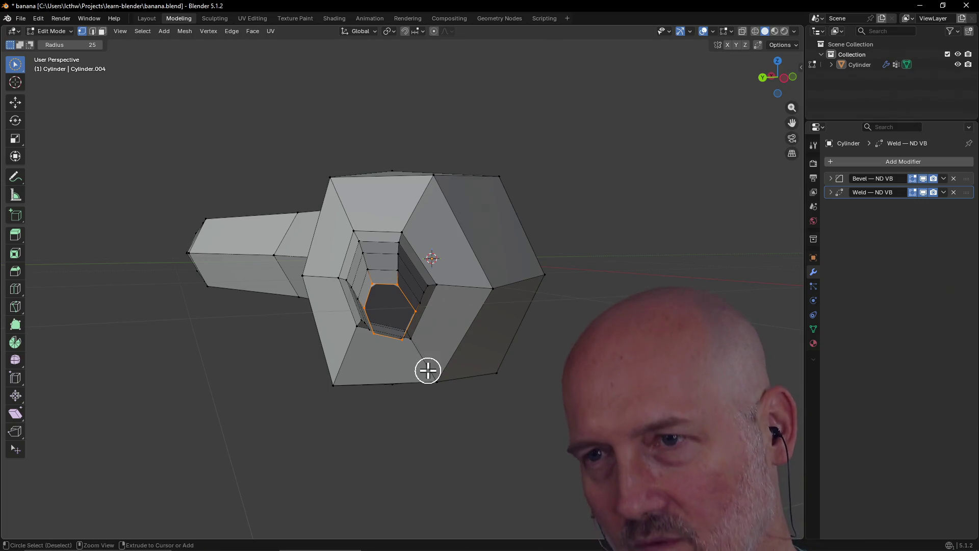
key("ctrl+z")
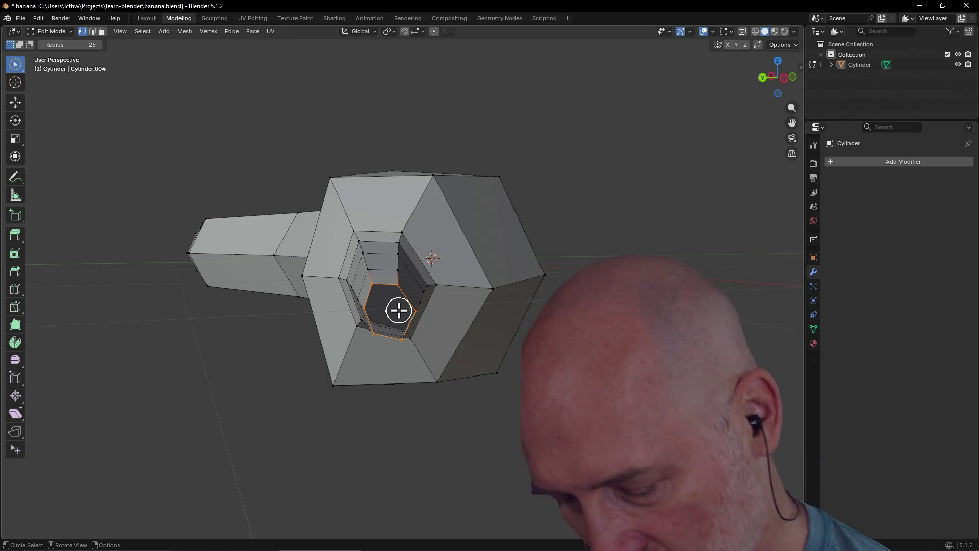
Check the selection's median in the Transform sidebar, then reopen the ND Fast Menu.
key("n")
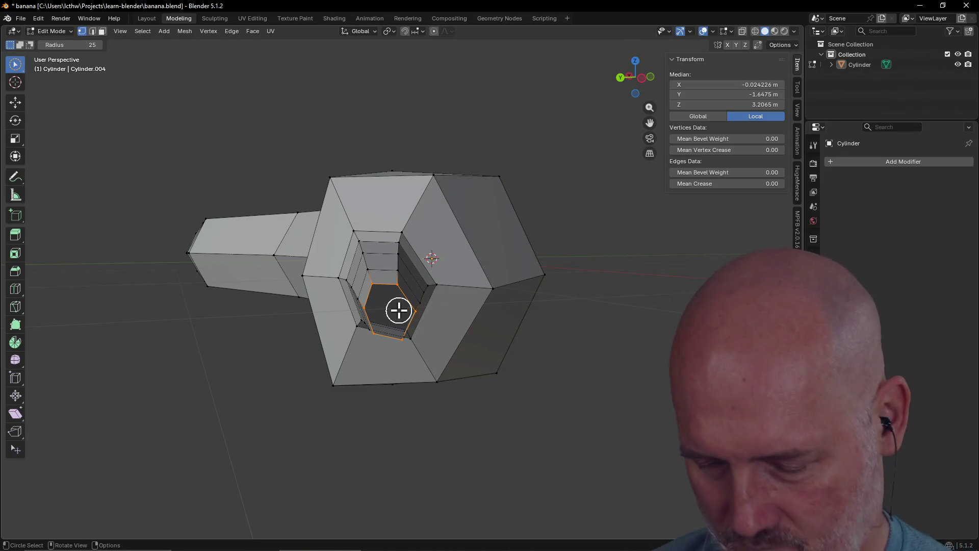
key("n")
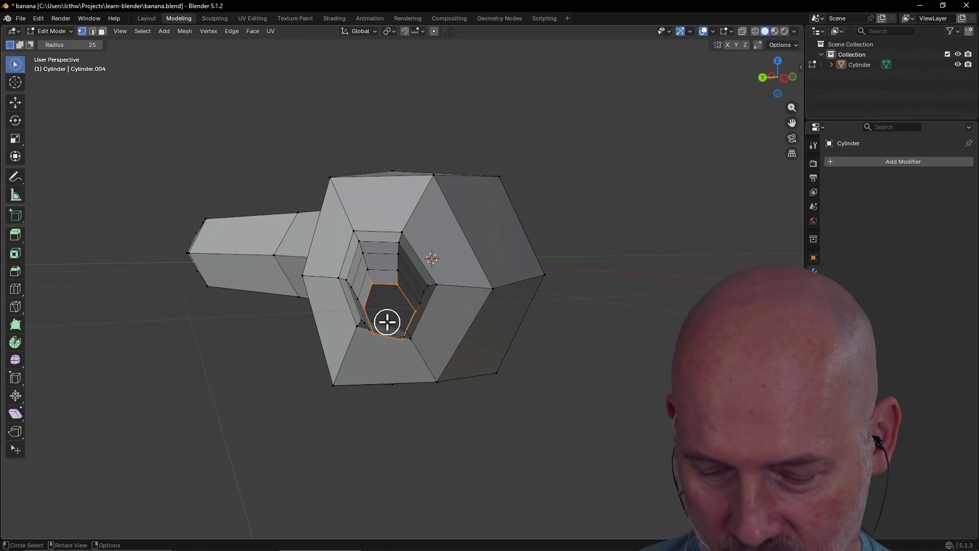
key("f")
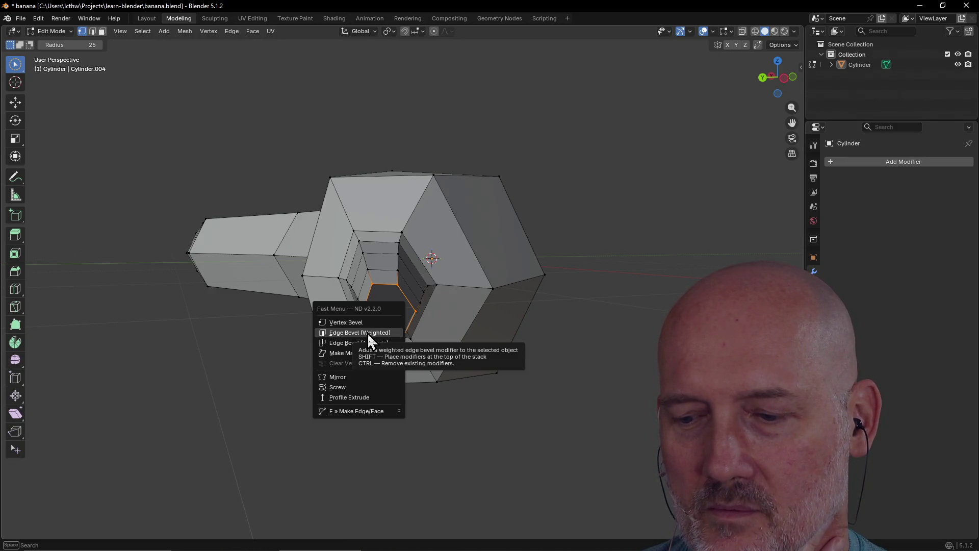
Apply an ND weighted edge bevel of about 0.27 m depth with a weld to the open end edges.
left_click(367, 333)
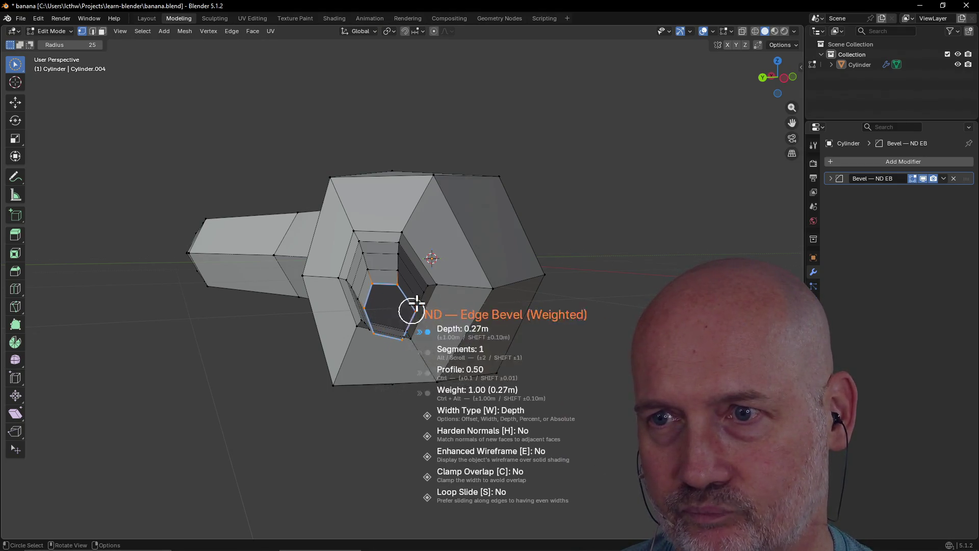
left_click(406, 322)
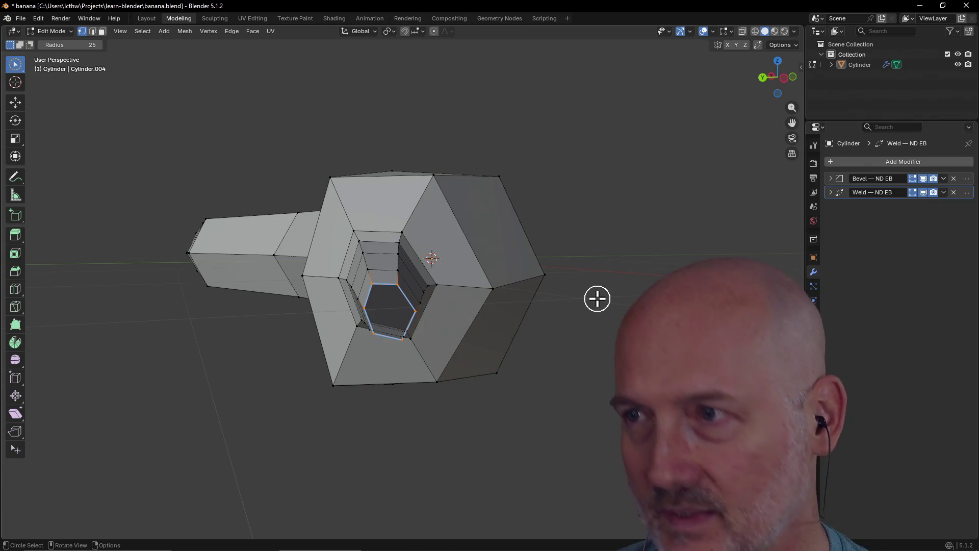
Undo the trial bevel and weld modifiers and inspect the stem tip from several angles.
key("ctrl+z")
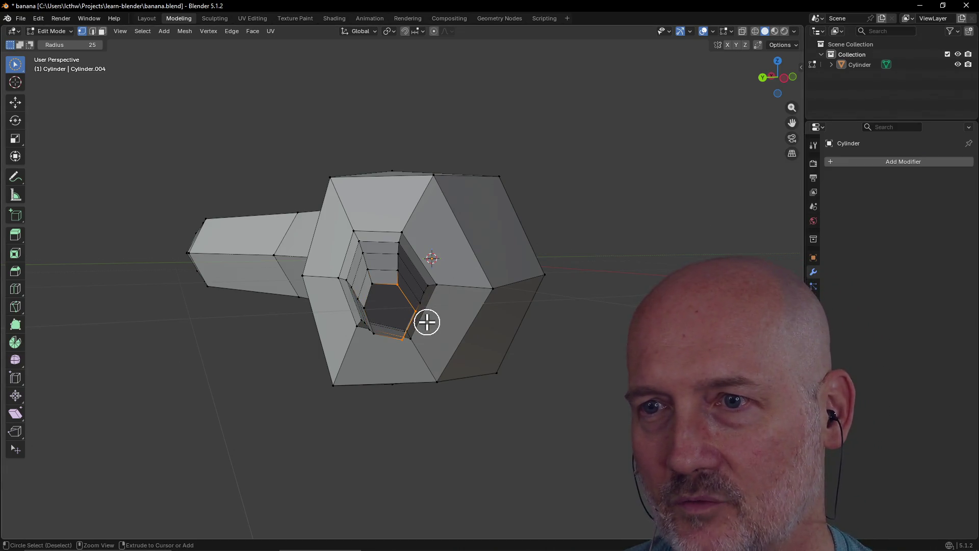
key("ctrl+z")
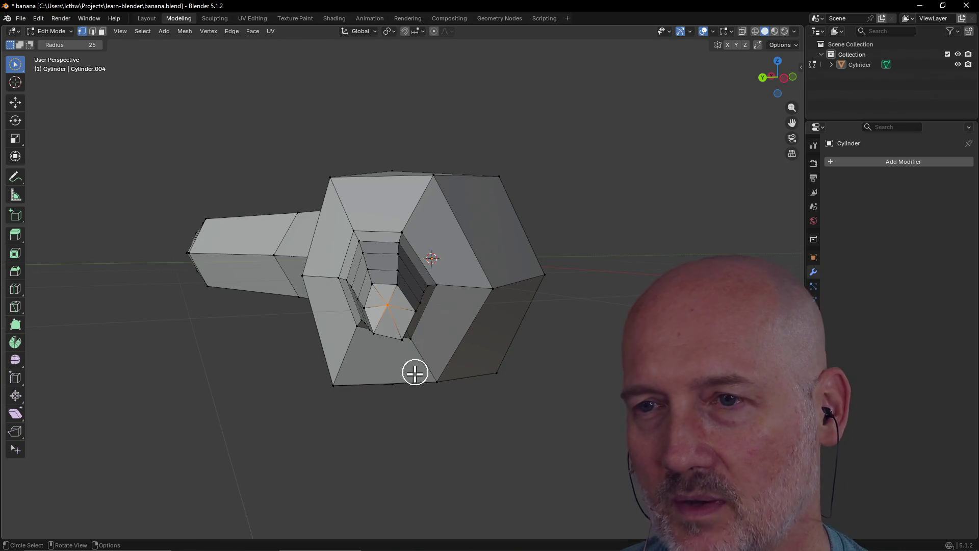
scroll(397, 426, "up", 1)
scroll(398, 426, "down", 2)
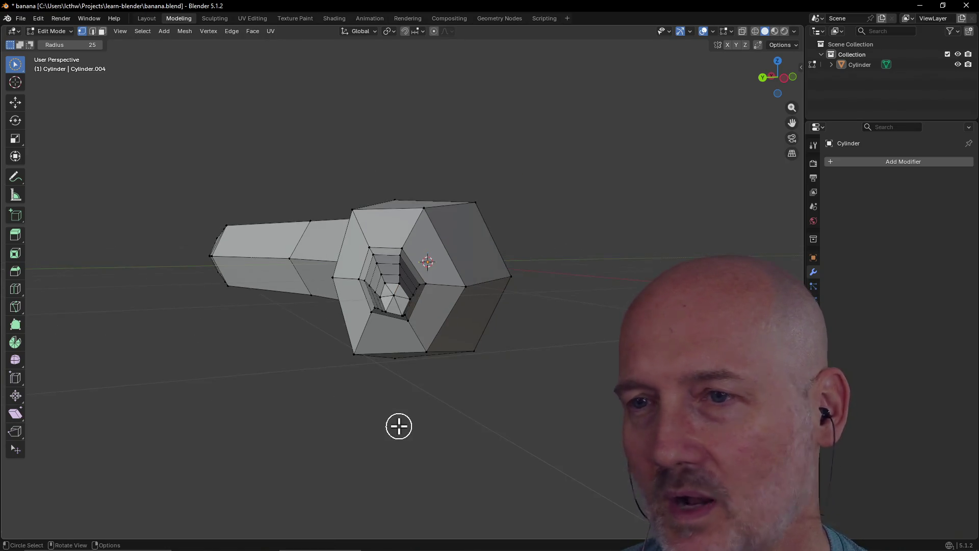
mouse_move(398, 426)
middle_mouse_down()
mouse_move(454, 441)
mouse_move(427, 459)
middle_mouse_up()
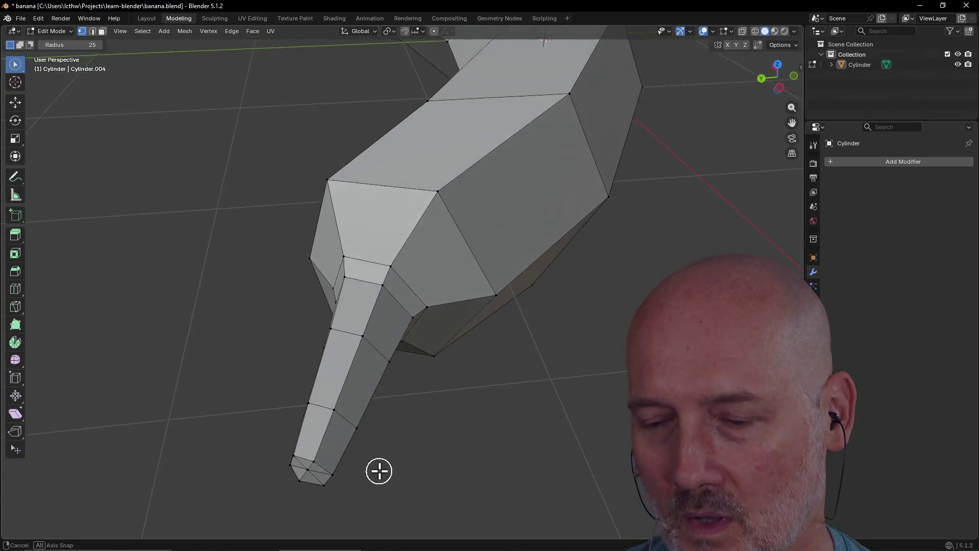
middle_click_drag(426, 459, 385, 476)
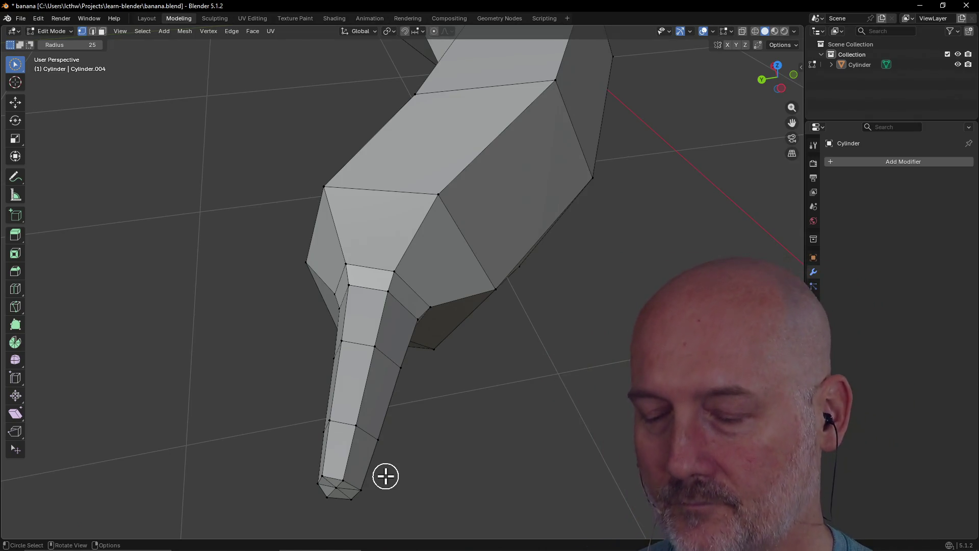
scroll(384, 474, "down", 3)
middle_click_drag(385, 474, 408, 387)
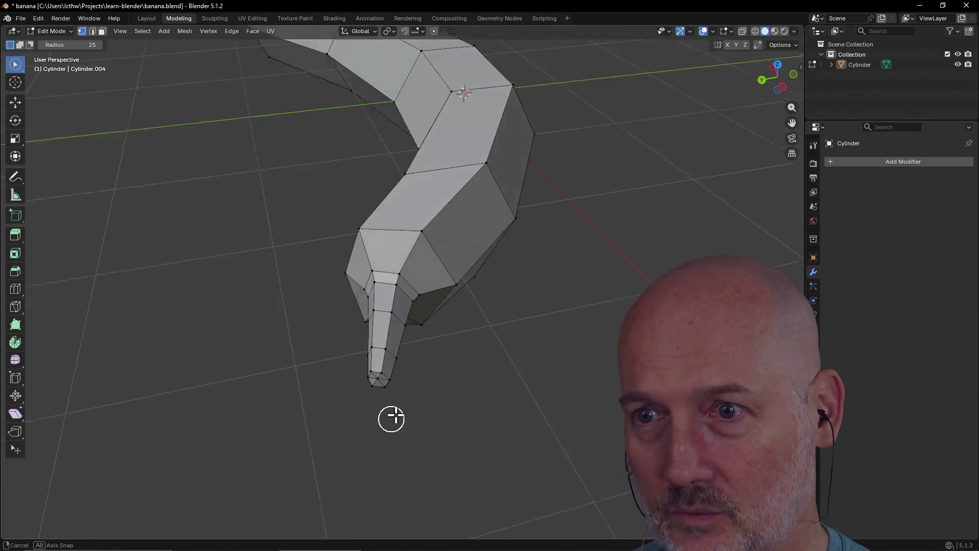
scroll(409, 387, "up", 1)
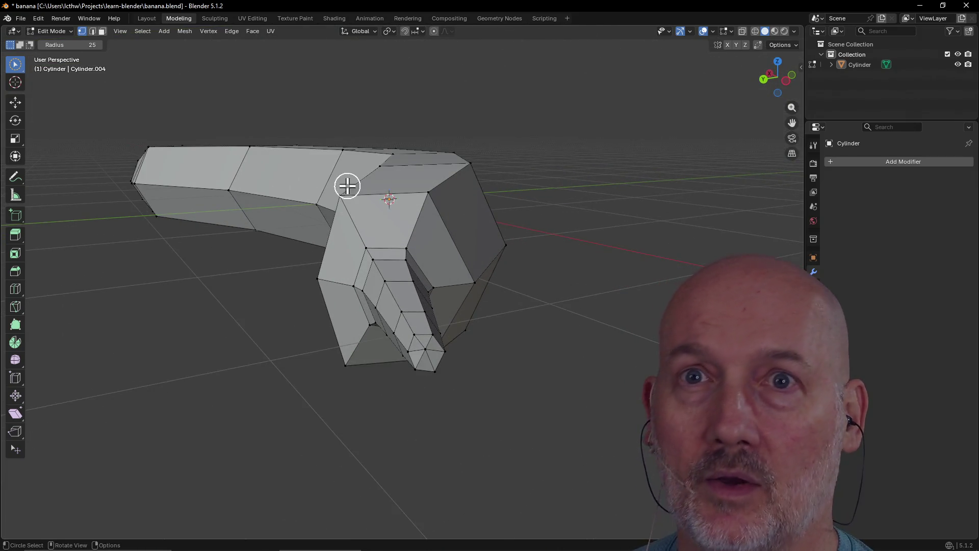
Go to the Add-ons section of Preferences and clear the add-on search filter.
left_click(38, 21)
left_click(60, 151)
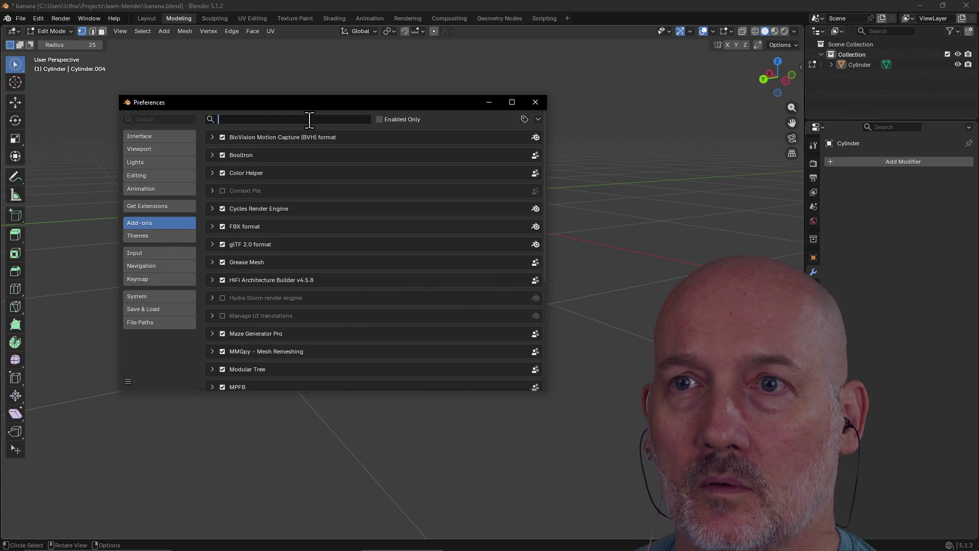
type("f")
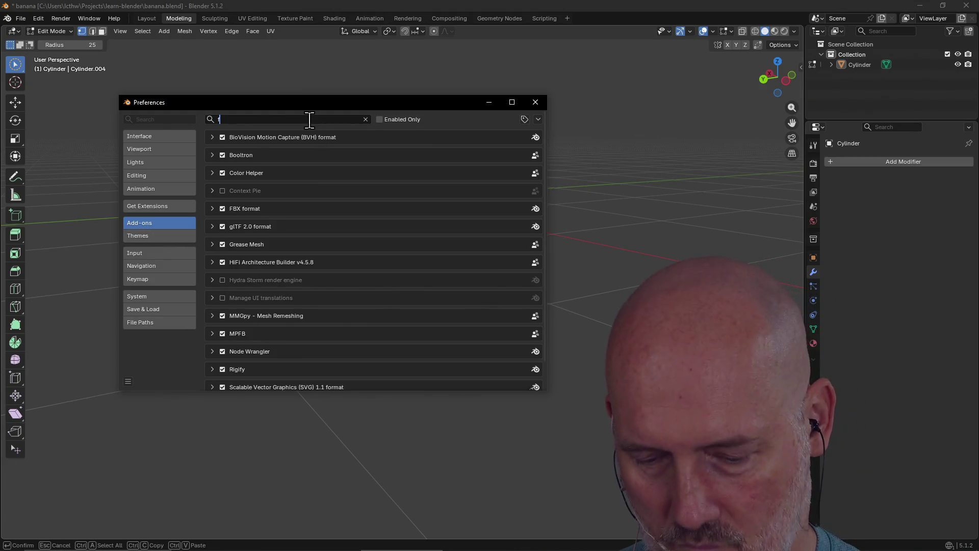
type("ac")
key("BackSpace")
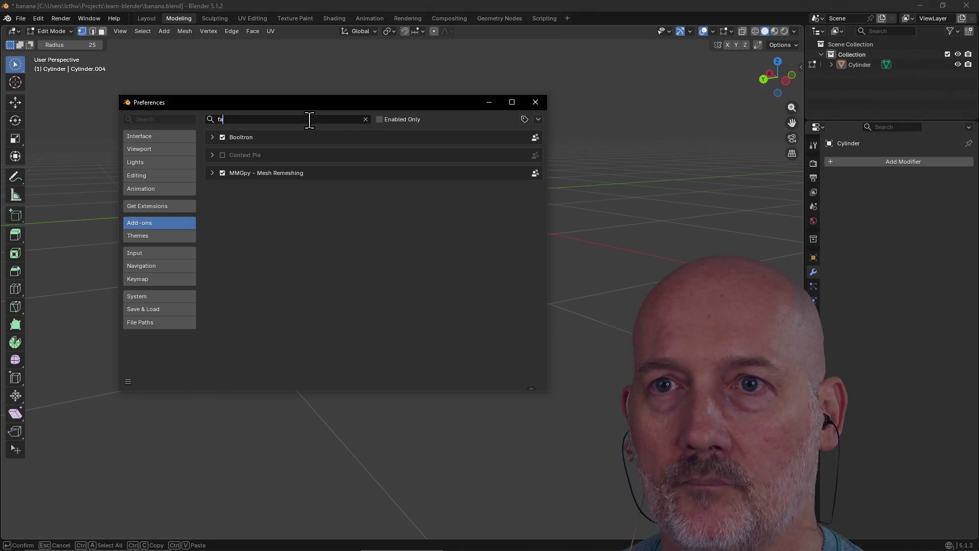
key("BackSpace")
key("BackSpace")
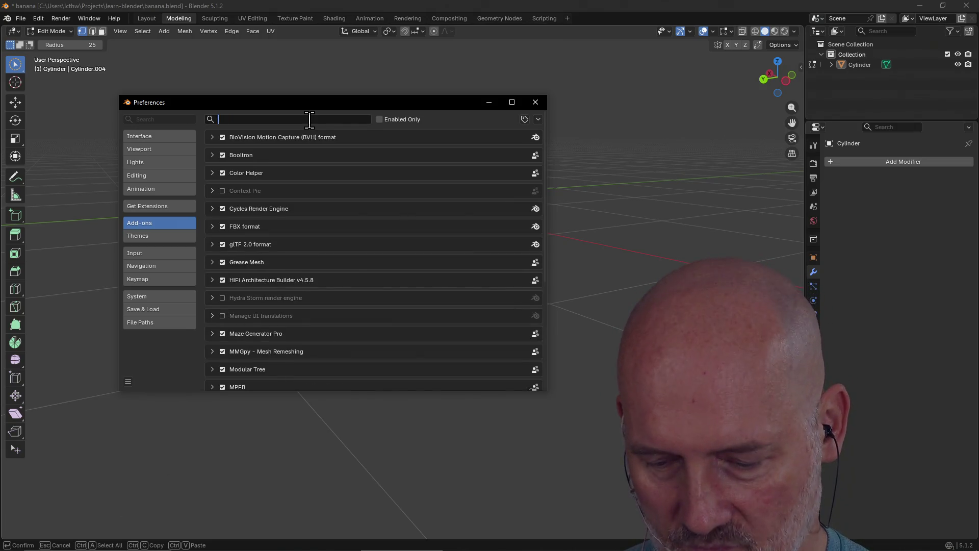
type("nd")
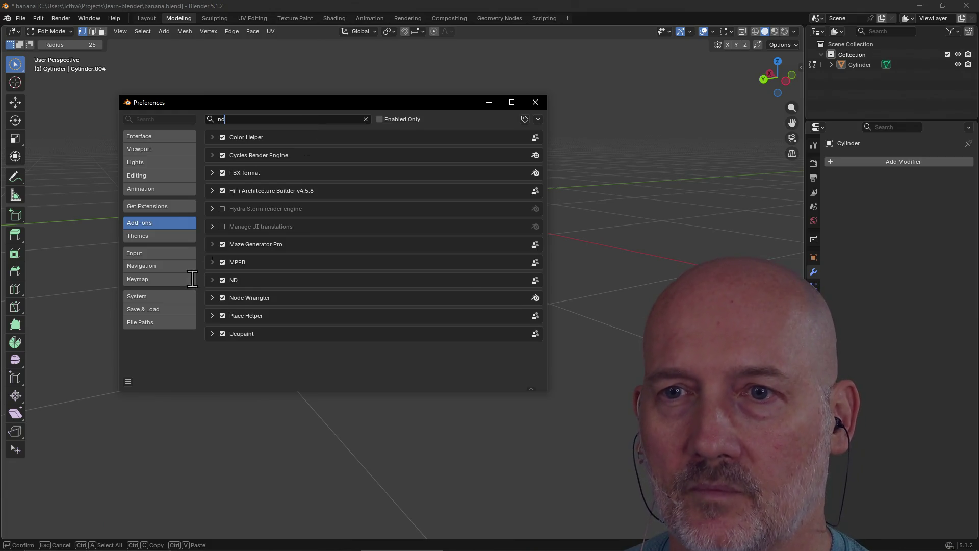
Expand the ND add-on's details, disable it, and collapse its entry again.
left_click(214, 281)
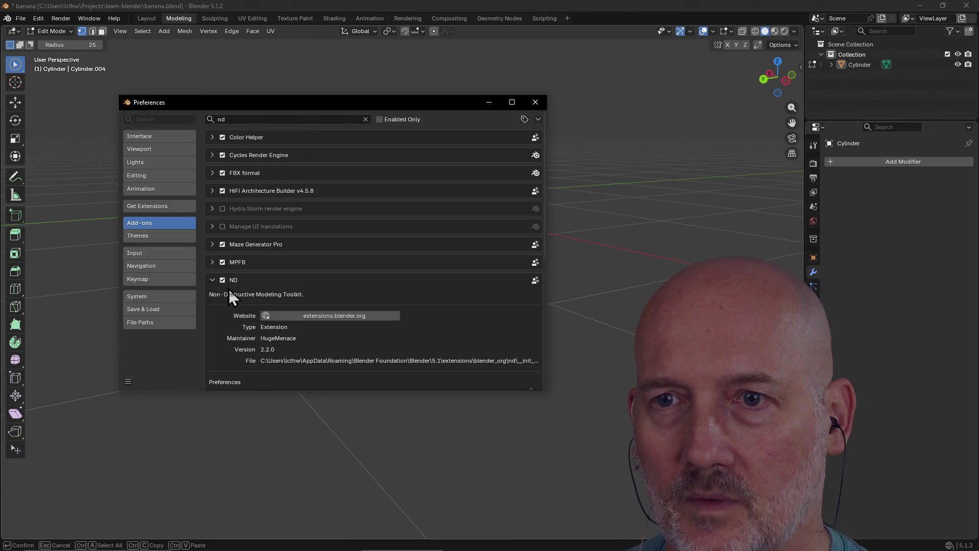
scroll(307, 349, "down", 1)
scroll(303, 316, "up", 1)
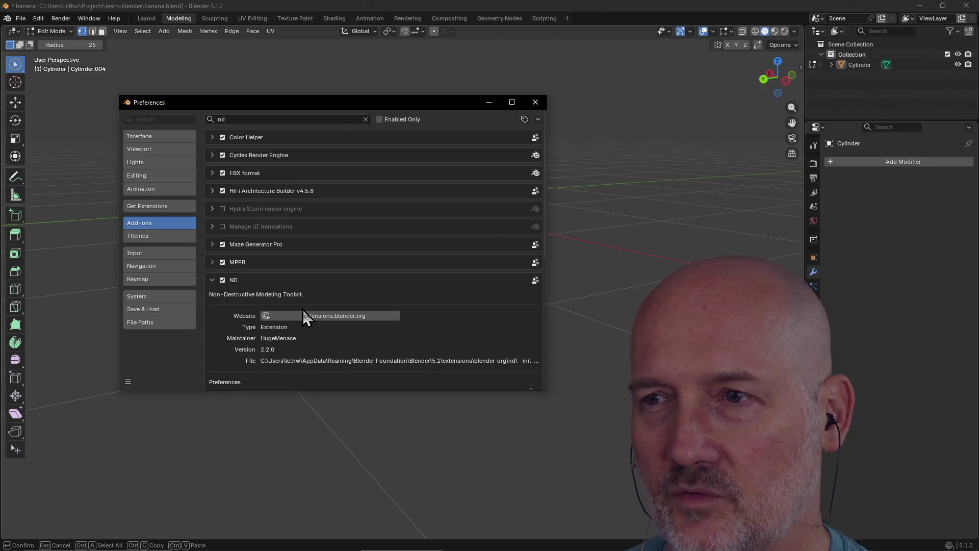
scroll(302, 309, "down", 1)
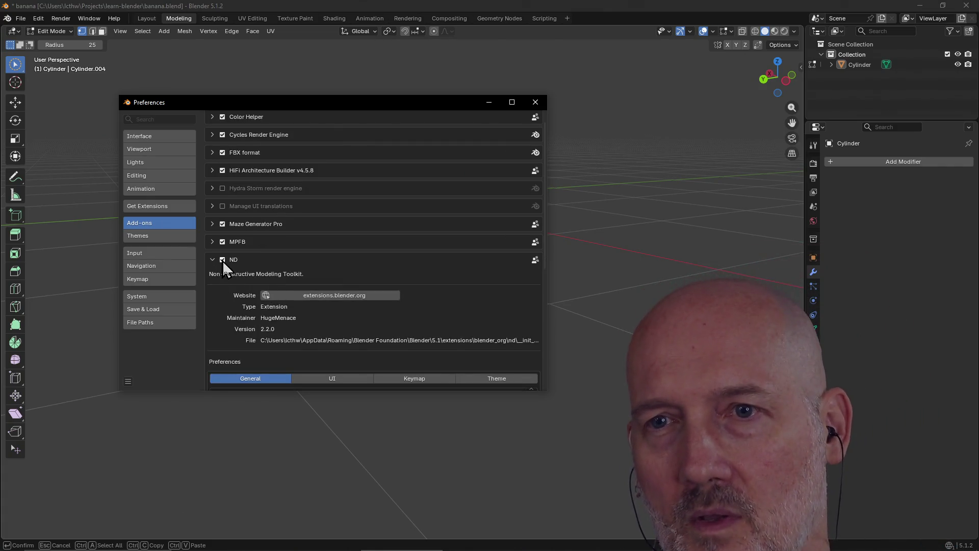
left_click(223, 260)
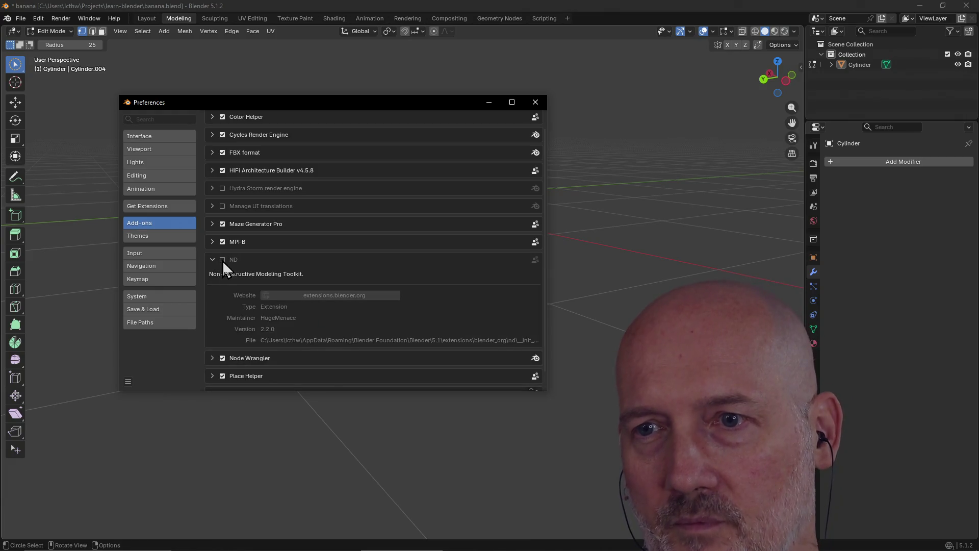
left_click(213, 260)
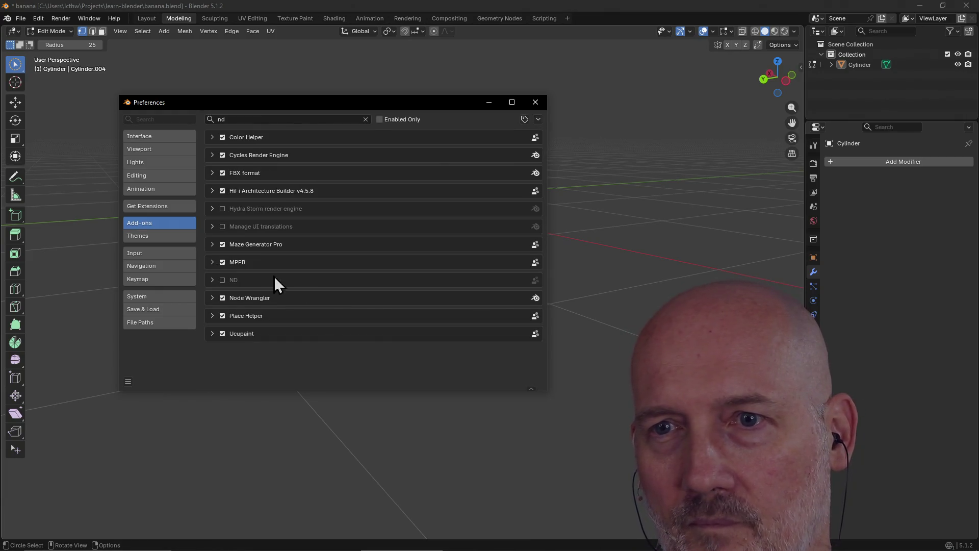
left_click(213, 279)
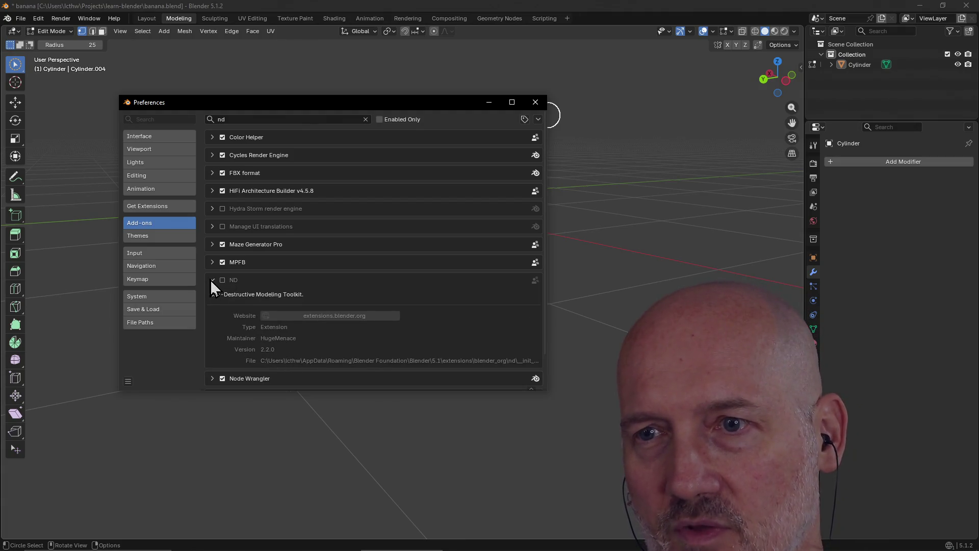
left_click(212, 280)
Close Preferences and delete the pointed tip vertex of the banana stem.
left_click(535, 102)
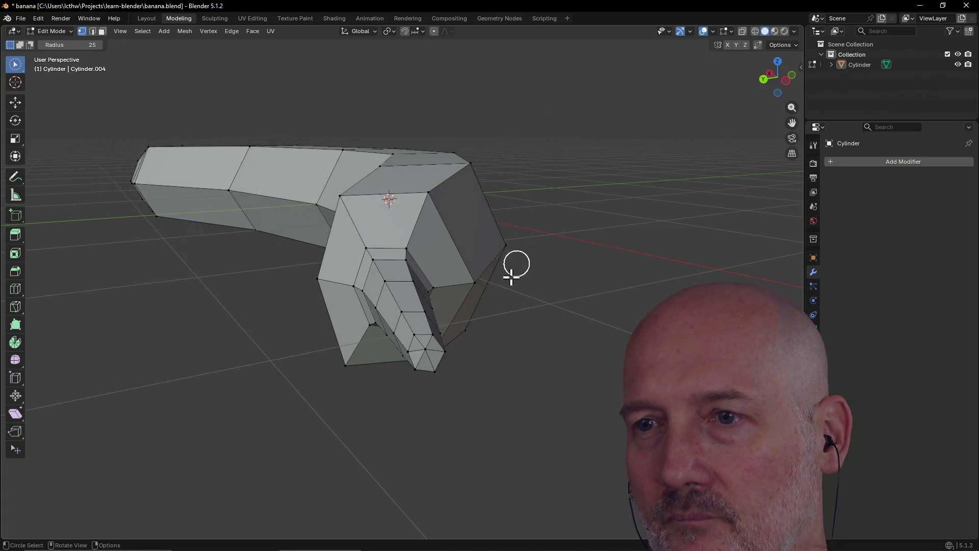
scroll(427, 360, "up", 1)
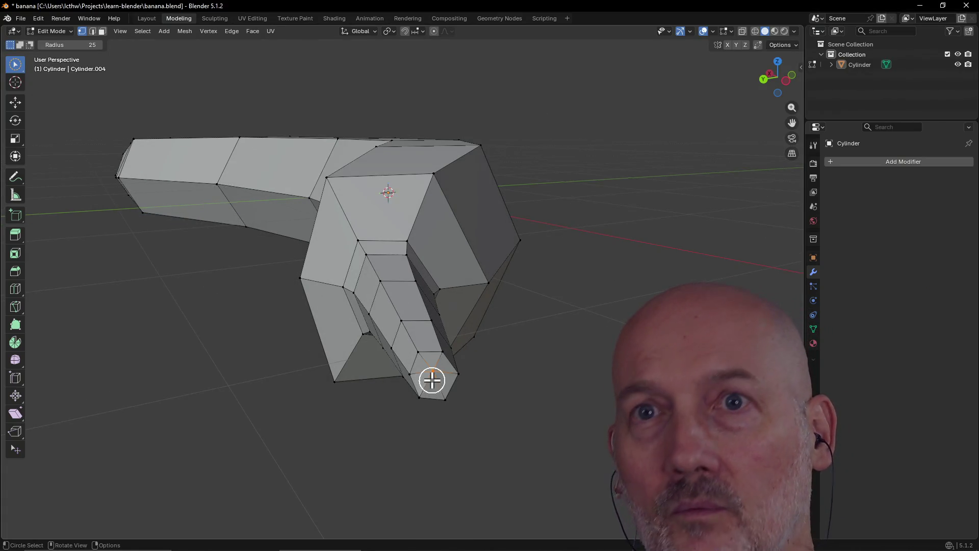
left_click(432, 383)
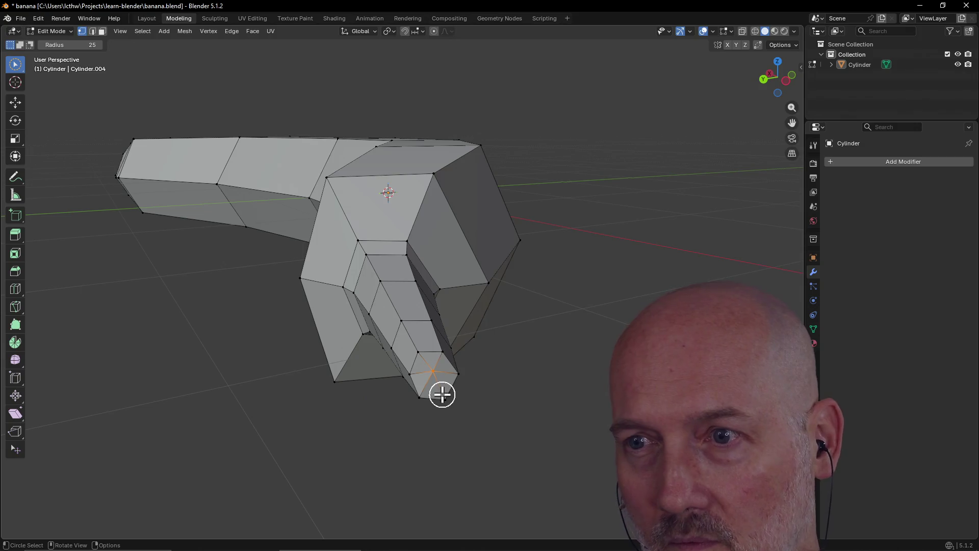
key("x")
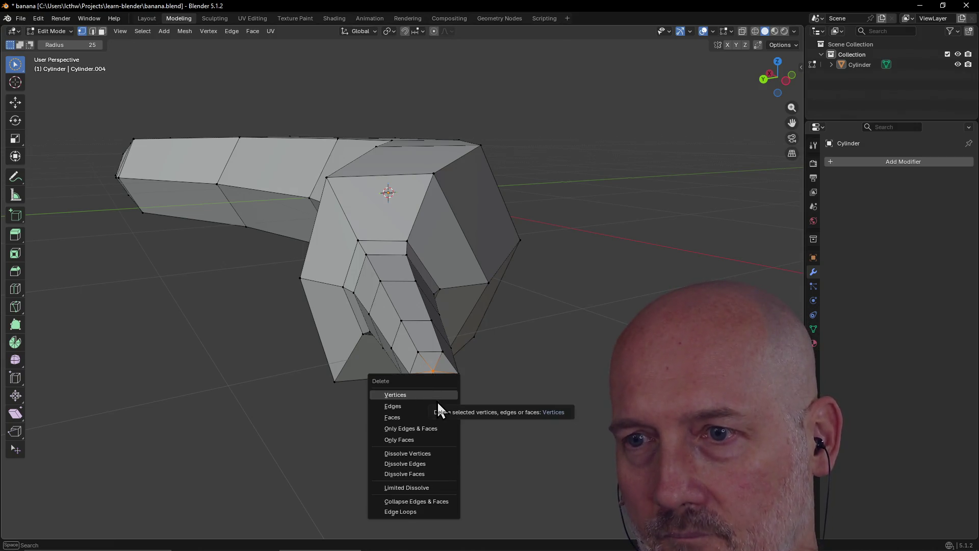
left_click(426, 399)
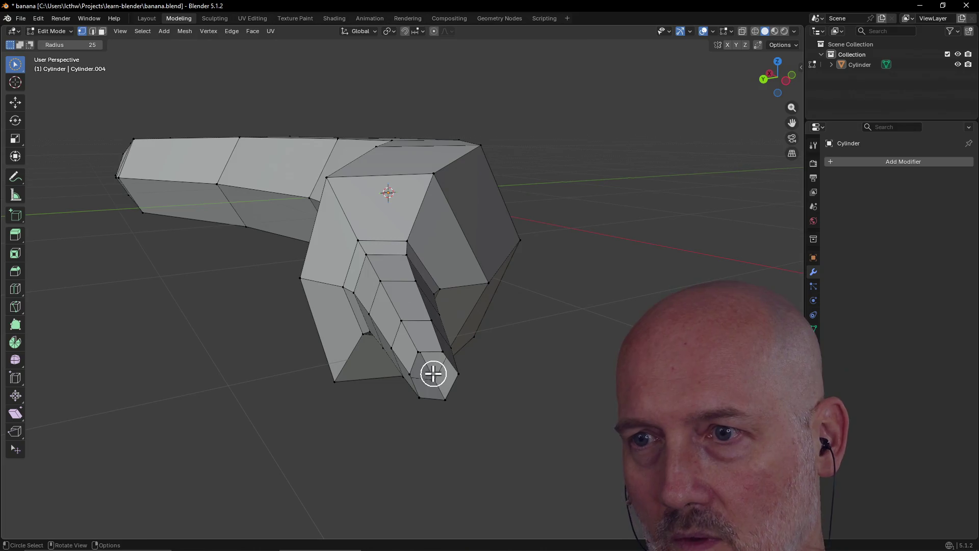
middle_click_drag(437, 372, 423, 356)
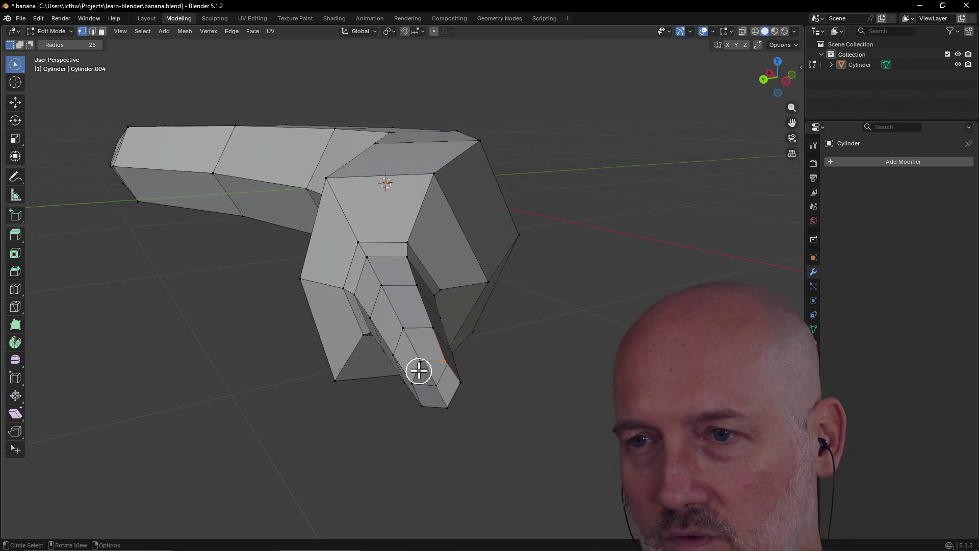
Select the open end's edge loop and fill it with a flat hexagonal face.
mouse_move(419, 365)
left_mouse_down()
mouse_move(418, 406)
mouse_move(459, 389)
left_mouse_up()
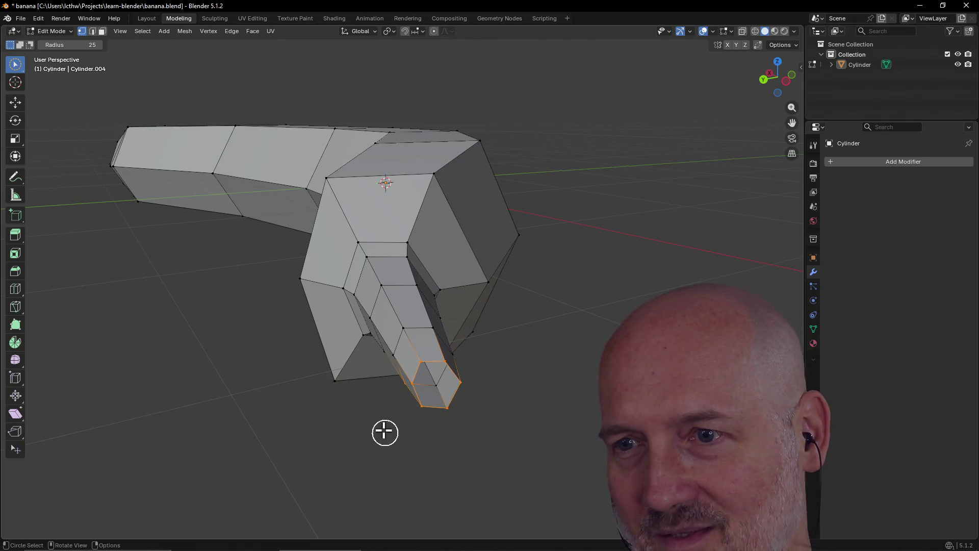
middle_click_drag(385, 430, 438, 392)
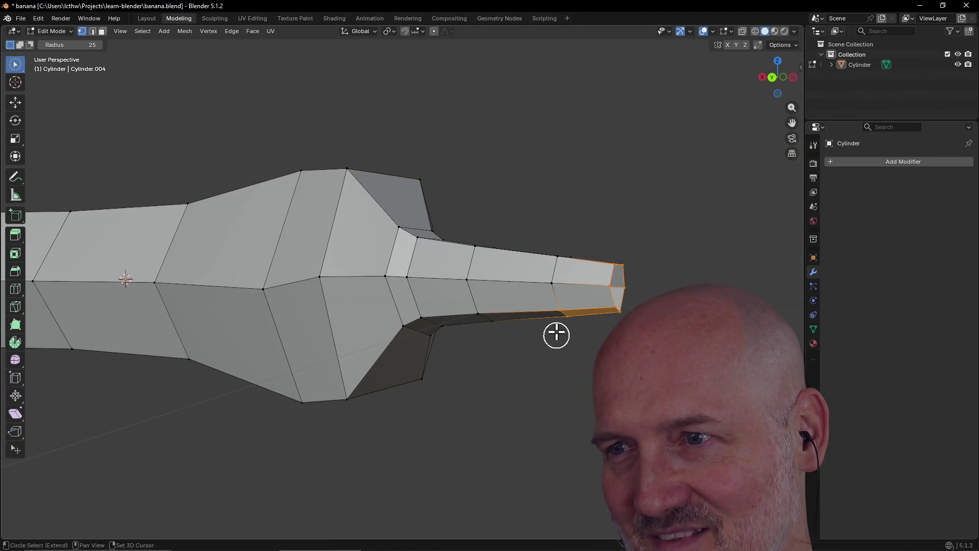
key("ctrl")
mouse_move(572, 339)
middle_mouse_down()
mouse_move(461, 367)
mouse_move(507, 358)
middle_mouse_up()
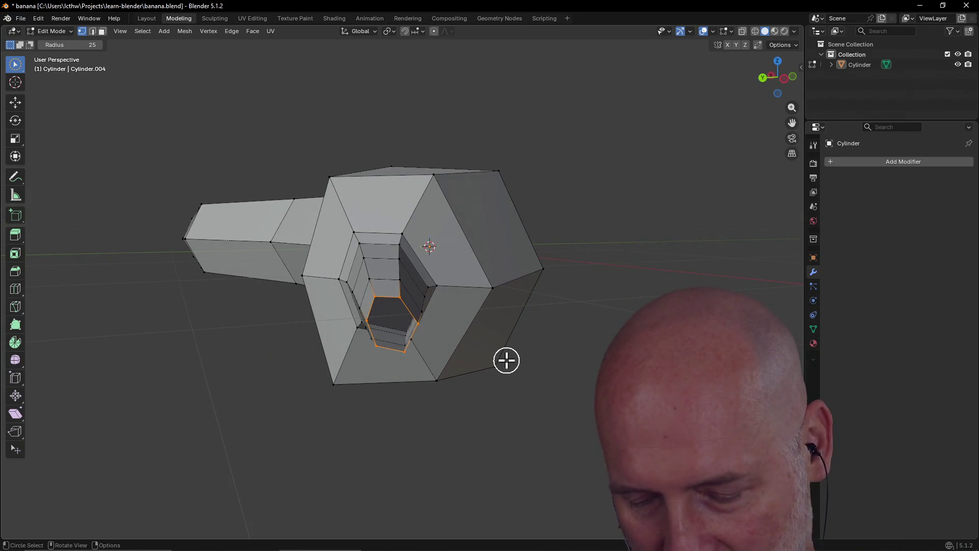
key("f")
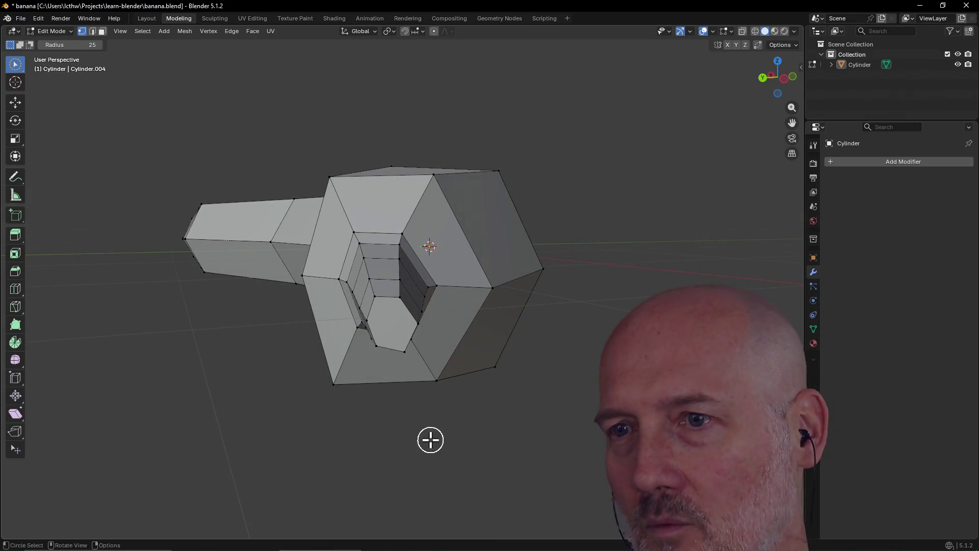
mouse_move(430, 440)
middle_mouse_down()
mouse_move(455, 455)
mouse_move(444, 474)
mouse_move(444, 421)
mouse_move(414, 406)
mouse_move(494, 425)
mouse_move(562, 406)
mouse_move(463, 433)
mouse_move(424, 300)
middle_mouse_up()
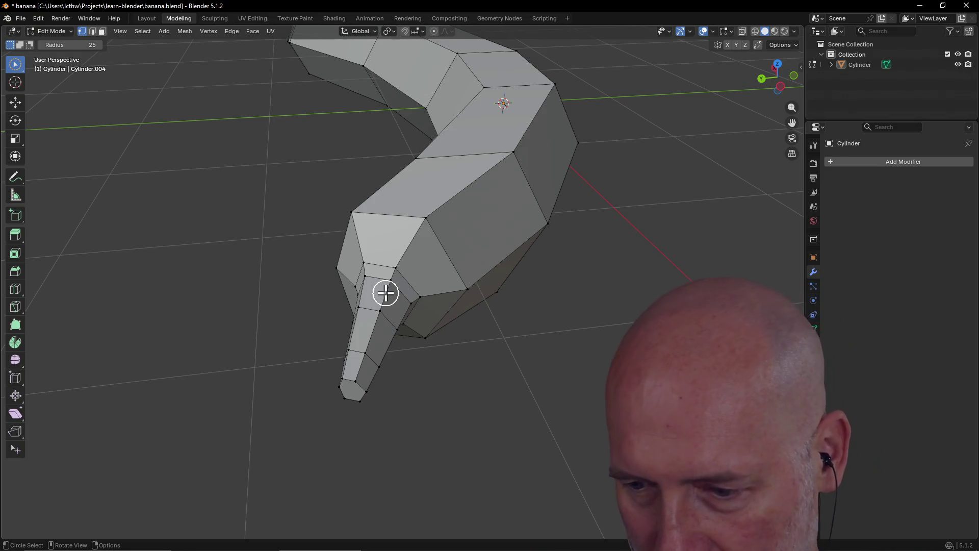
Switch to the Firefox window and close the YouTube tab, leaving the Typst documentation.
key("alt")
key("alt+Tab")
key("alt+Tab")
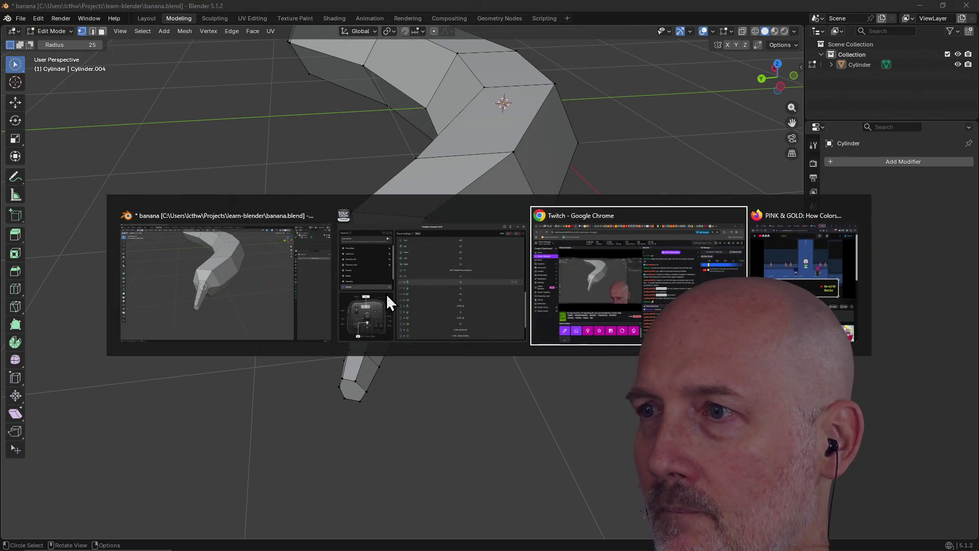
key("alt+Tab")
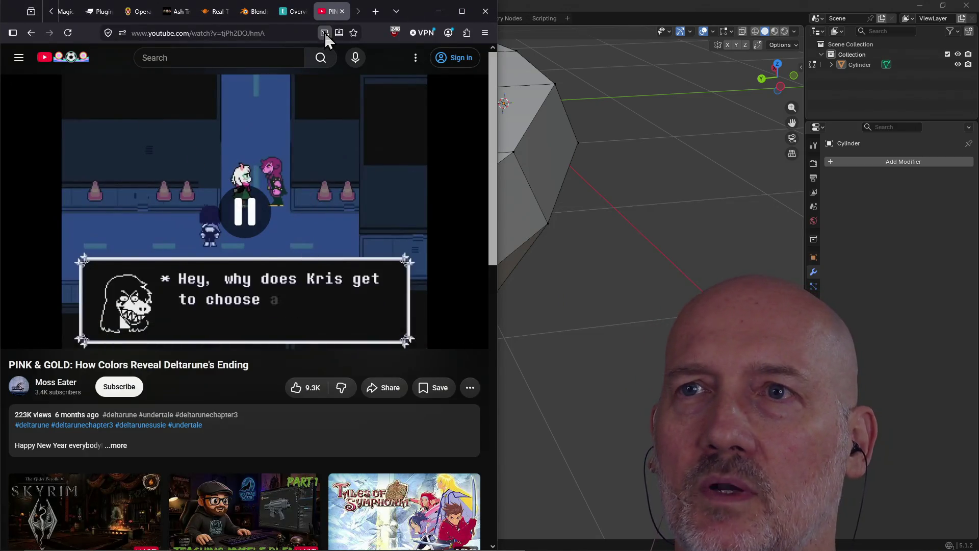
left_click(342, 11)
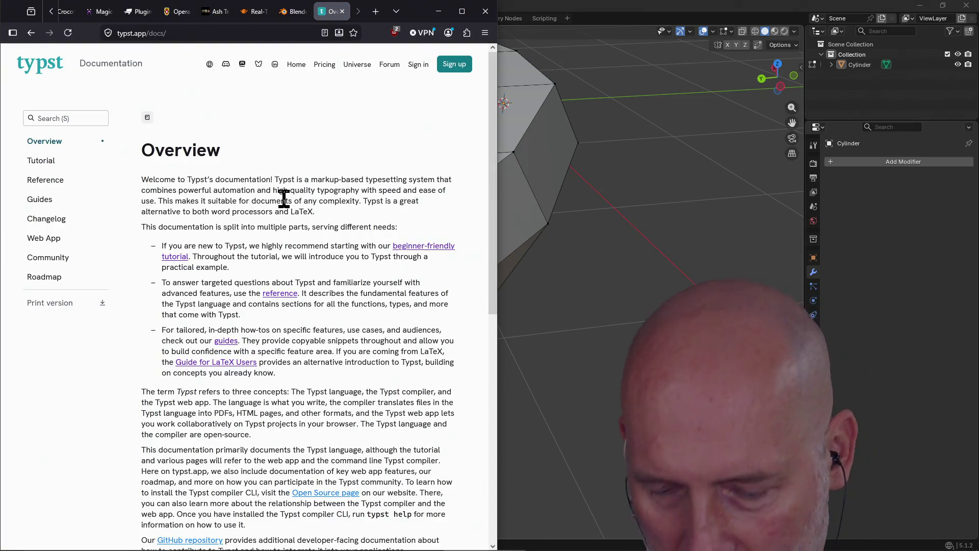
Search Google for how to change Blender's rotation pivot and reach the manual's Pivot Point page.
key("ctrl+t")
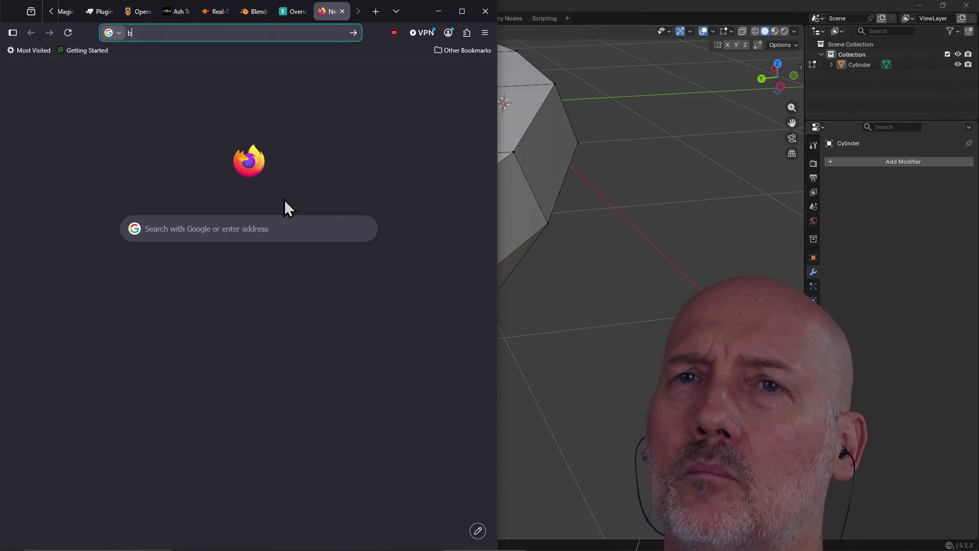
type("blender change ro")
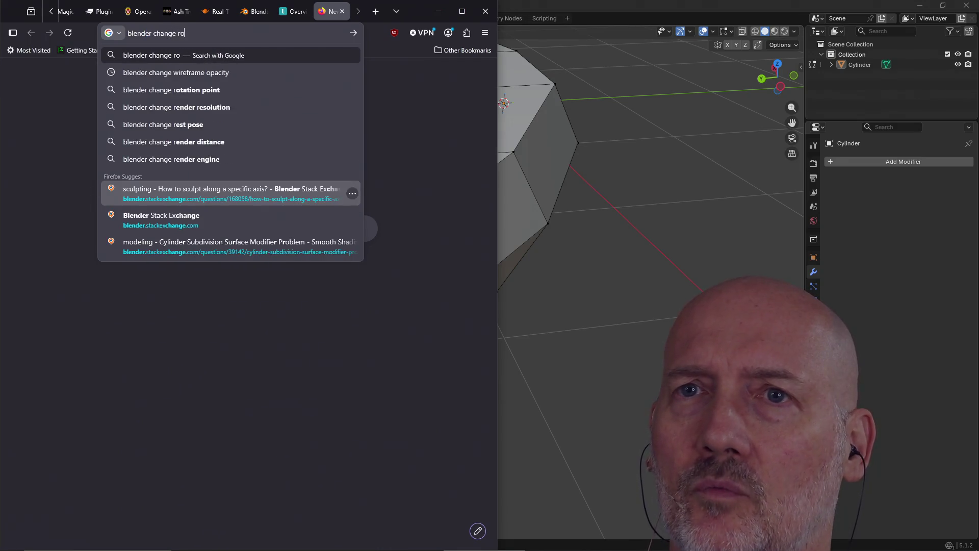
type("tate fulcrum")
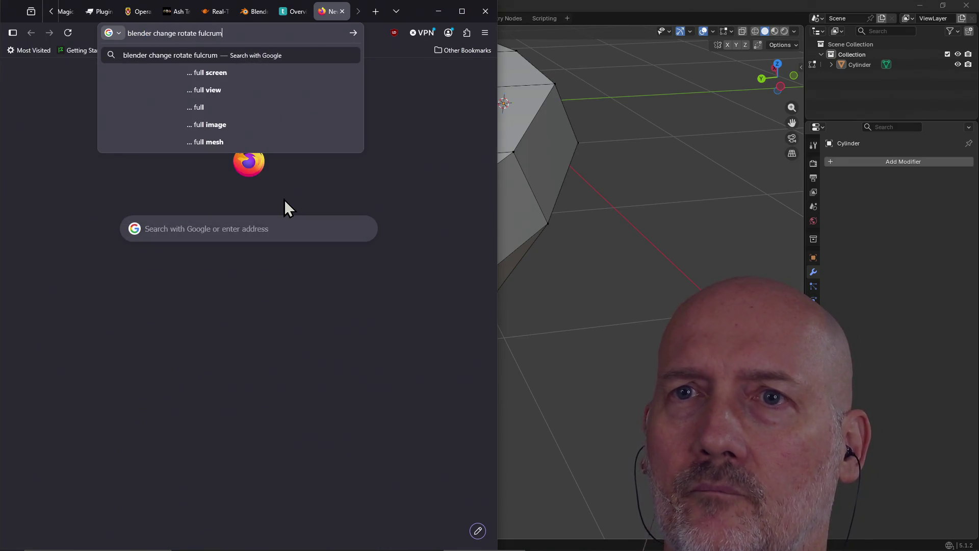
key("Return")
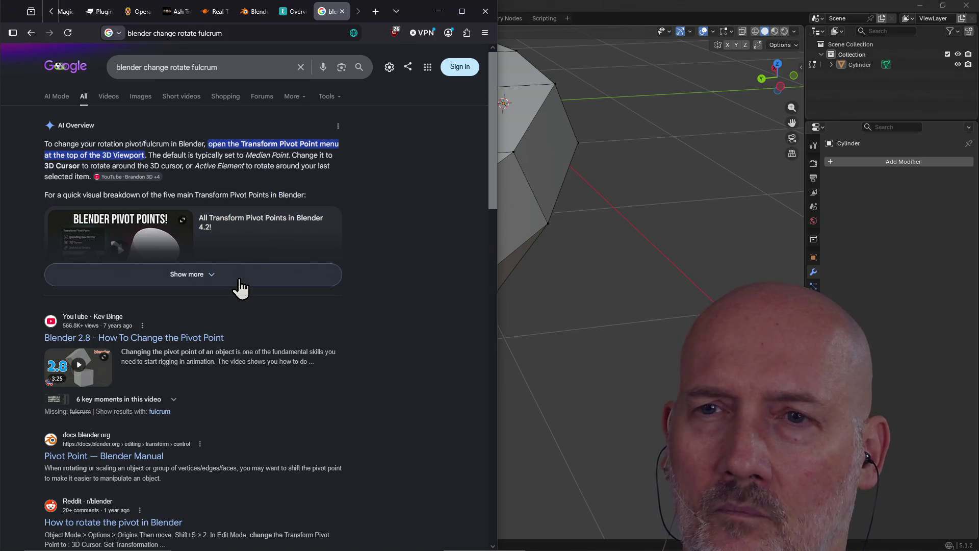
scroll(344, 320, "down", 2)
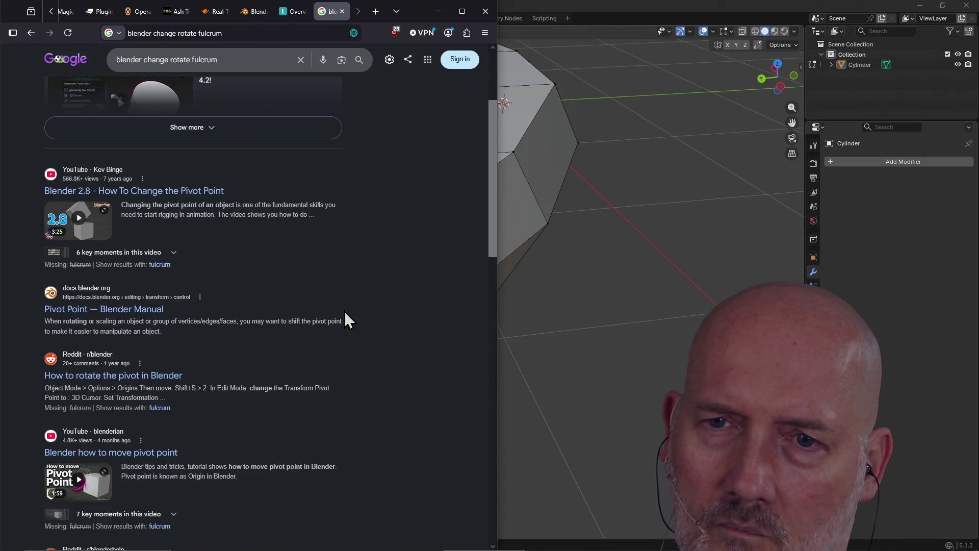
scroll(344, 320, "down", 3)
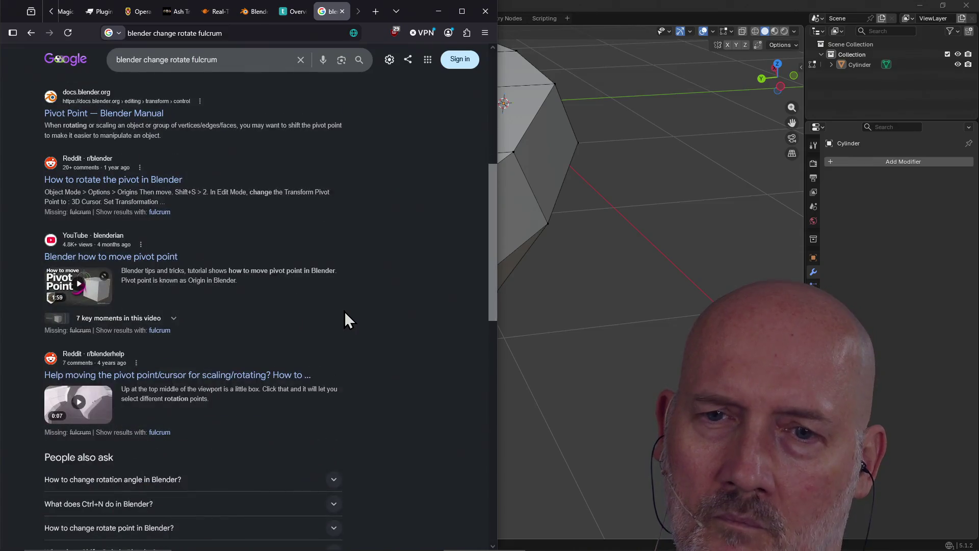
scroll(345, 320, "up", 1)
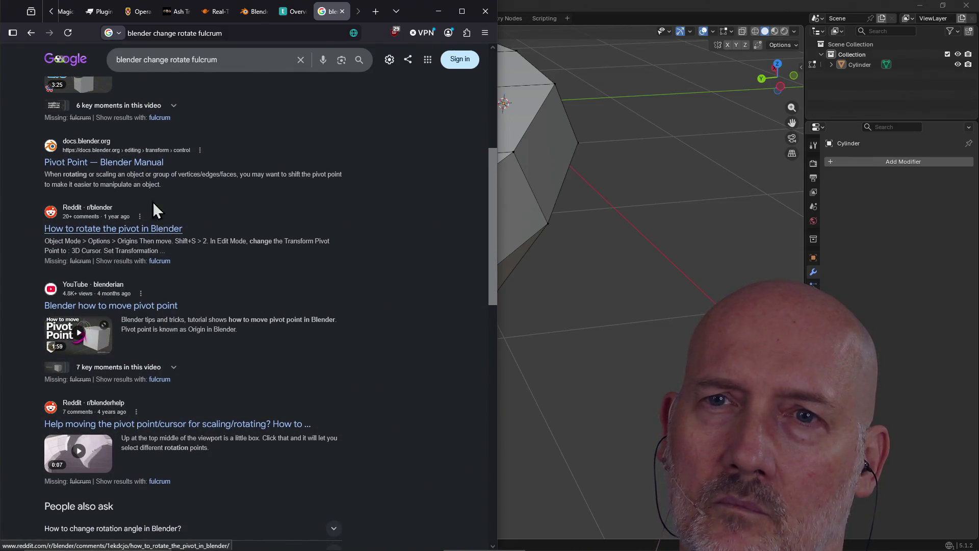
scroll(192, 200, "up", 1)
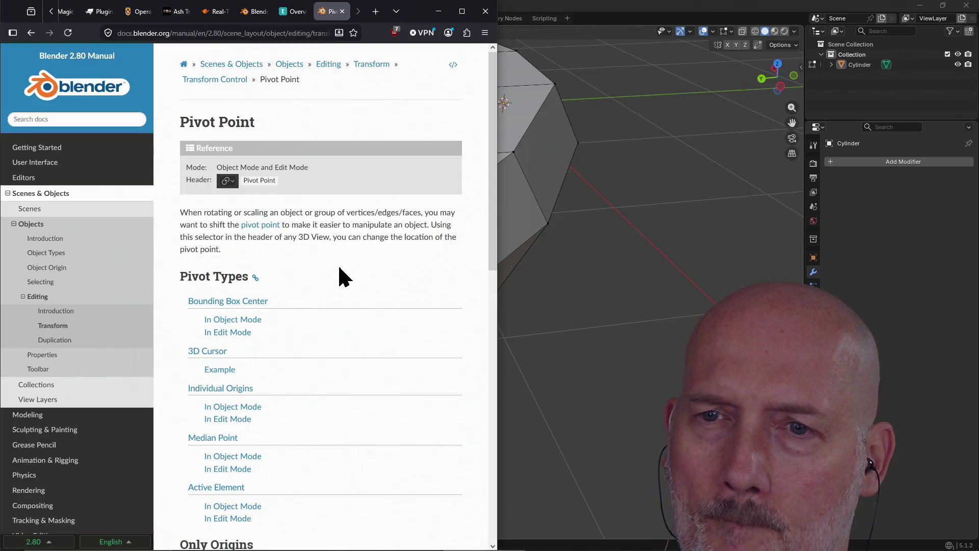
scroll(343, 276, "down", 3)
scroll(339, 271, "down", 3)
scroll(338, 268, "down", 1)
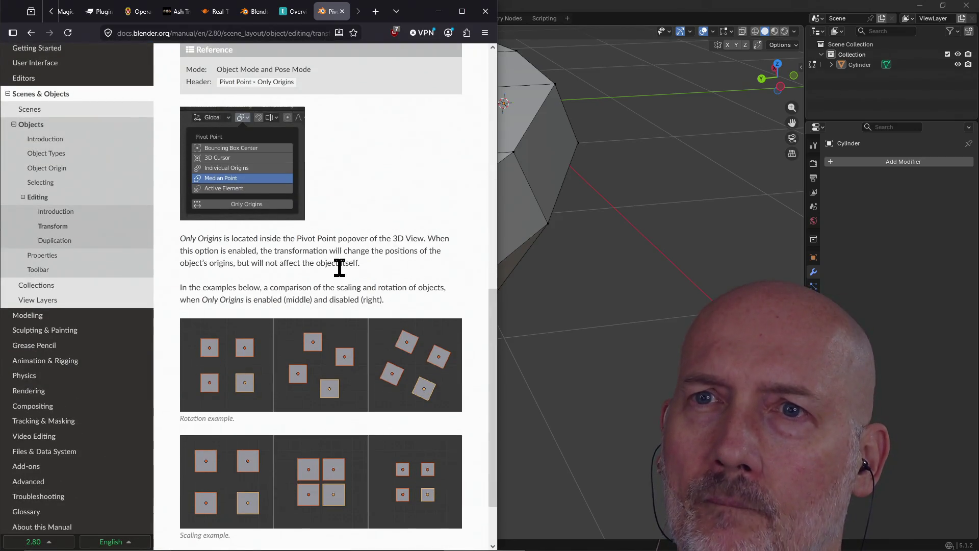
scroll(339, 268, "up", 2)
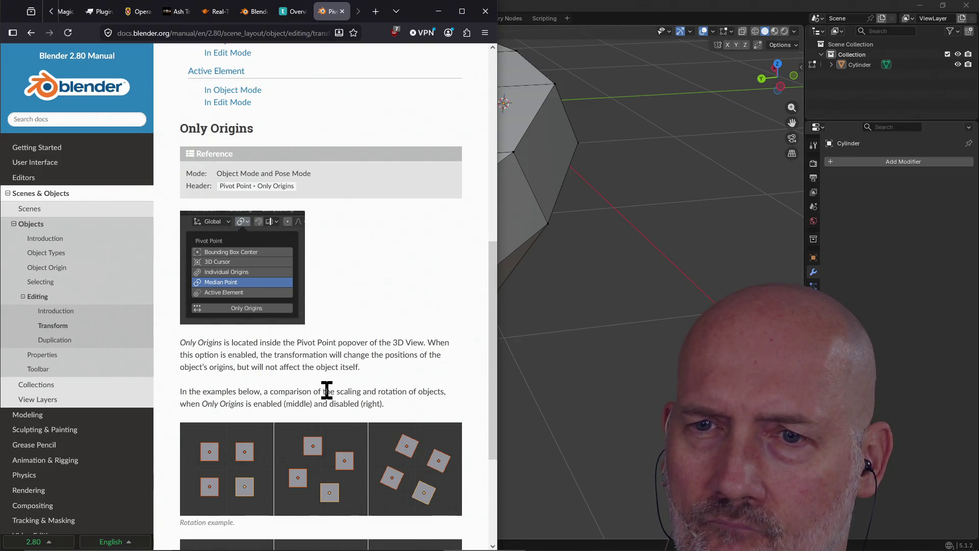
scroll(320, 369, "down", 2)
scroll(320, 370, "down", 3)
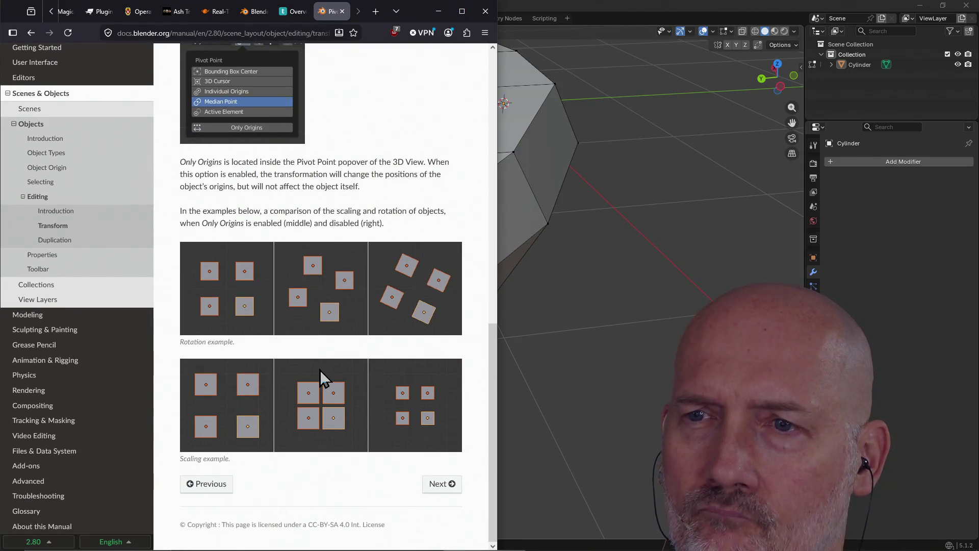
scroll(320, 370, "up", 3)
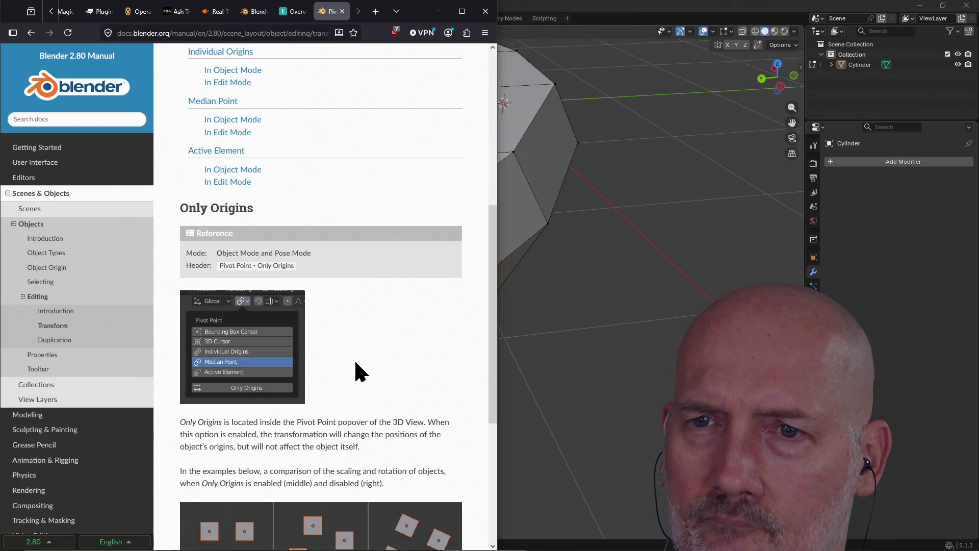
Return to the banana in Blender and view the stem from the side.
left_click(525, 293)
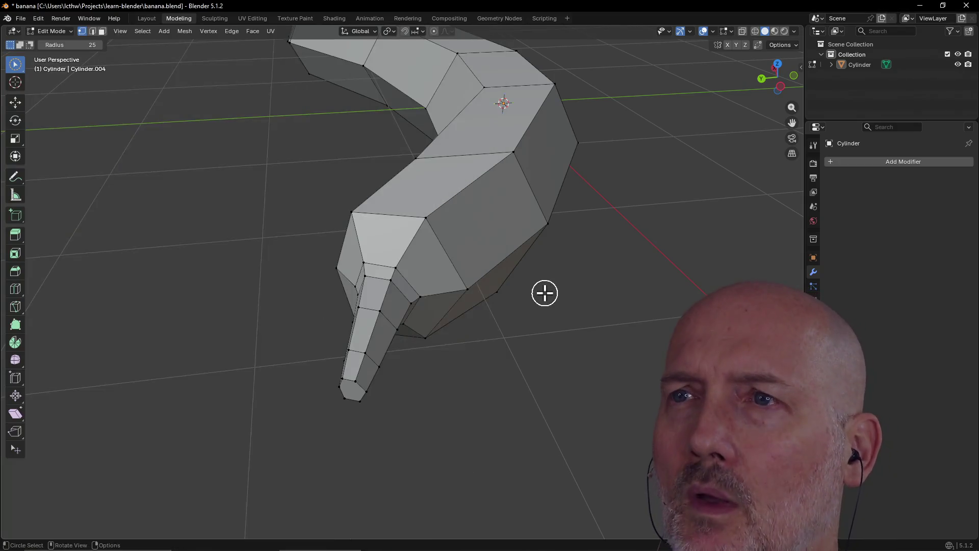
middle_click_drag(323, 291, 293, 253)
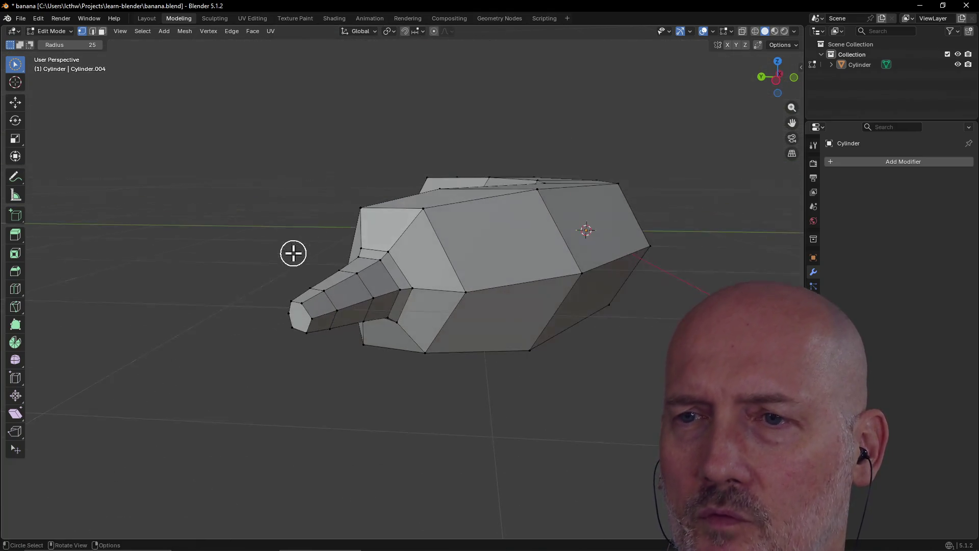
mouse_move(360, 284)
left_mouse_down()
mouse_move(365, 313)
mouse_move(328, 288)
left_mouse_up()
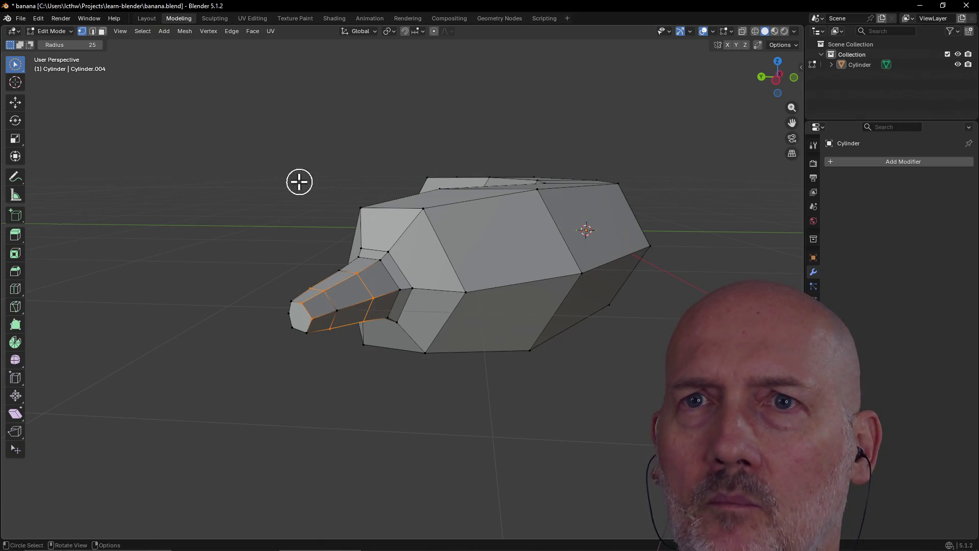
key("Escape")
Circle-select only the stem tip faces in Face mode and cancel the accidental scale.
left_click(102, 31)
key("c")
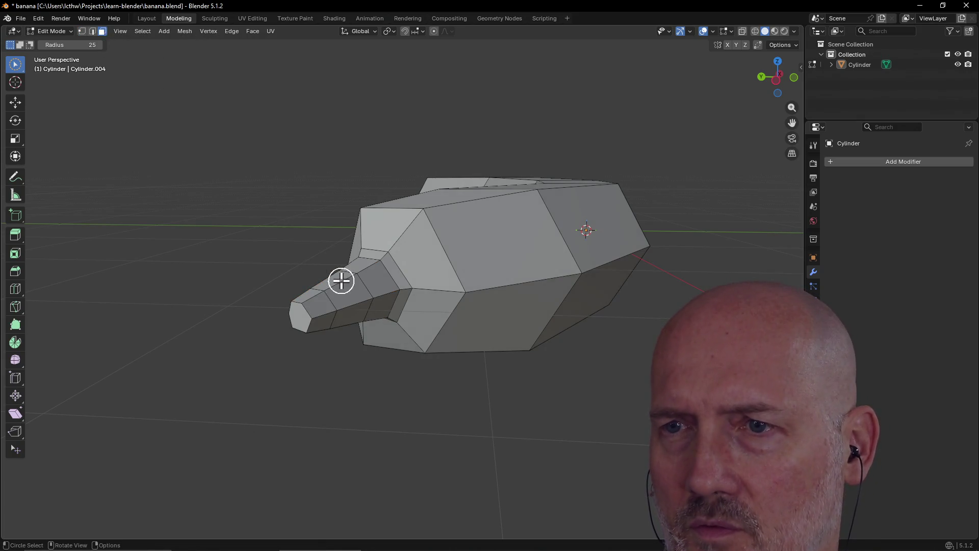
left_click_drag(348, 271, 309, 322)
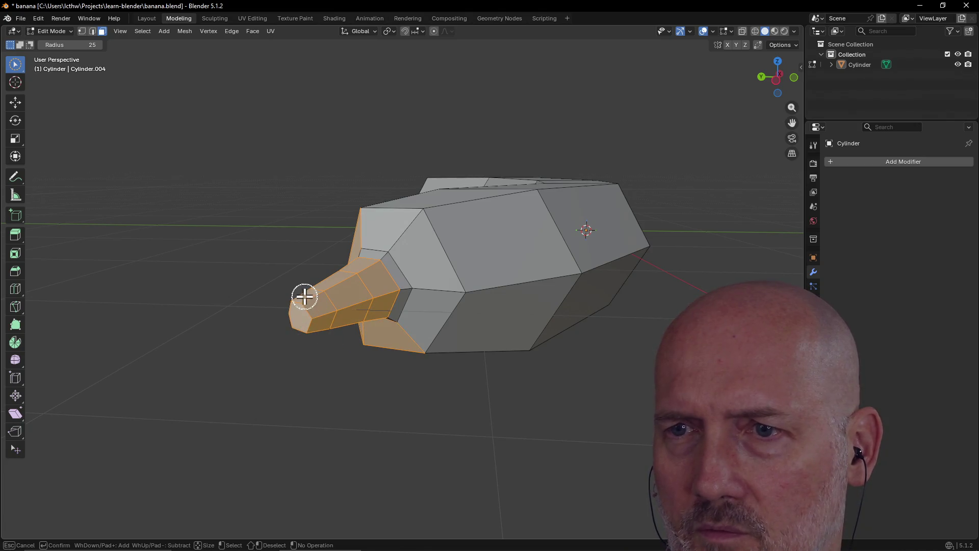
middle_click_drag(304, 293, 443, 280)
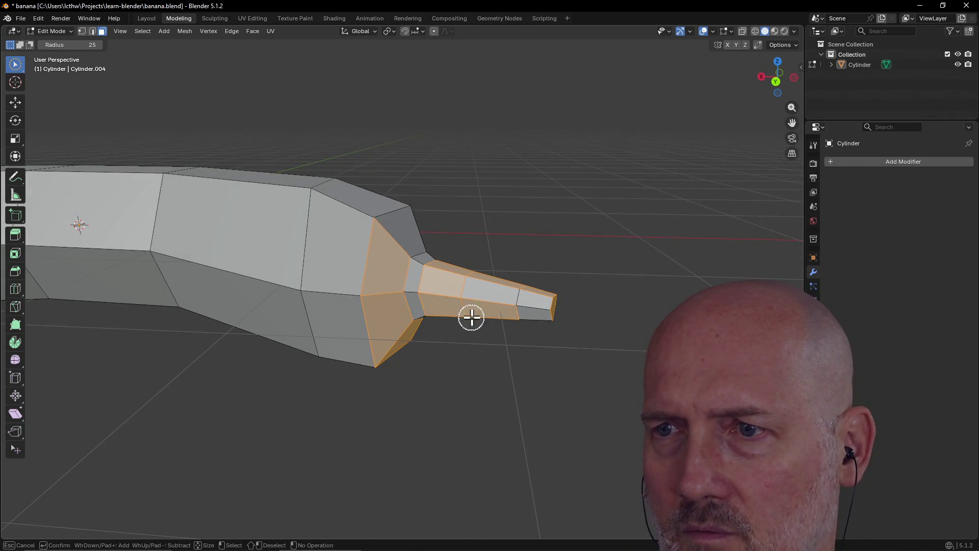
key("Escape")
left_click_drag(381, 331, 407, 353, "ctrl")
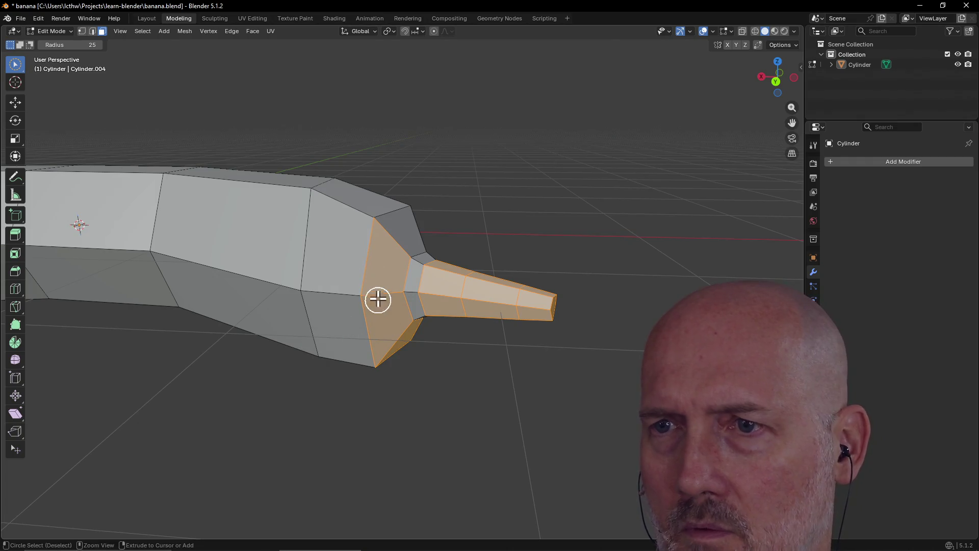
right_click(315, 338)
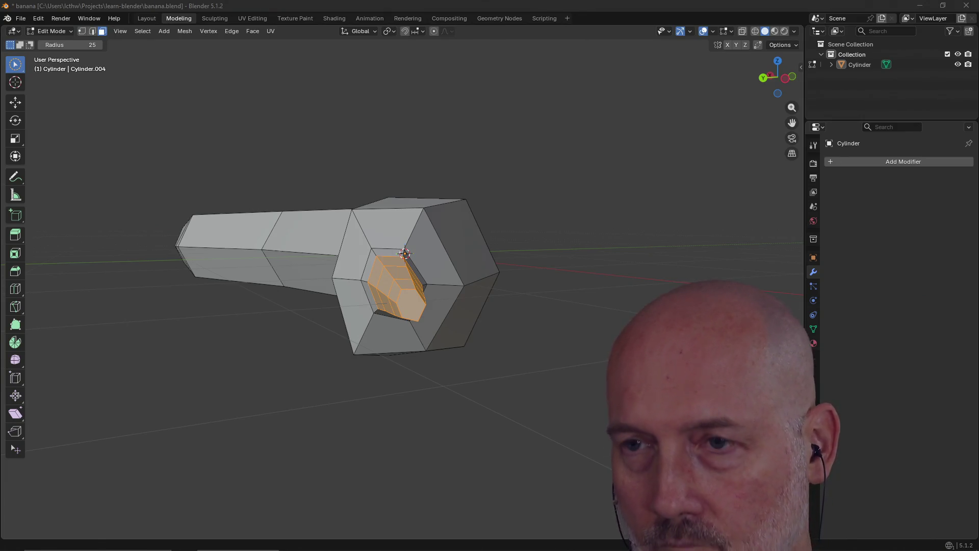
mouse_move(411, 225)
middle_mouse_down()
mouse_move(486, 329)
mouse_move(506, 323)
mouse_move(482, 322)
middle_mouse_up()
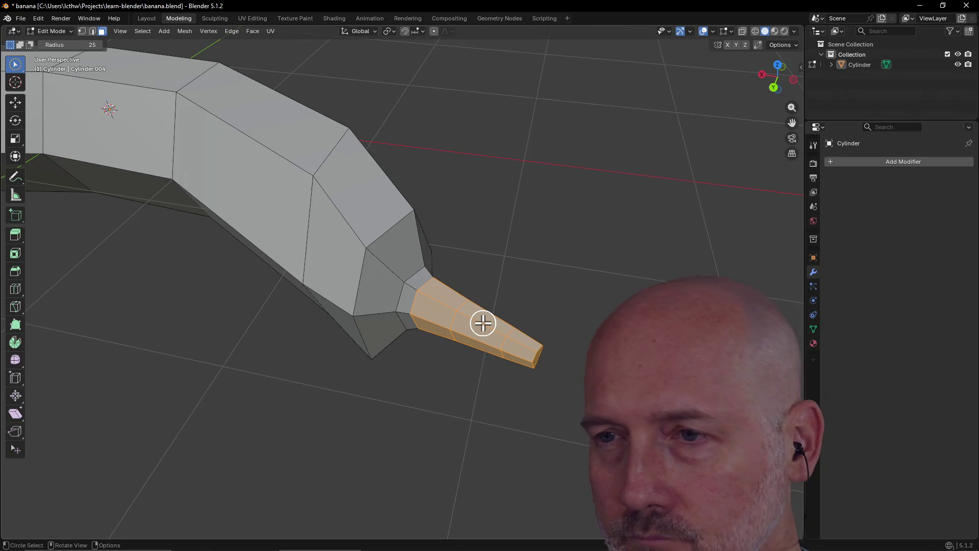
scroll(482, 322, "down", 3)
mouse_move(482, 322)
middle_mouse_down()
mouse_move(406, 335)
mouse_move(426, 332)
middle_mouse_up()
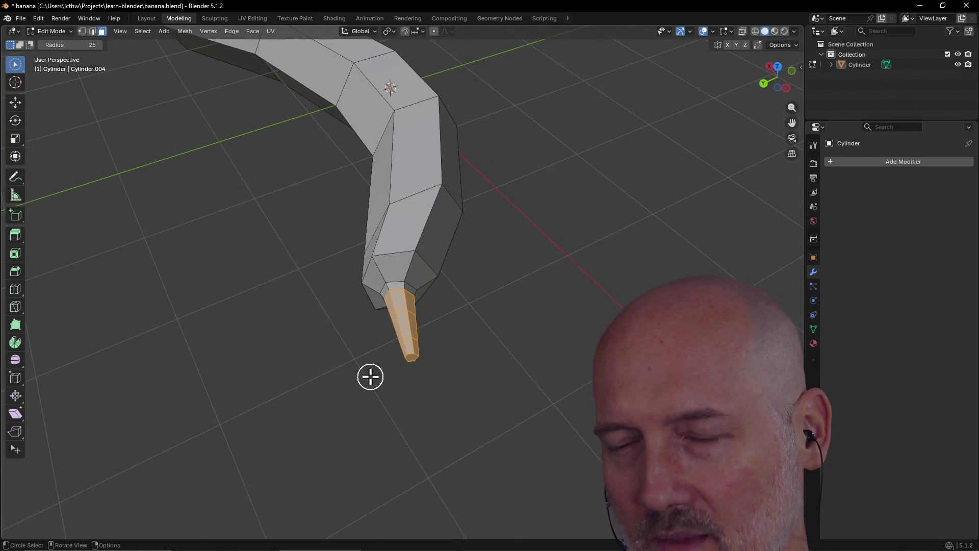
mouse_move(370, 376)
middle_mouse_down()
mouse_move(325, 366)
mouse_move(301, 339)
middle_mouse_up()
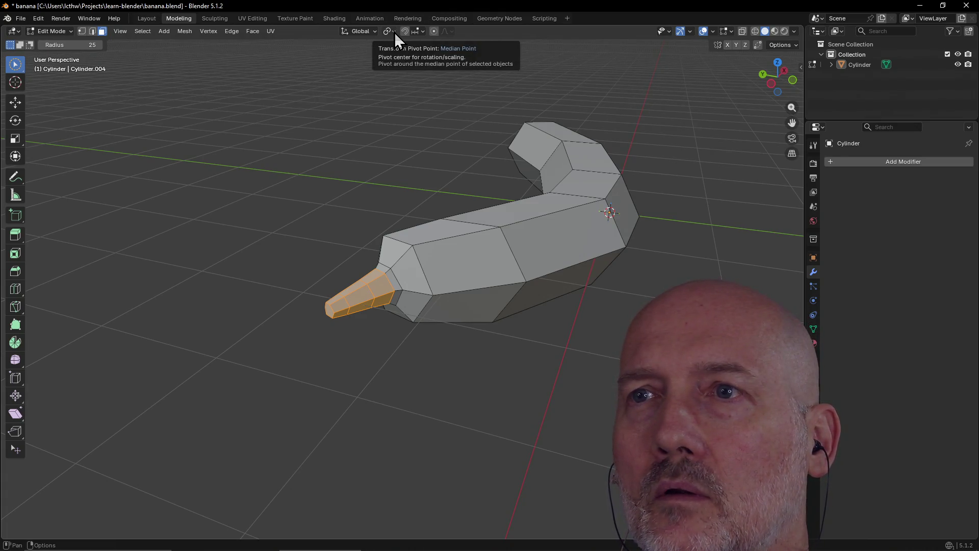
Set the Transform Pivot Point to Active Element and look down onto the stem tip.
left_click(396, 39)
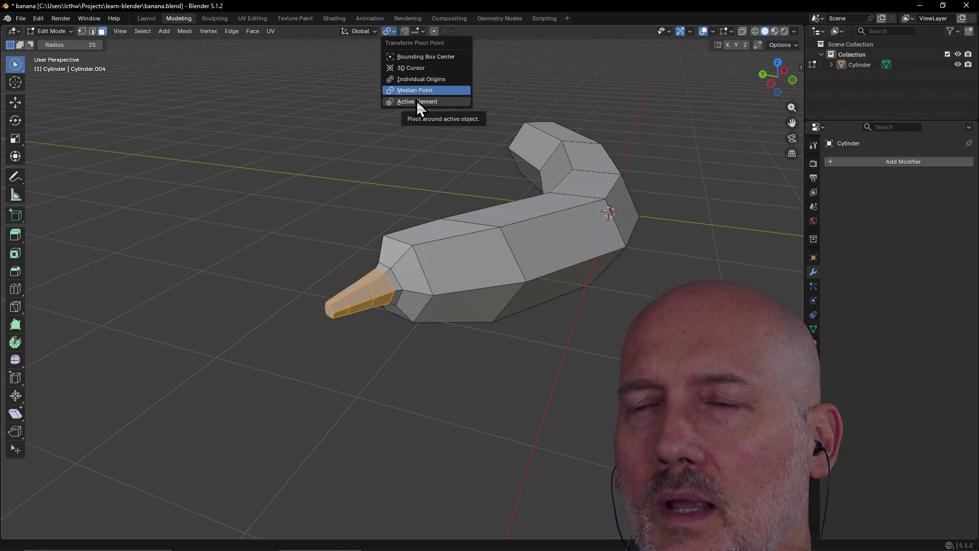
left_click(417, 101)
scroll(399, 243, "up", 1)
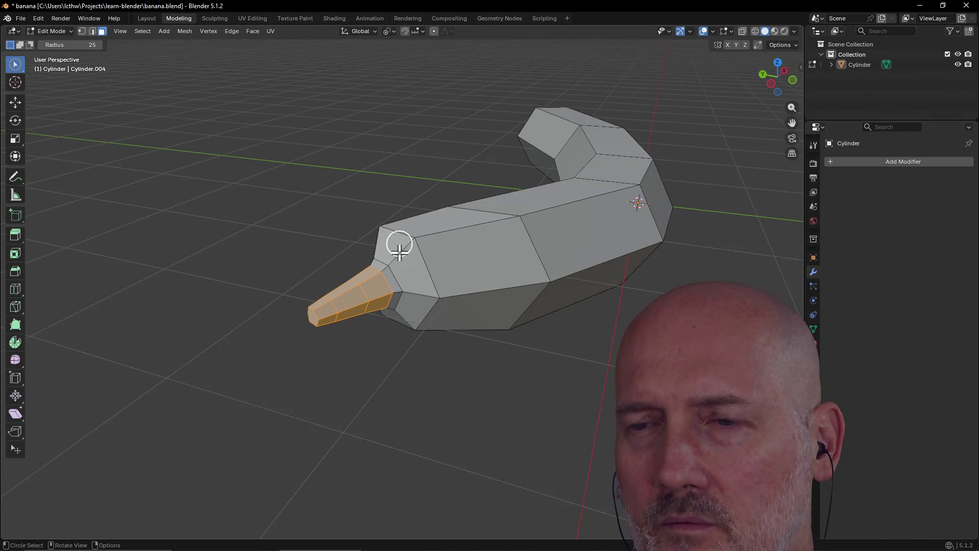
middle_click_drag(409, 288, 463, 310)
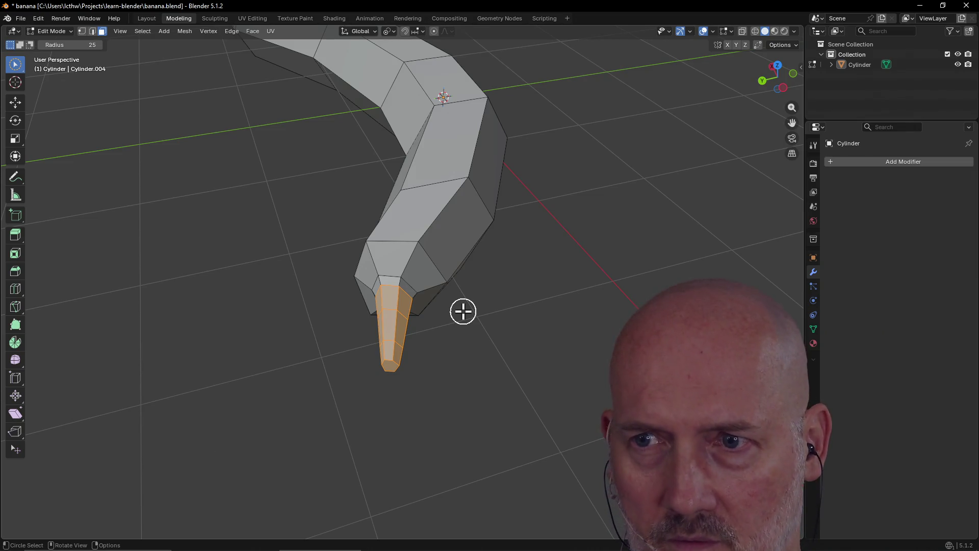
middle_click_drag(463, 310, 463, 310)
Extrude the stem tip face outward and rotate the new segment to tilt it.
key("e")
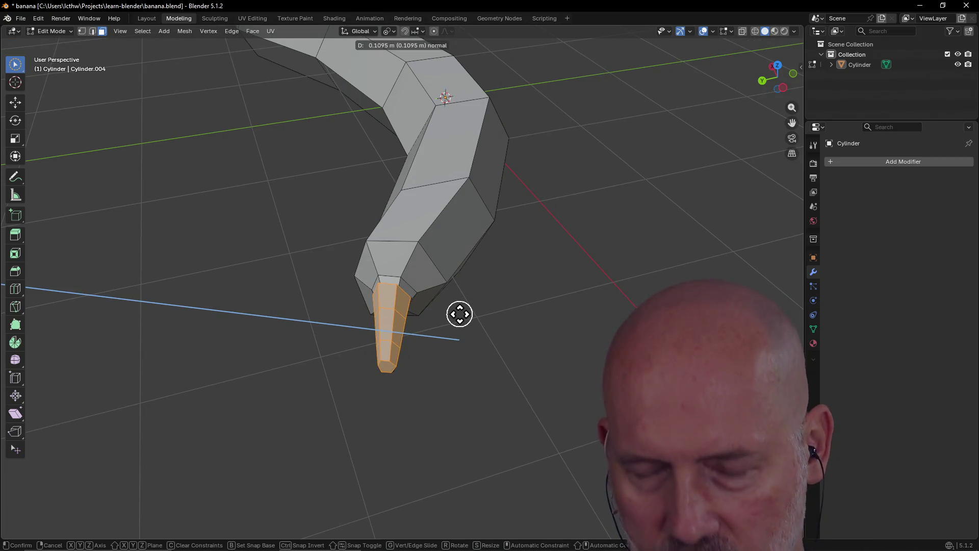
left_click(459, 312)
middle_click_drag(459, 312, 459, 313)
key("r")
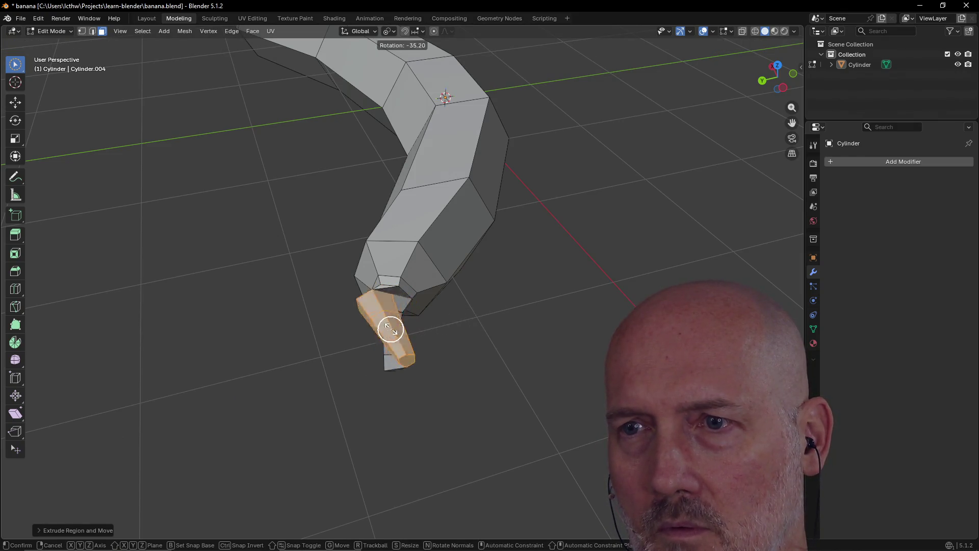
left_click(444, 321)
Circle-select the faces along the stem and its tip while orbiting the banana.
middle_click_drag(443, 320, 443, 320)
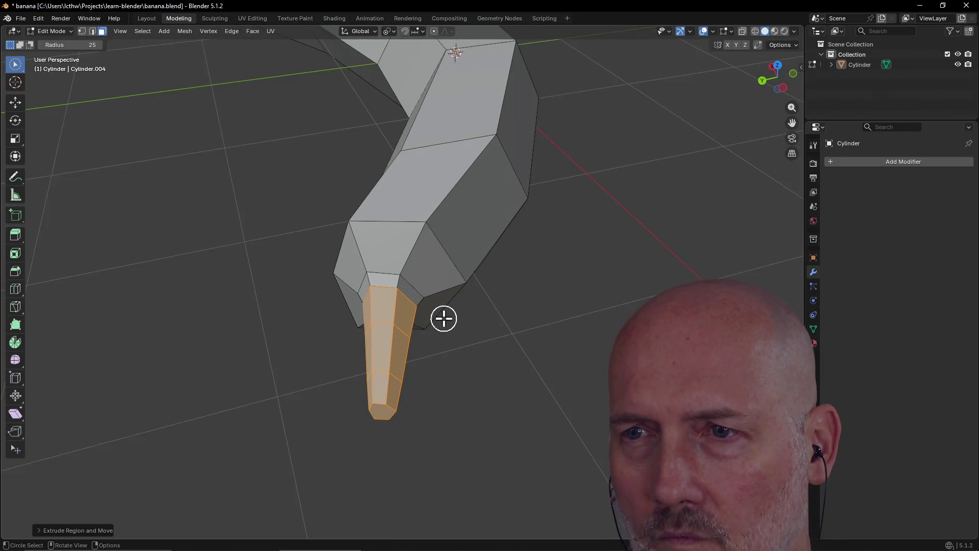
key("c")
left_click(399, 291)
left_click_drag(400, 291, 386, 357)
right_click(386, 357)
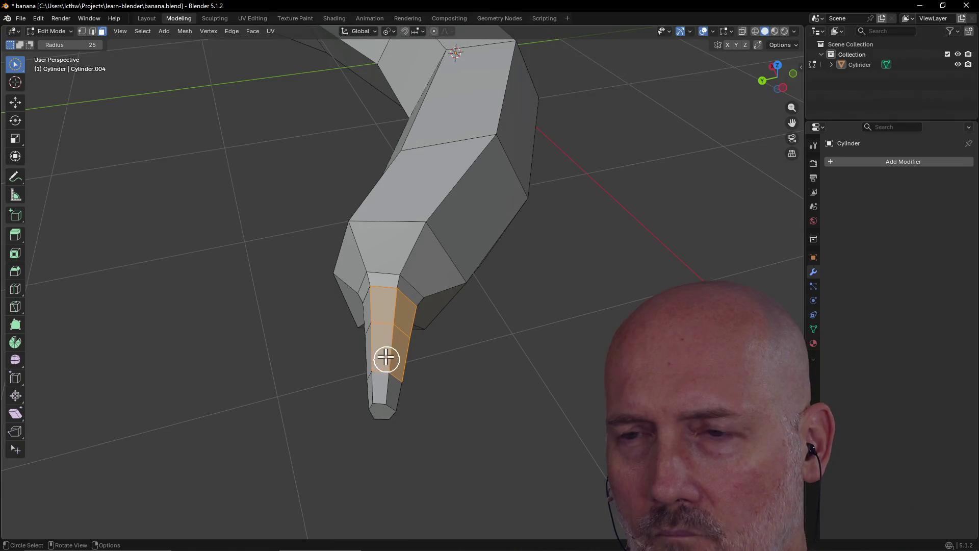
scroll(384, 376, "down", 3)
middle_click_drag(383, 388, 400, 356)
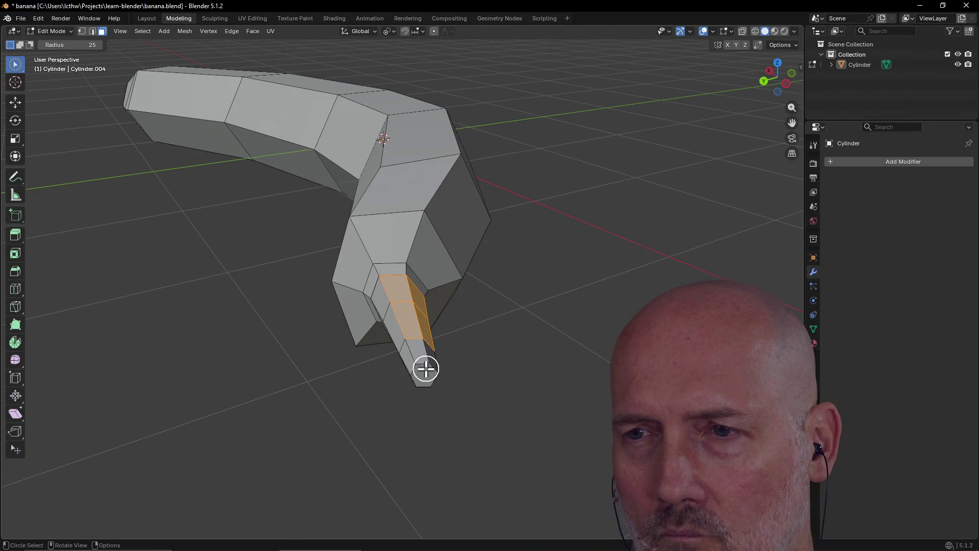
left_click_drag(421, 368, 407, 328)
right_click(392, 303)
middle_click_drag(392, 303, 396, 253)
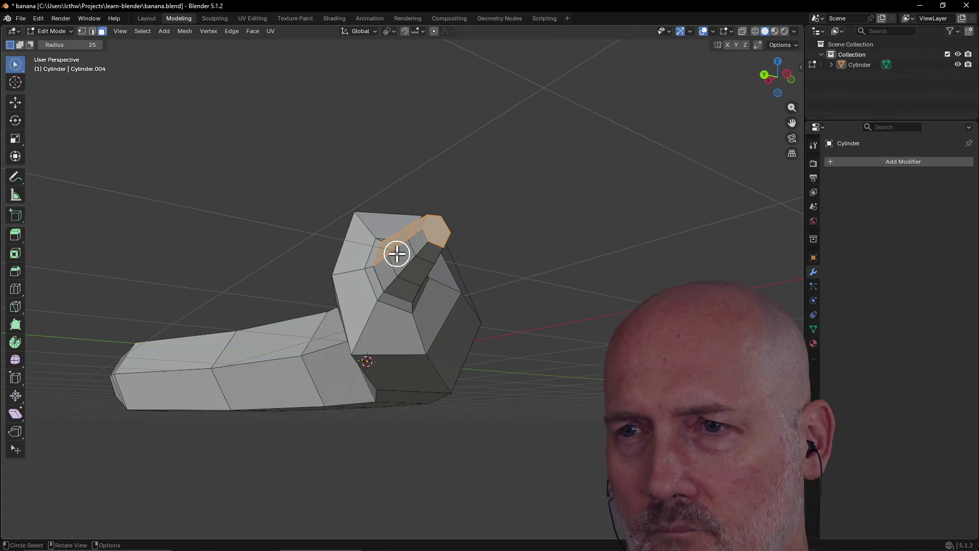
Deselect the body faces to keep only the stem tip, then rotate it to a new angle.
left_click_drag(396, 253, 424, 271)
middle_click_drag(425, 272, 383, 298)
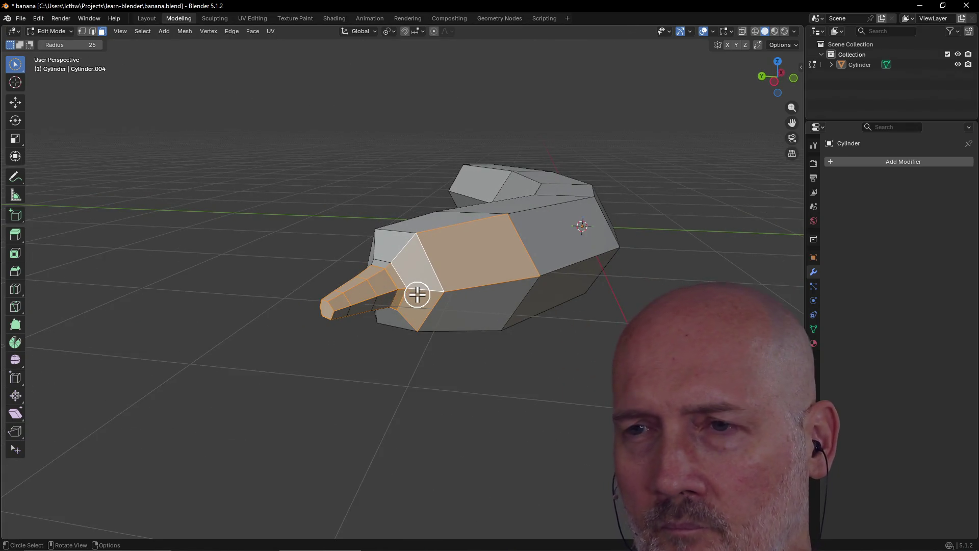
key("c")
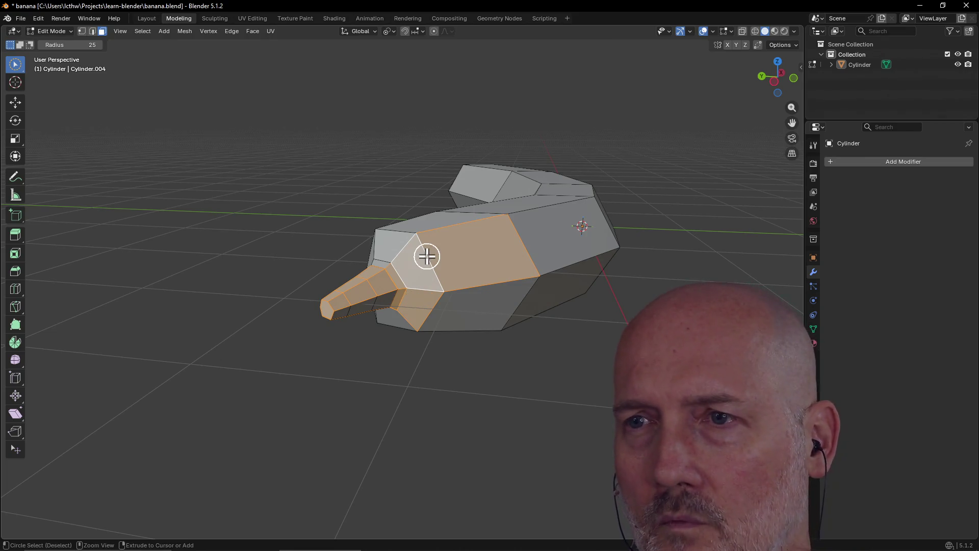
mouse_move(429, 256)
middle_mouse_down()
mouse_move(437, 267)
mouse_move(411, 290)
mouse_move(466, 288)
mouse_move(414, 324)
mouse_move(370, 391)
mouse_move(447, 398)
mouse_move(398, 451)
middle_mouse_up()
key("Escape")
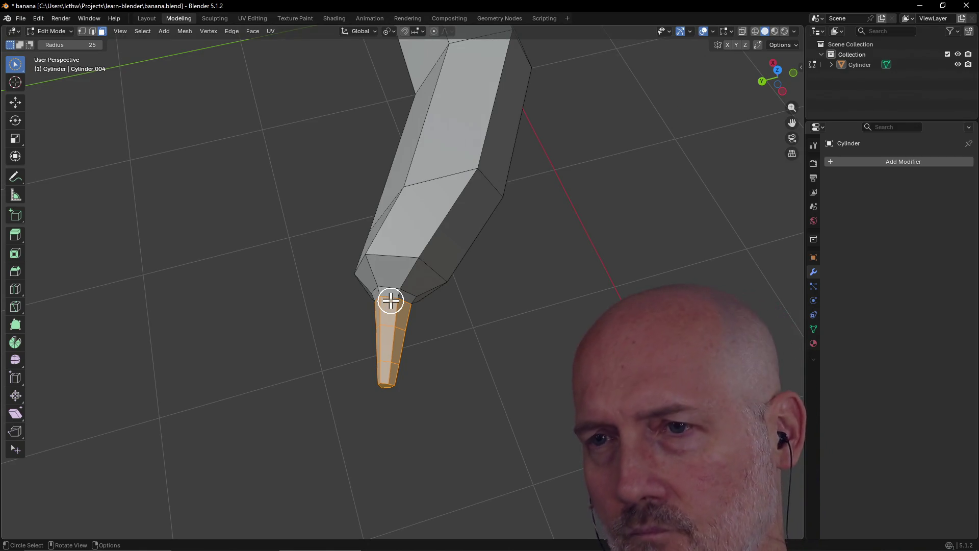
key("r")
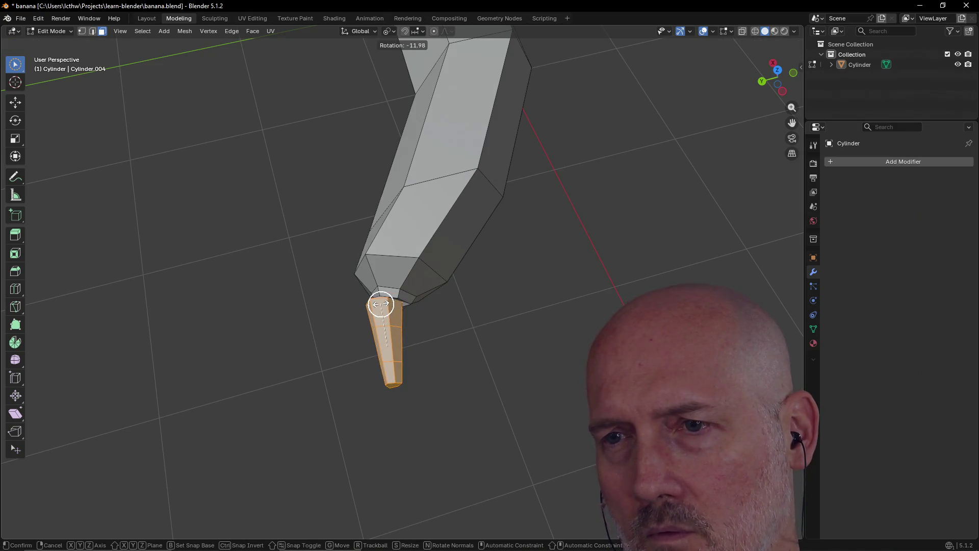
left_click(390, 294)
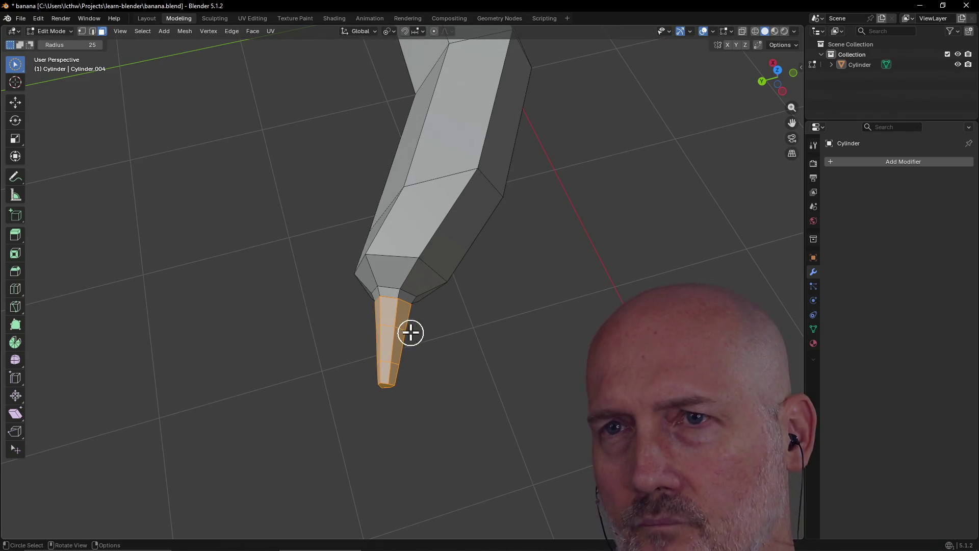
Set the Transform Pivot Point to 3D Cursor.
left_click(389, 31)
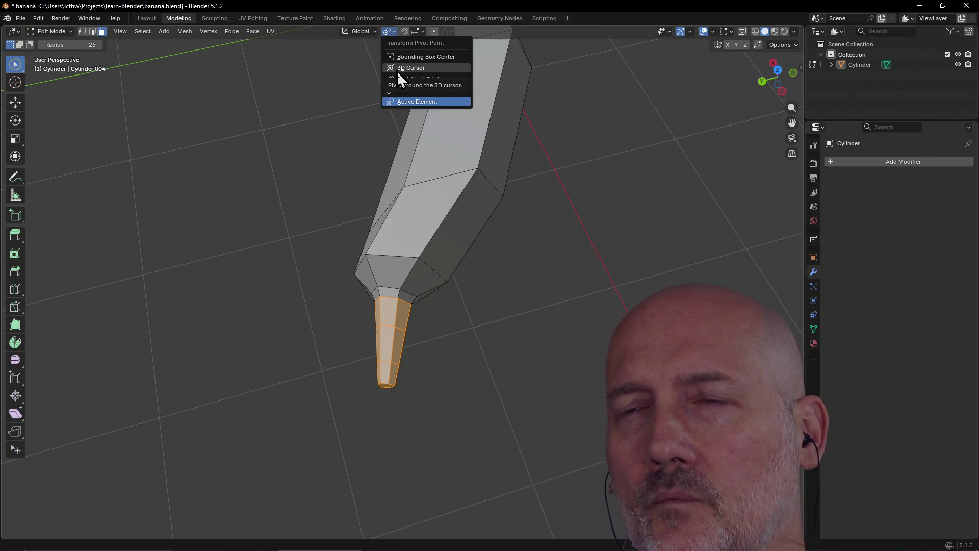
left_click(398, 69)
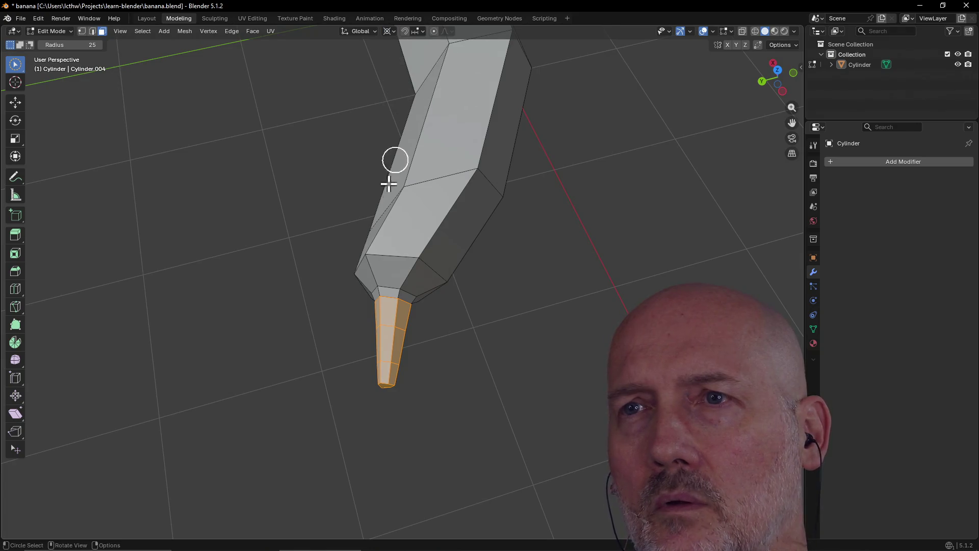
mouse_move(370, 324)
middle_mouse_down()
mouse_move(391, 233)
mouse_move(393, 273)
mouse_move(342, 255)
mouse_move(345, 275)
mouse_move(397, 280)
mouse_move(395, 326)
middle_mouse_up()
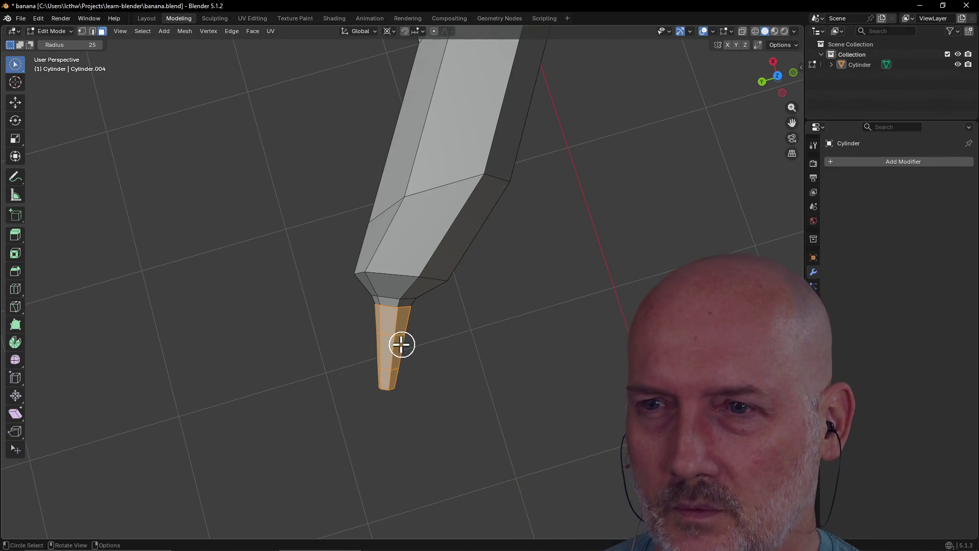
Place the 3D cursor beside the stem tip.
left_click_drag(383, 375, 379, 367, "ctrl")
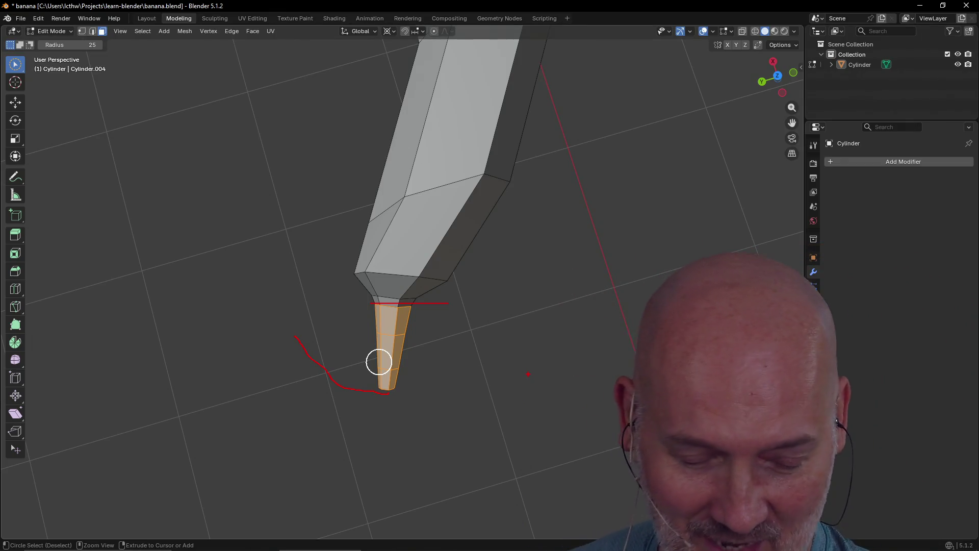
right_click(379, 361, "shift")
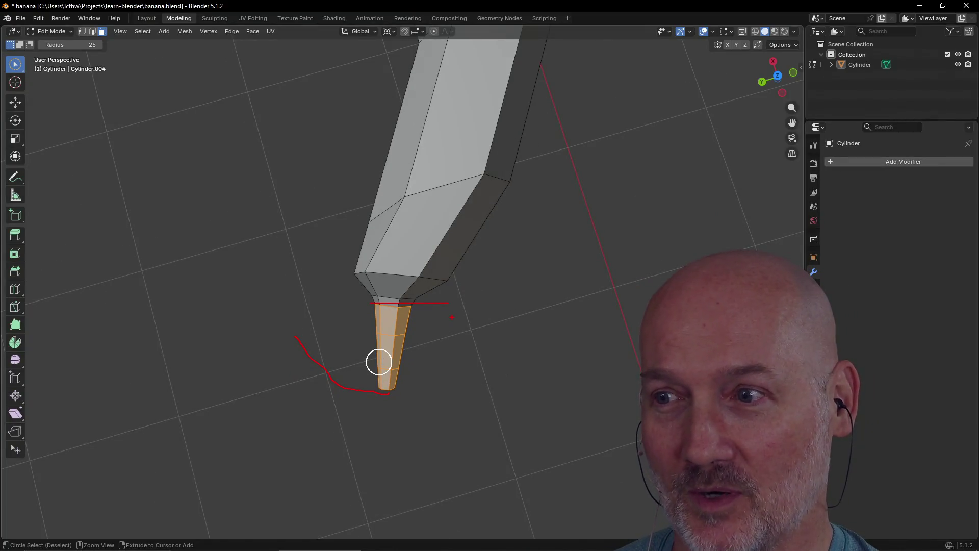
scroll(479, 345, "down", 5)
scroll(474, 332, "down", 3)
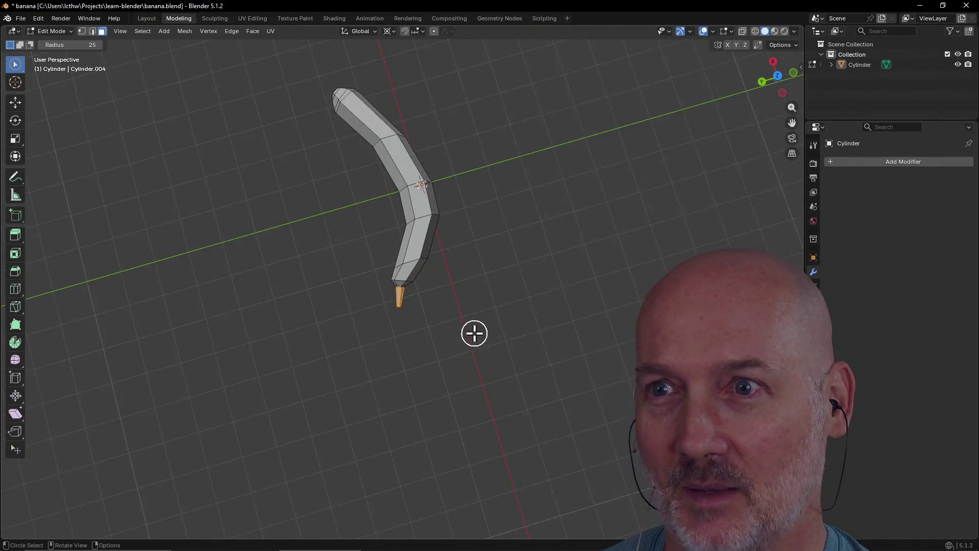
Orbit around the banana to view the base of the stem.
mouse_move(474, 332)
middle_mouse_down()
mouse_move(509, 288)
mouse_move(474, 293)
mouse_move(482, 278)
middle_mouse_up()
scroll(483, 278, "up", 4)
mouse_move(599, 253)
middle_mouse_down()
mouse_move(543, 269)
mouse_move(456, 258)
mouse_move(352, 268)
mouse_move(418, 299)
mouse_move(496, 311)
mouse_move(558, 283)
mouse_move(319, 251)
mouse_move(420, 241)
mouse_move(387, 326)
mouse_move(275, 272)
mouse_move(284, 282)
middle_mouse_up()
scroll(387, 326, "up", 3)
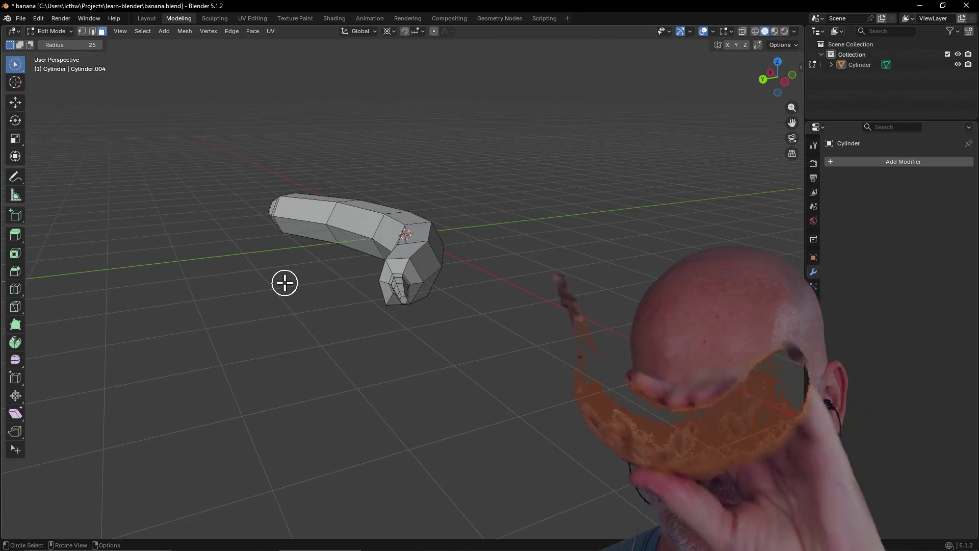
mouse_move(284, 282)
middle_mouse_down()
mouse_move(376, 324)
mouse_move(268, 323)
mouse_move(298, 317)
mouse_move(258, 370)
middle_mouse_up()
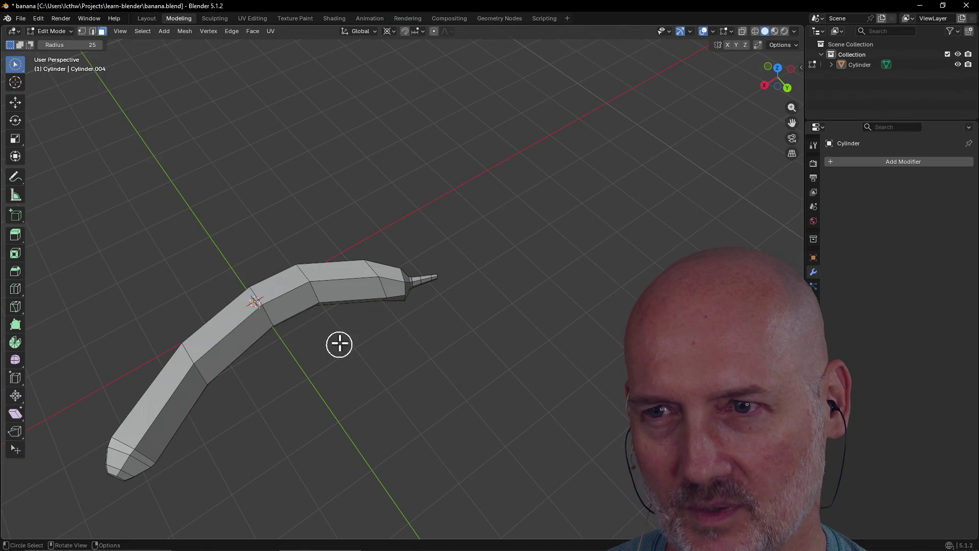
mouse_move(339, 345)
middle_mouse_down()
mouse_move(253, 334)
mouse_move(345, 328)
middle_mouse_up()
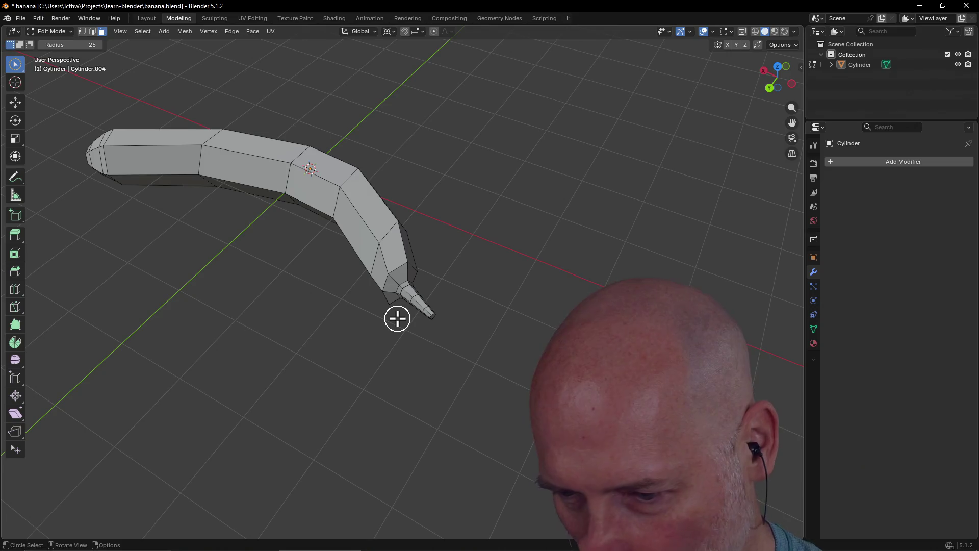
scroll(397, 318, "up", 2)
scroll(399, 320, "up", 2)
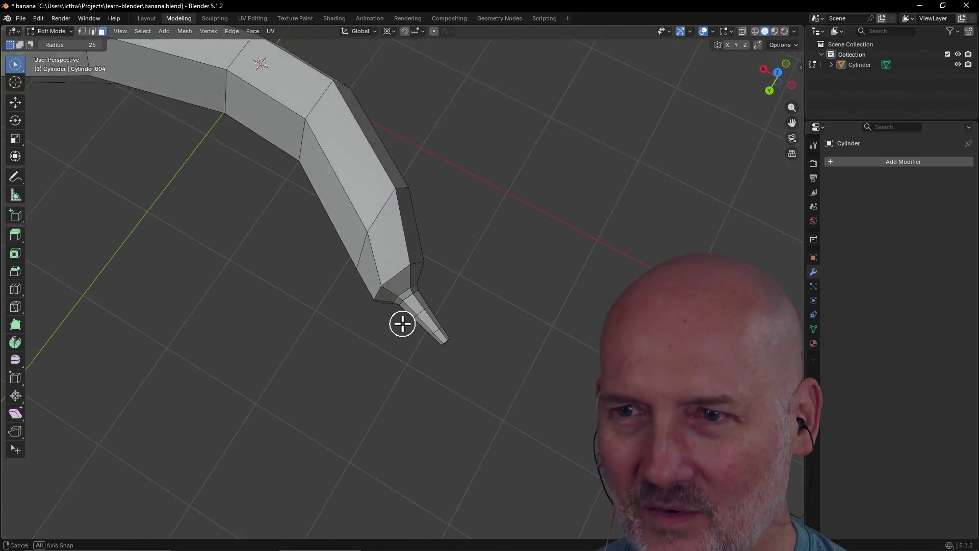
scroll(401, 321, "up", 2)
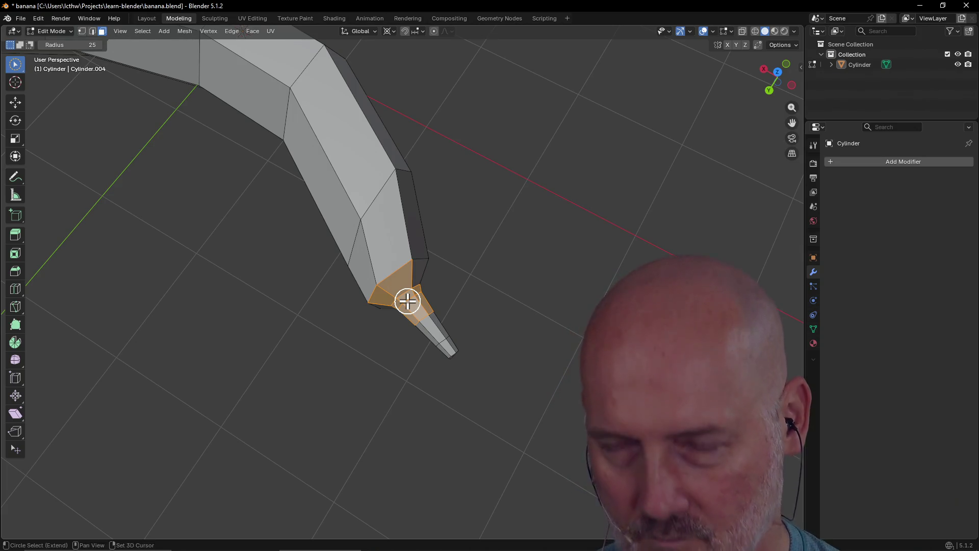
Snap the 3D cursor to the selected faces with Cursor to Selected and select the stem tip.
key("shift+s")
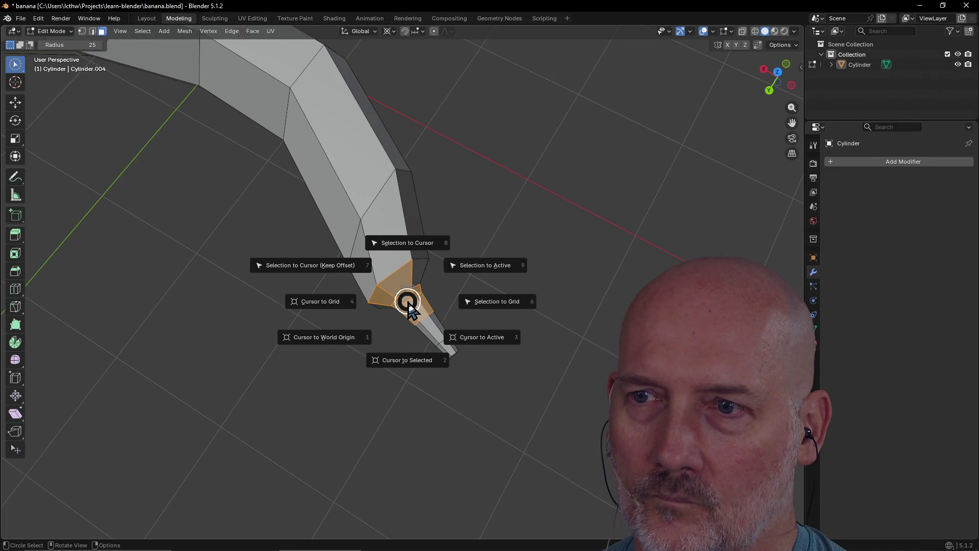
left_click(416, 360)
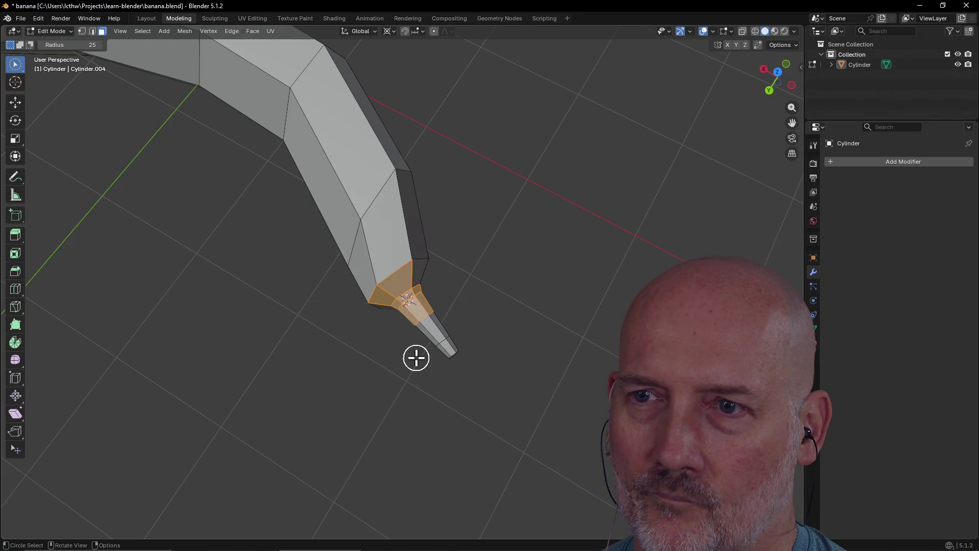
middle_click_drag(464, 267, 471, 229)
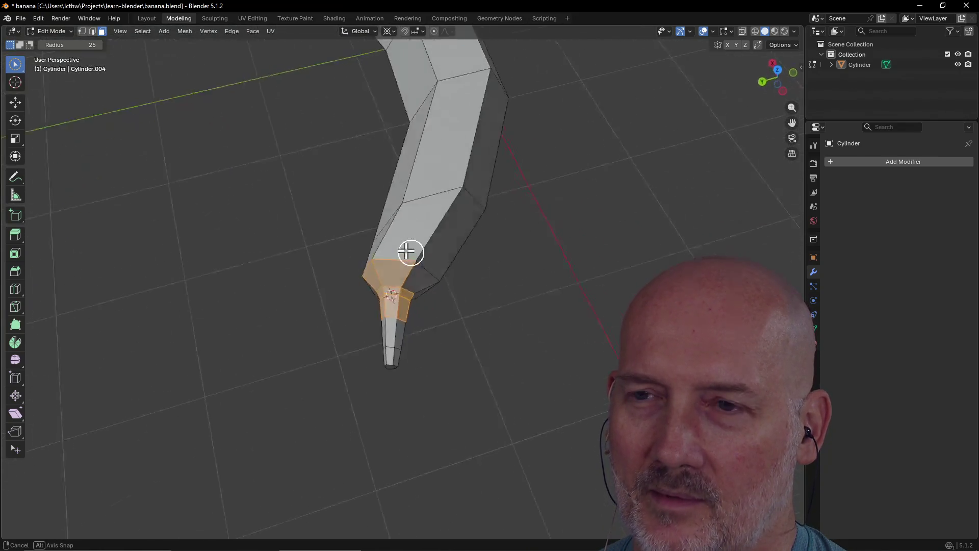
left_click(431, 308)
middle_click_drag(431, 309, 437, 278)
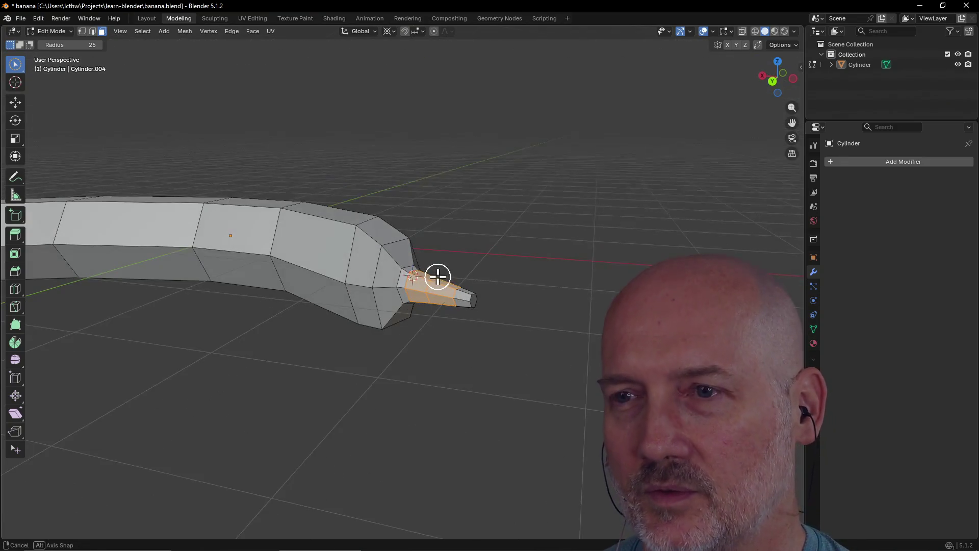
left_click(389, 31)
Circle-select every face of the stem while orbiting around it.
key("c")
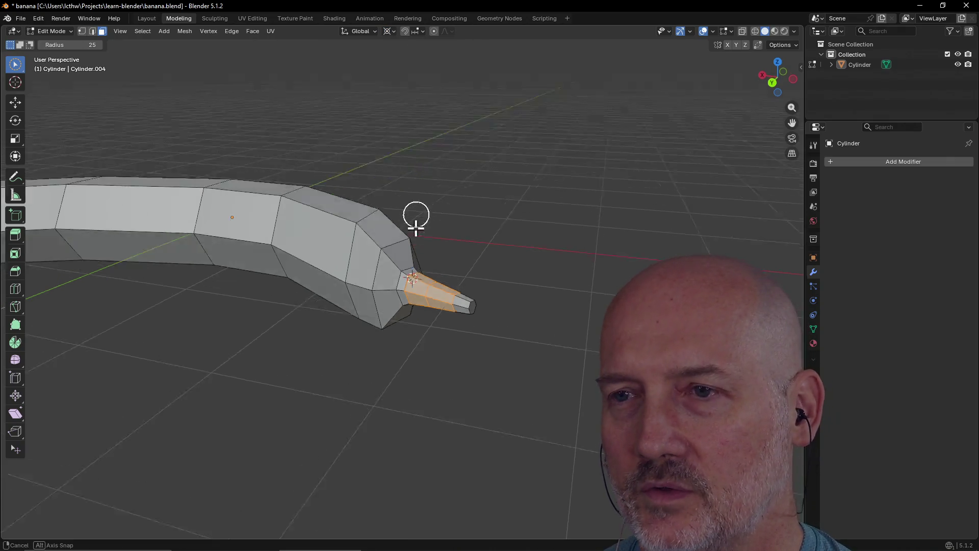
middle_click_drag(415, 219, 403, 194)
middle_click_drag(428, 294, 427, 299)
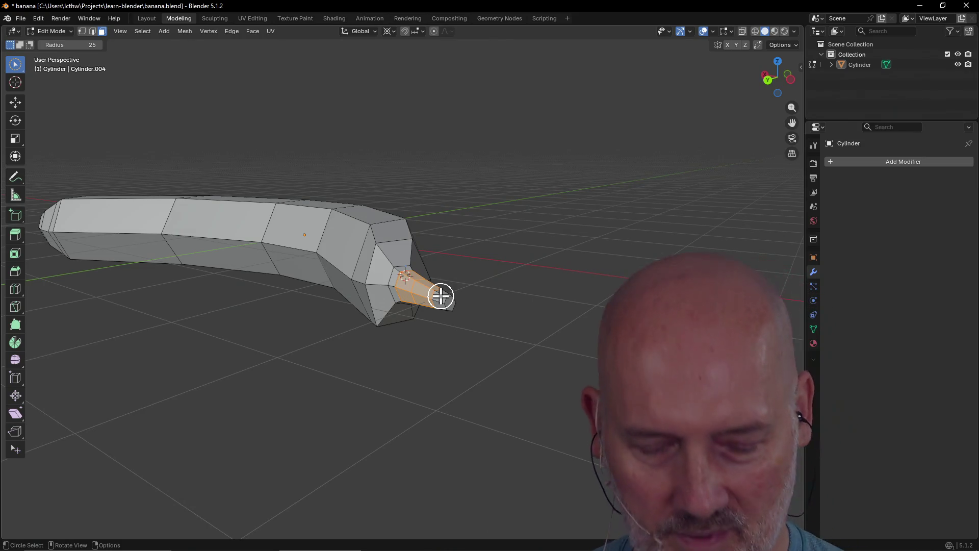
key("c")
left_click_drag(441, 296, 439, 306)
mouse_move(438, 340)
middle_mouse_down()
mouse_move(430, 214)
mouse_move(317, 271)
mouse_move(379, 228)
mouse_move(411, 284)
middle_mouse_up()
left_click(388, 288)
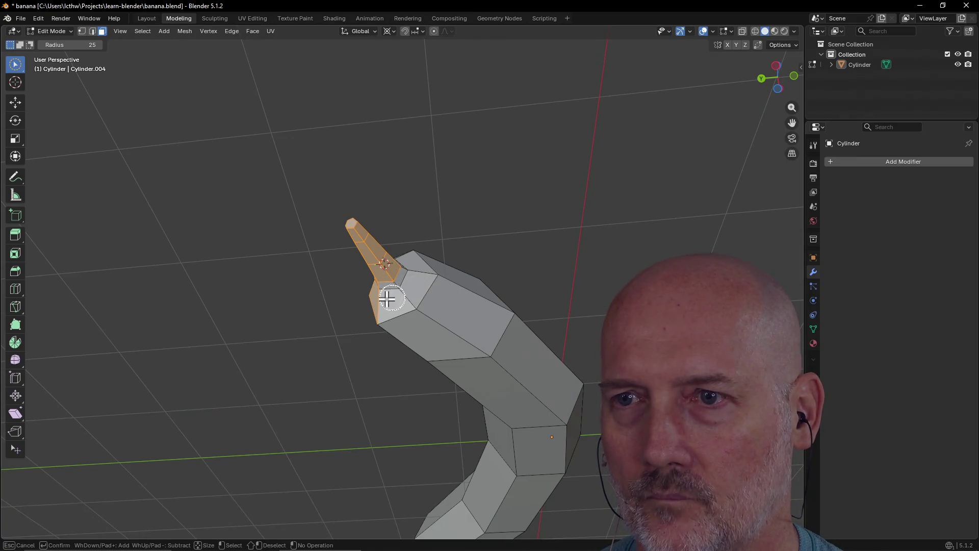
mouse_move(368, 296)
middle_mouse_down()
mouse_move(449, 419)
mouse_move(444, 410)
middle_mouse_up()
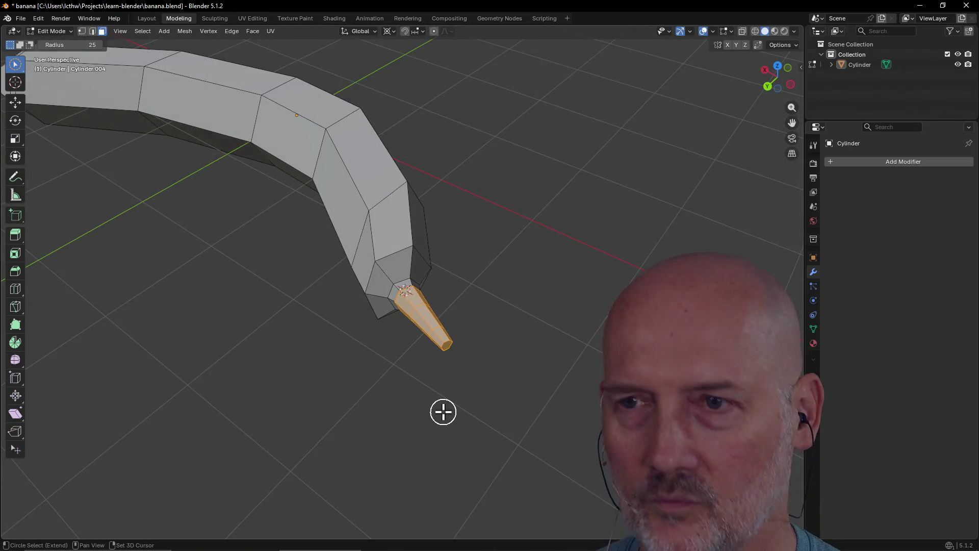
Cancel a stray loop cut, then rotate the whole stem about its base to a new angle.
key("ctrl+r")
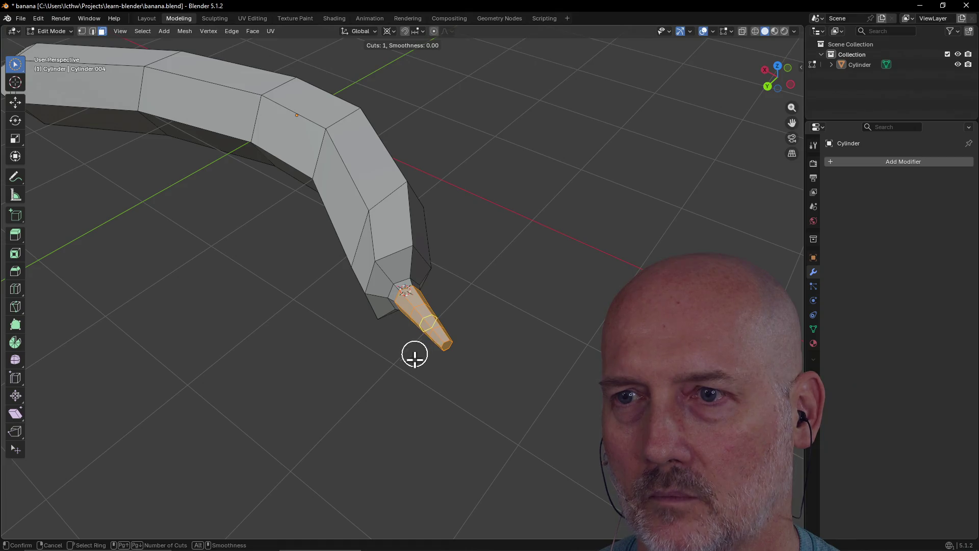
right_click(414, 354)
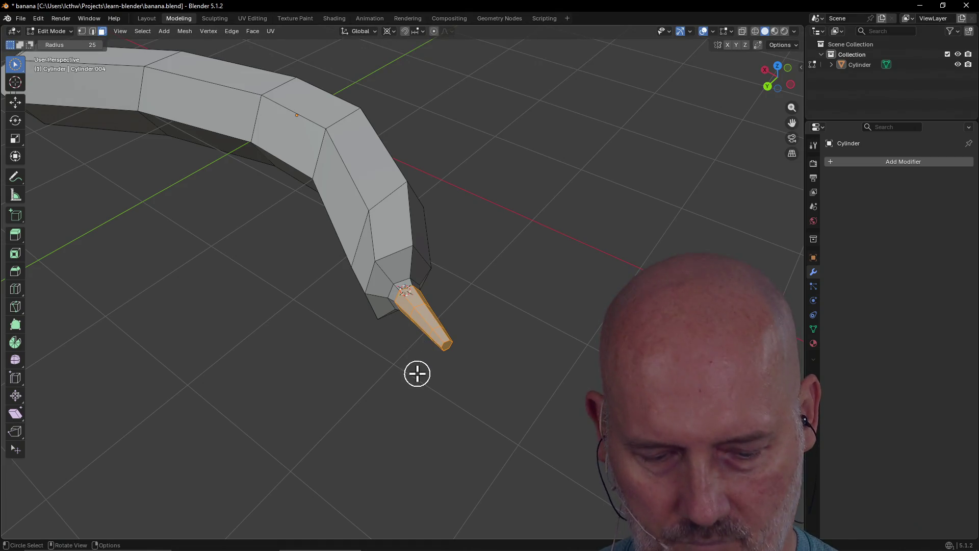
key("r")
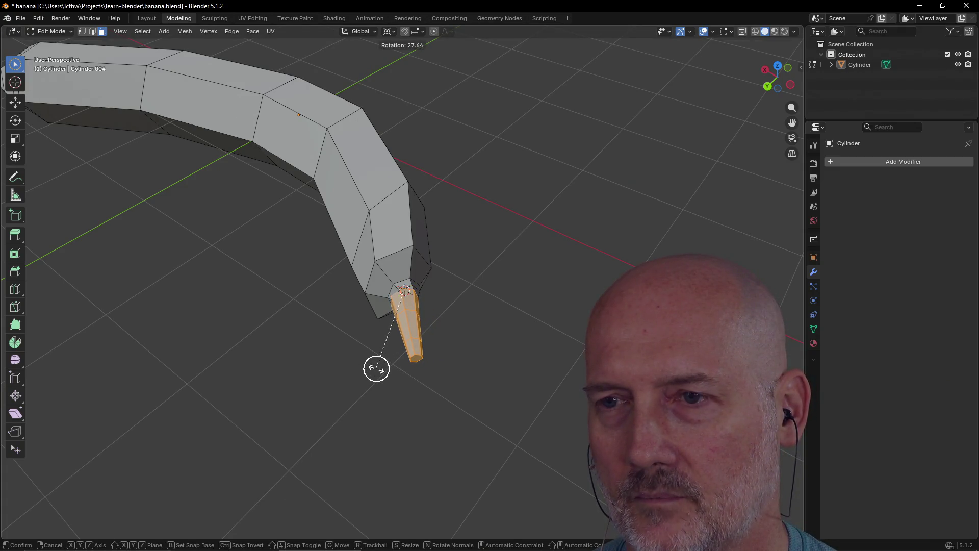
left_click(376, 368)
mouse_move(513, 329)
middle_mouse_down()
mouse_move(421, 303)
mouse_move(576, 301)
mouse_move(557, 279)
mouse_move(446, 280)
mouse_move(524, 284)
mouse_move(444, 299)
mouse_move(541, 290)
mouse_move(437, 299)
mouse_move(511, 291)
middle_mouse_up()
scroll(511, 291, "down", 2)
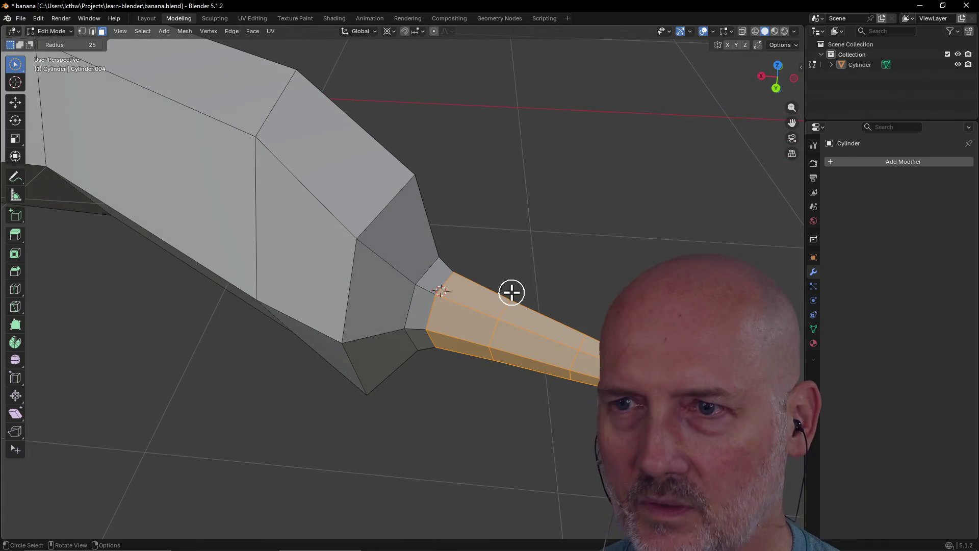
scroll(512, 291, "down", 3)
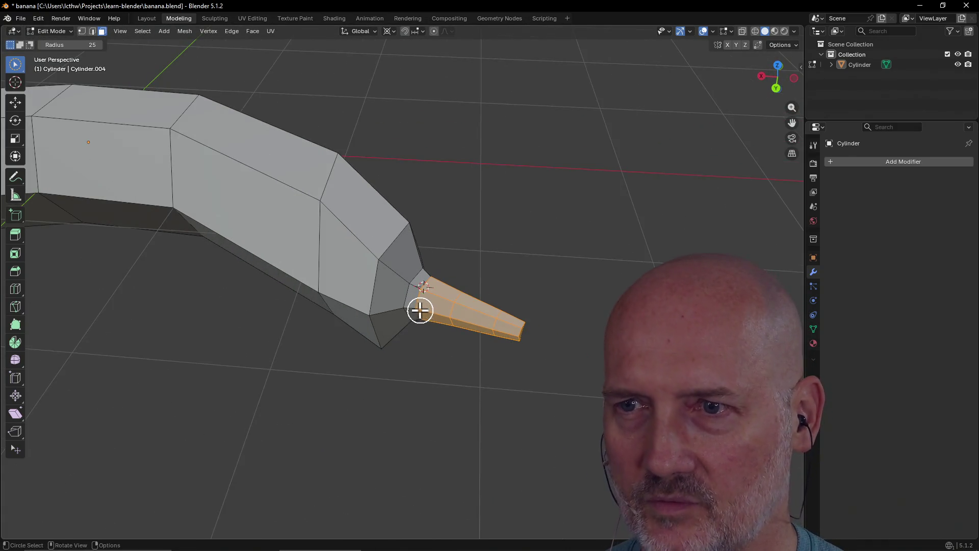
Snap the 3D cursor to the selection centre and select the face ring at the stem base.
key("shift+s")
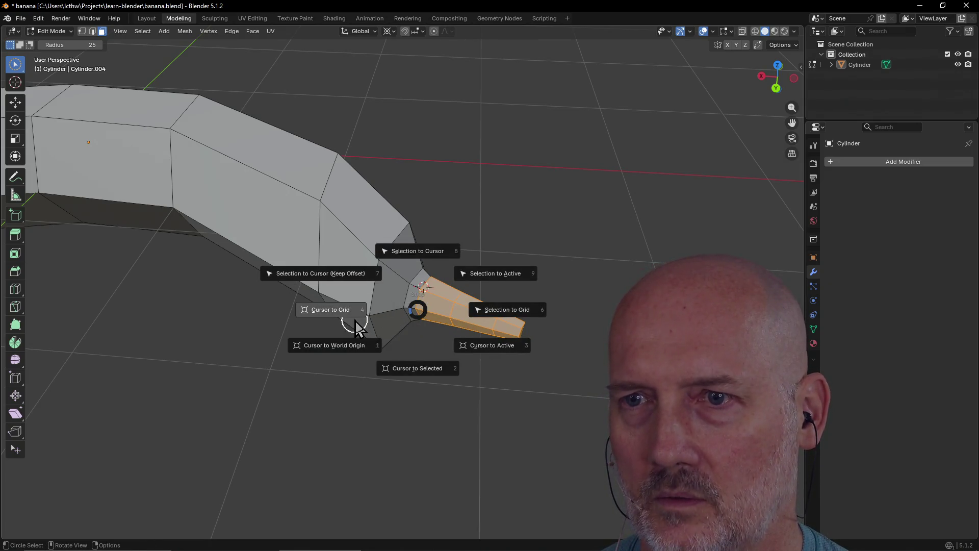
left_click(423, 374)
scroll(423, 322, "up", 3)
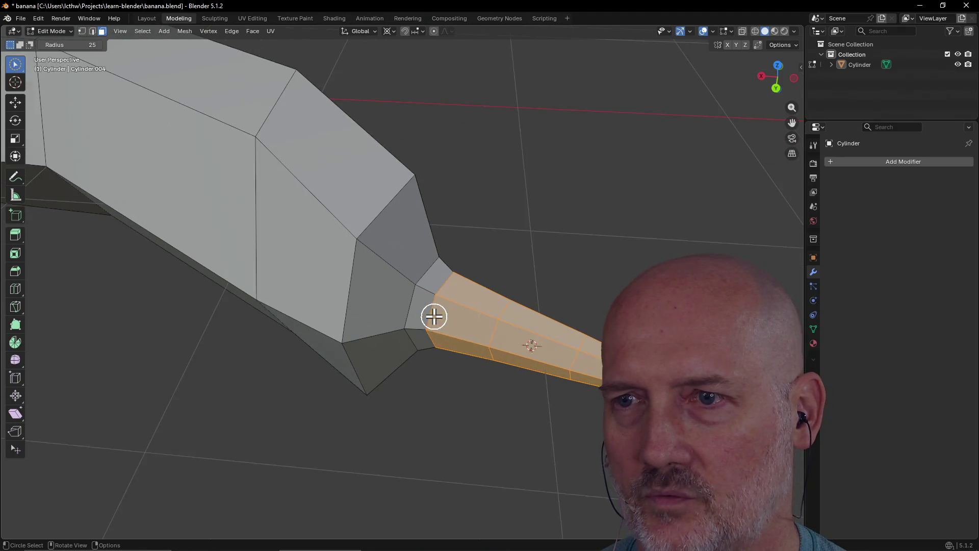
left_click(434, 335)
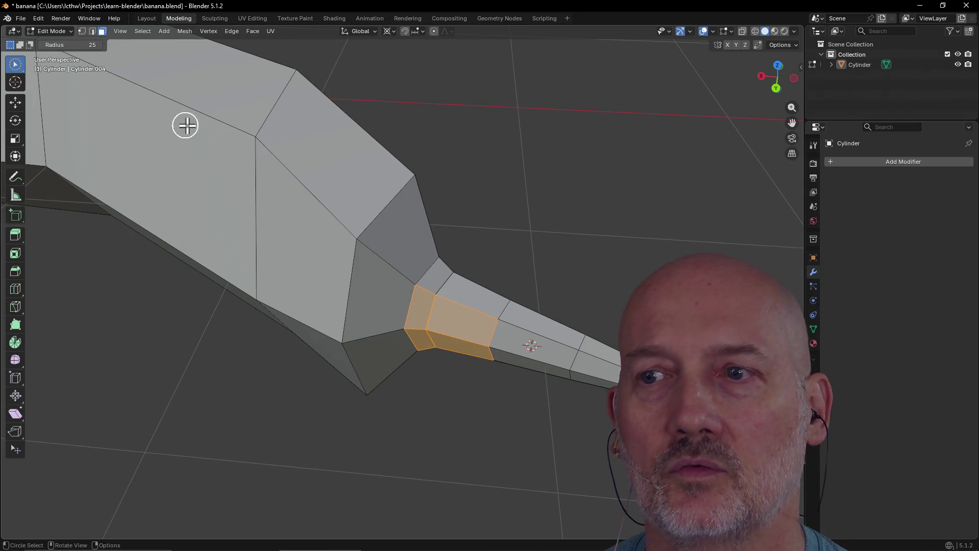
In Vertex mode, pick a stem-base vertex and snap the 3D cursor onto it.
key("2")
key("1")
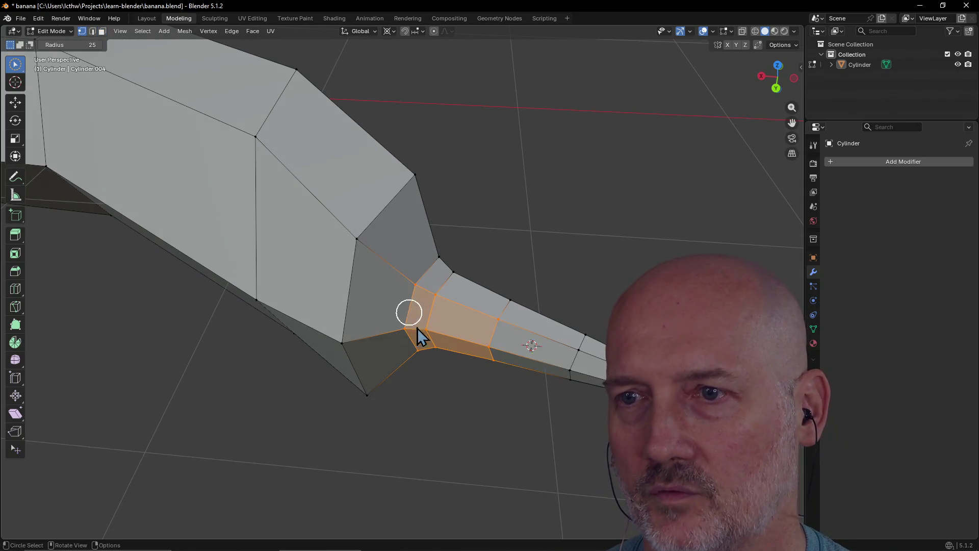
key("alt+a")
middle_click_drag(518, 260, 529, 242)
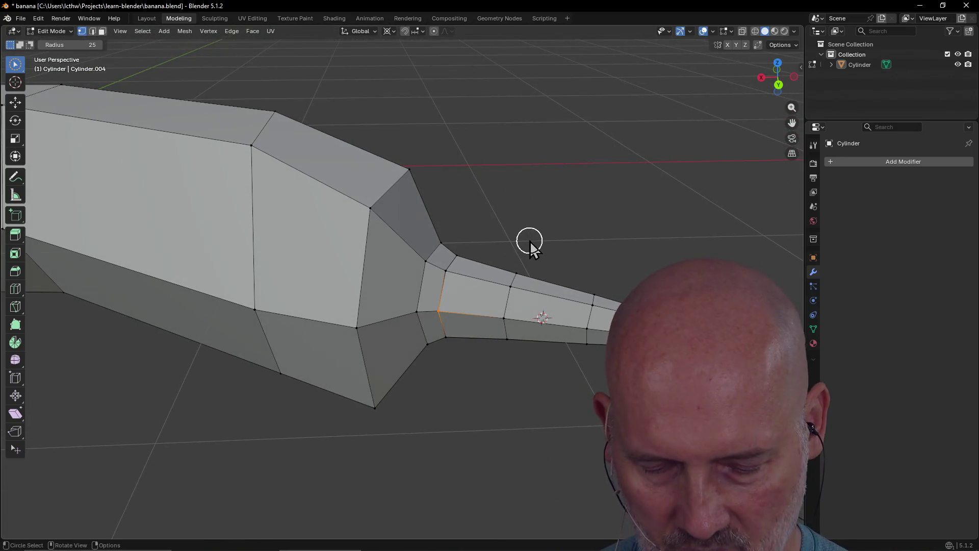
key("shift+s")
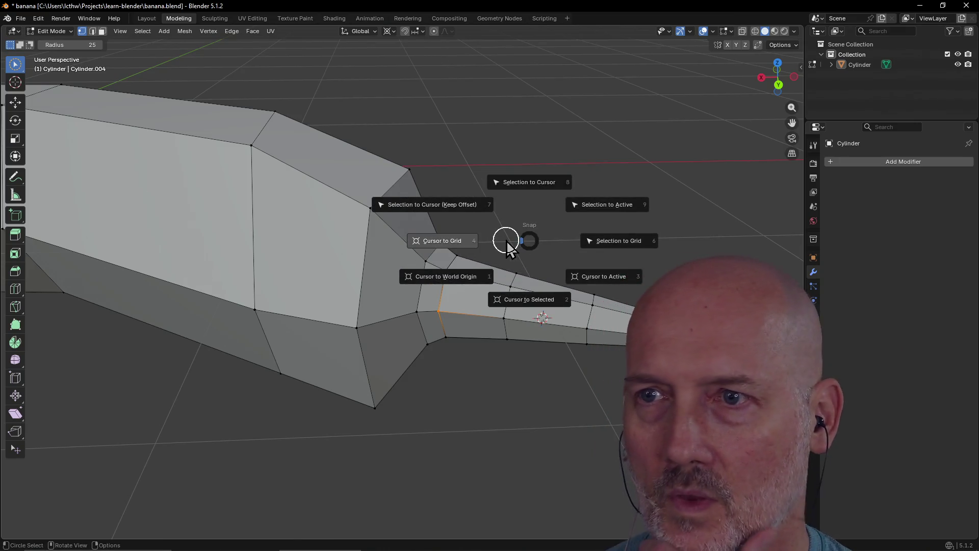
left_click(514, 299)
scroll(514, 299, "down", 2)
scroll(481, 229, "down", 3)
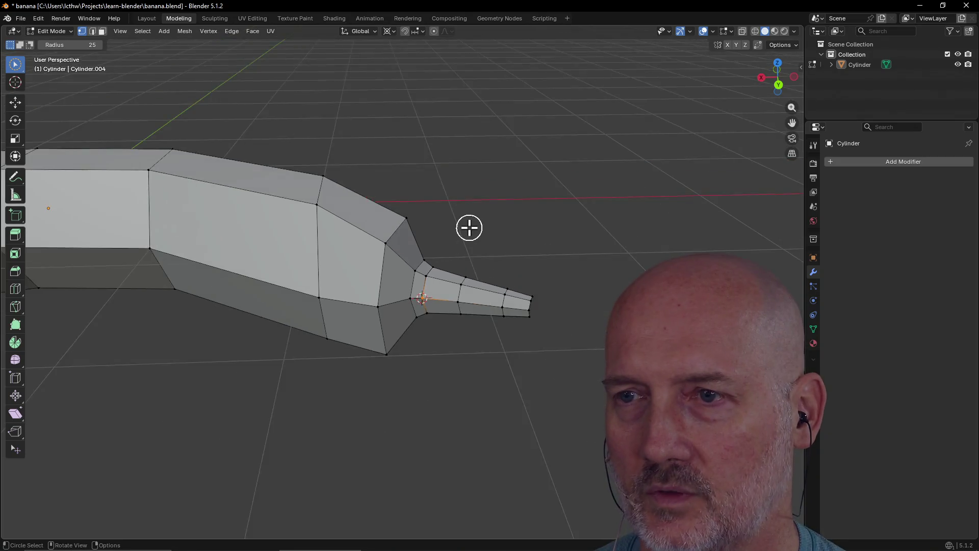
Switch to the Layout workspace, leaving Edit Mode so the banana shows as a whole object.
middle_click_drag(468, 225, 425, 217)
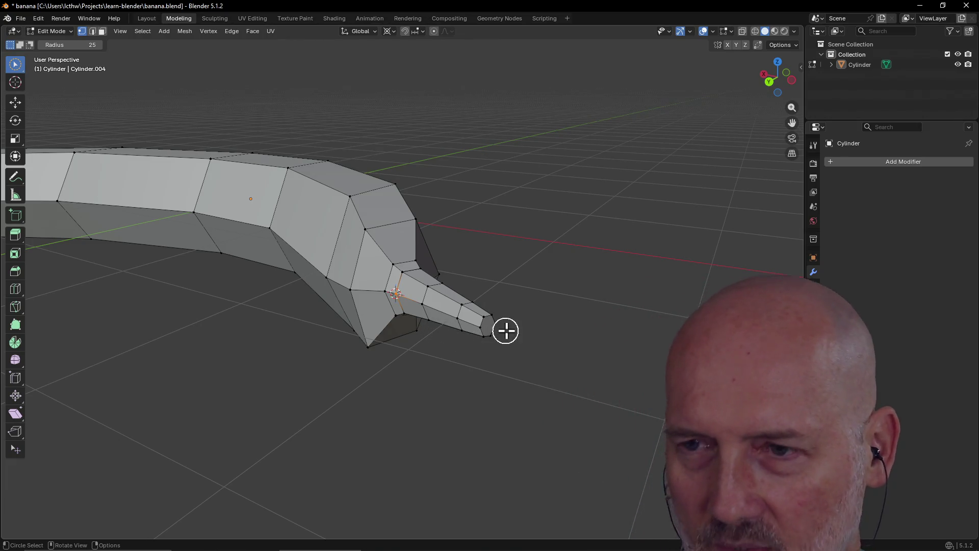
scroll(494, 337, "down", 2)
scroll(494, 337, "down", 3)
scroll(476, 342, "up", 3)
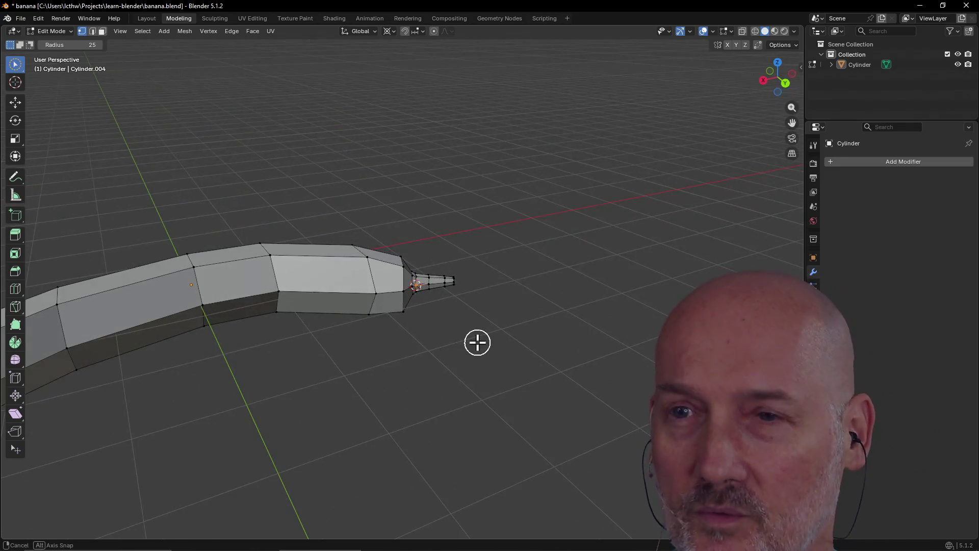
scroll(477, 343, "down", 3)
mouse_move(477, 342)
middle_mouse_down()
mouse_move(410, 342)
mouse_move(472, 326)
mouse_move(406, 389)
mouse_move(263, 242)
mouse_move(322, 278)
mouse_move(395, 278)
mouse_move(436, 246)
mouse_move(413, 301)
mouse_move(352, 281)
middle_mouse_up()
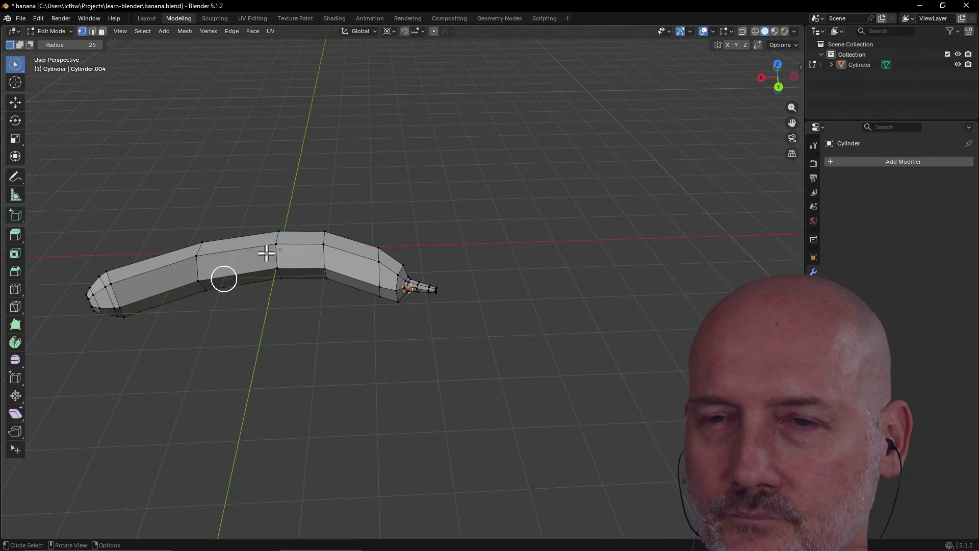
scroll(340, 201, "up", 2)
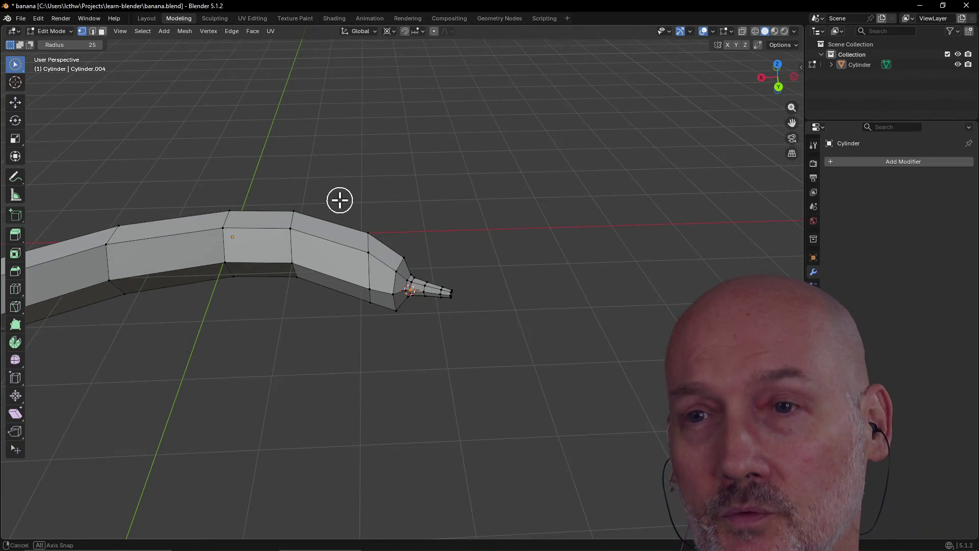
scroll(339, 200, "down", 2)
mouse_move(339, 199)
middle_mouse_down()
mouse_move(360, 196)
mouse_move(227, 107)
middle_mouse_up()
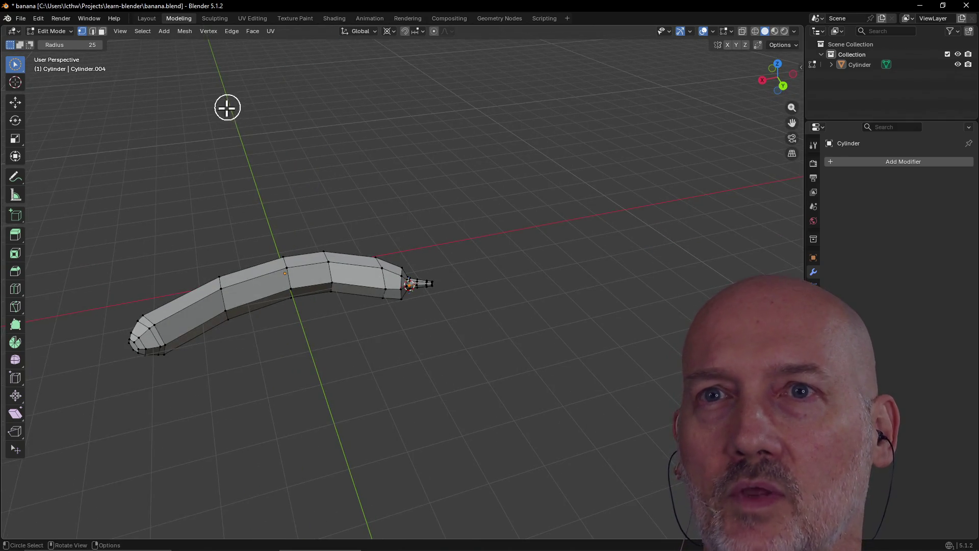
left_click(146, 18)
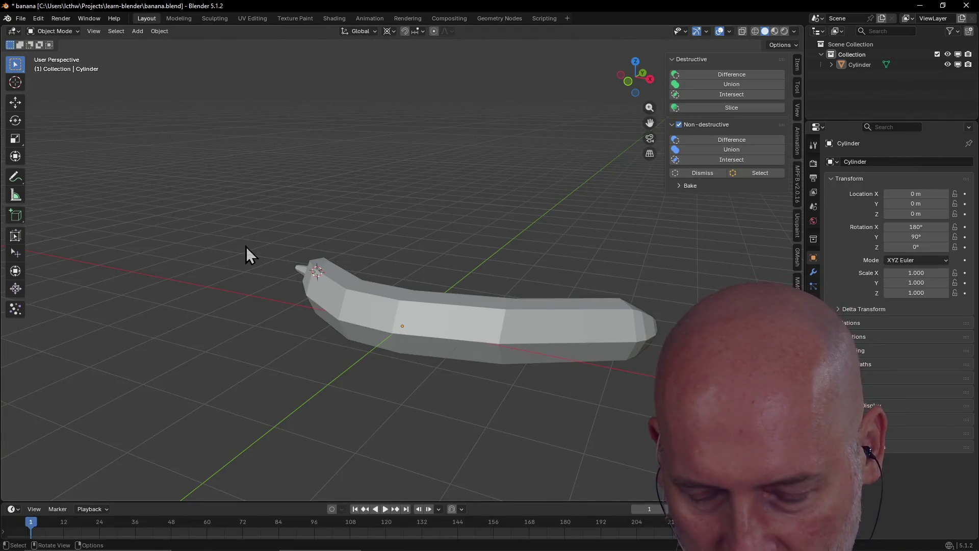
Dismiss the Add menu and inspect the finished banana from top-down and horizontal angles.
key("shift+a")
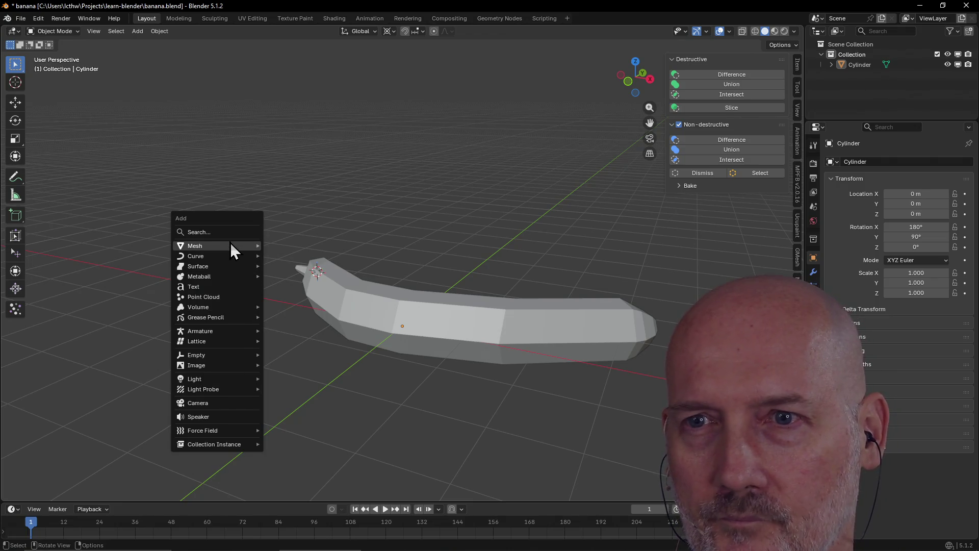
mouse_move(195, 245)
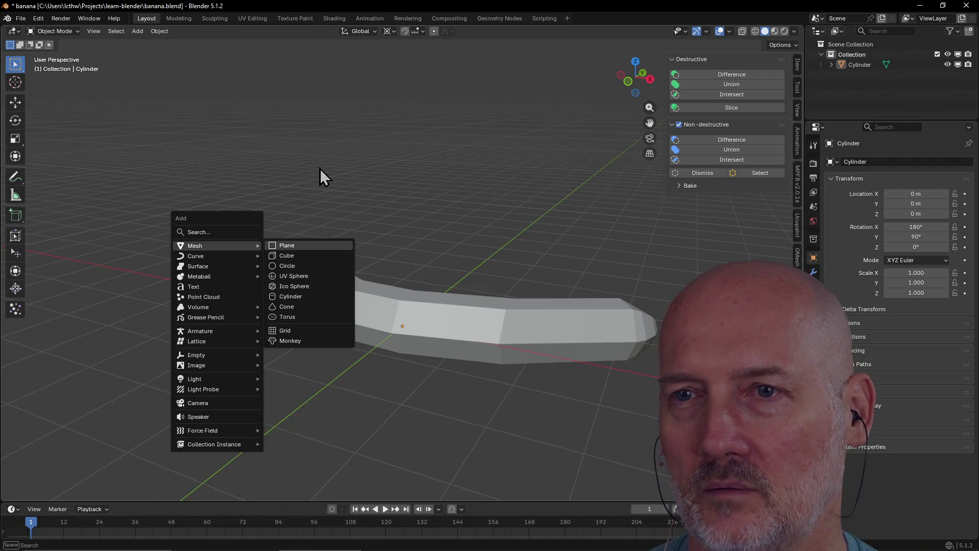
key("Escape")
mouse_move(368, 169)
middle_mouse_down()
mouse_move(316, 199)
mouse_move(233, 214)
middle_mouse_up()
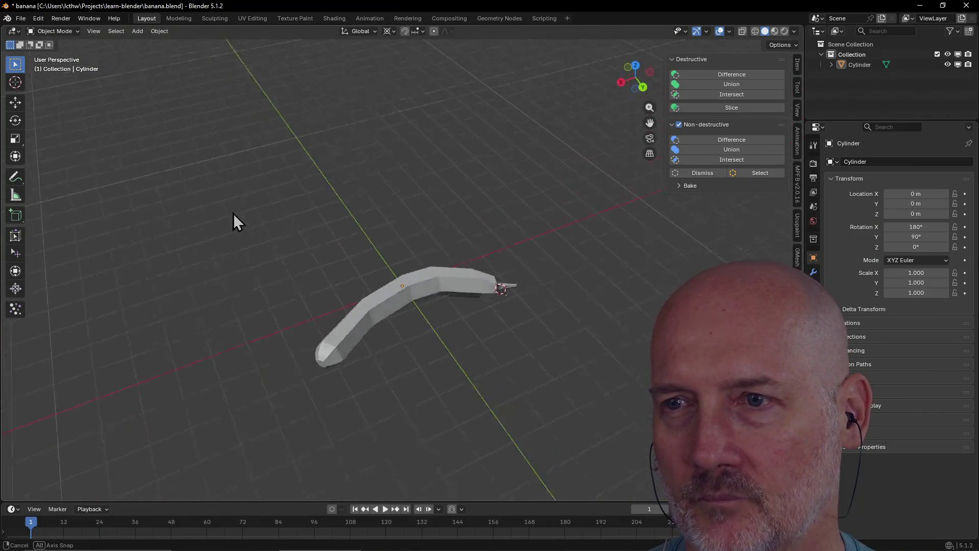
middle_click_drag(234, 213, 406, 289)
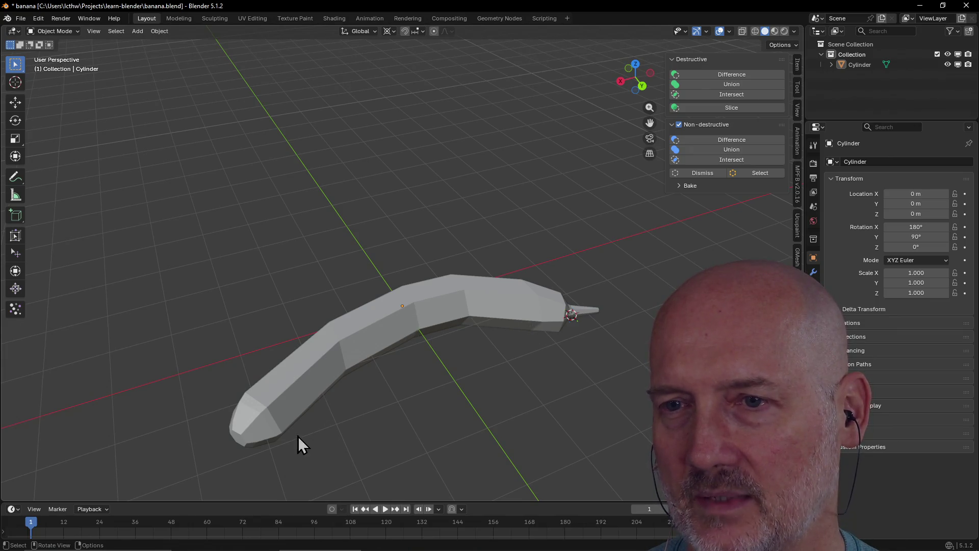
middle_click_drag(297, 438, 257, 442)
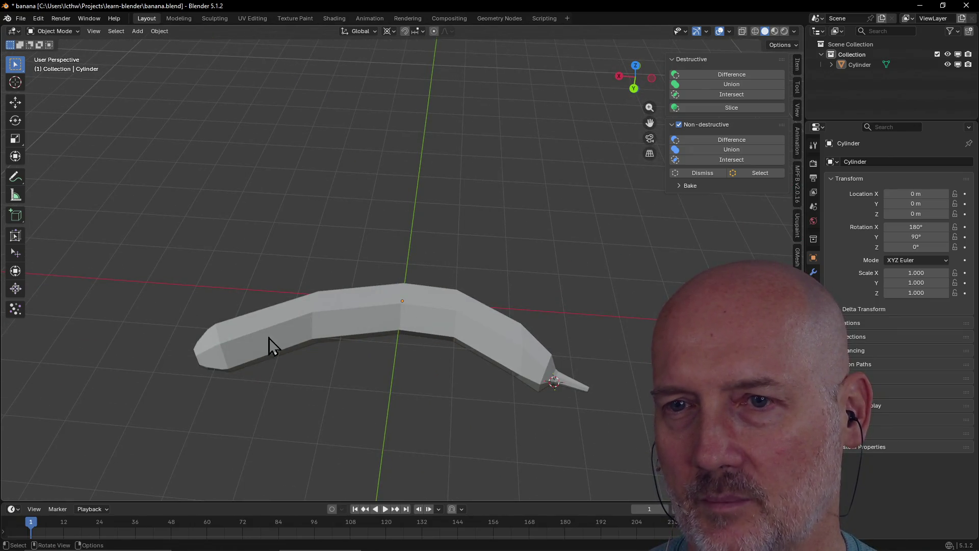
scroll(377, 383, "up", 5)
middle_click_drag(433, 346, 533, 333)
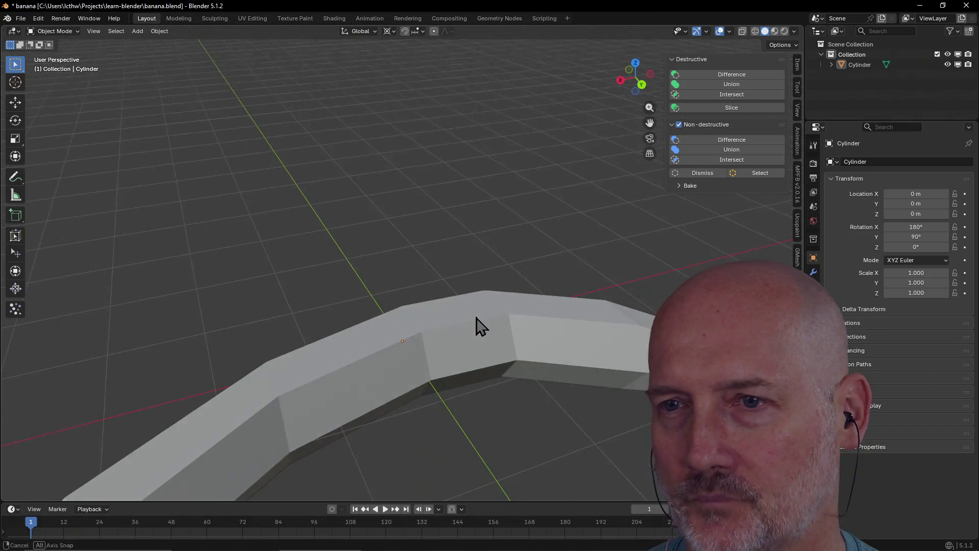
Return to mesh editing through the Modeling workspace.
middle_click_drag(270, 420, 267, 402)
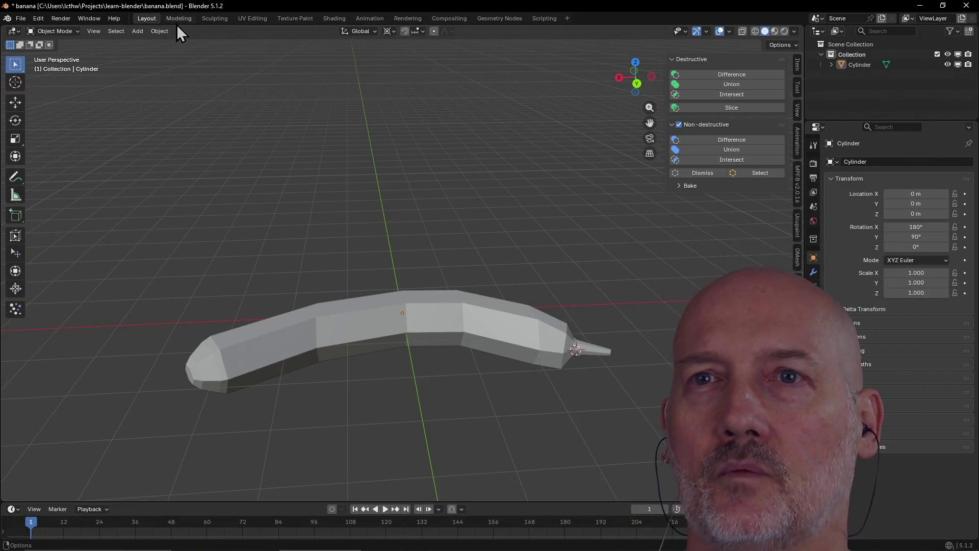
left_click(178, 18)
scroll(272, 266, "up", 2)
mouse_move(264, 255)
middle_mouse_down()
mouse_move(339, 238)
mouse_move(224, 300)
middle_mouse_up()
scroll(339, 238, "down", 3)
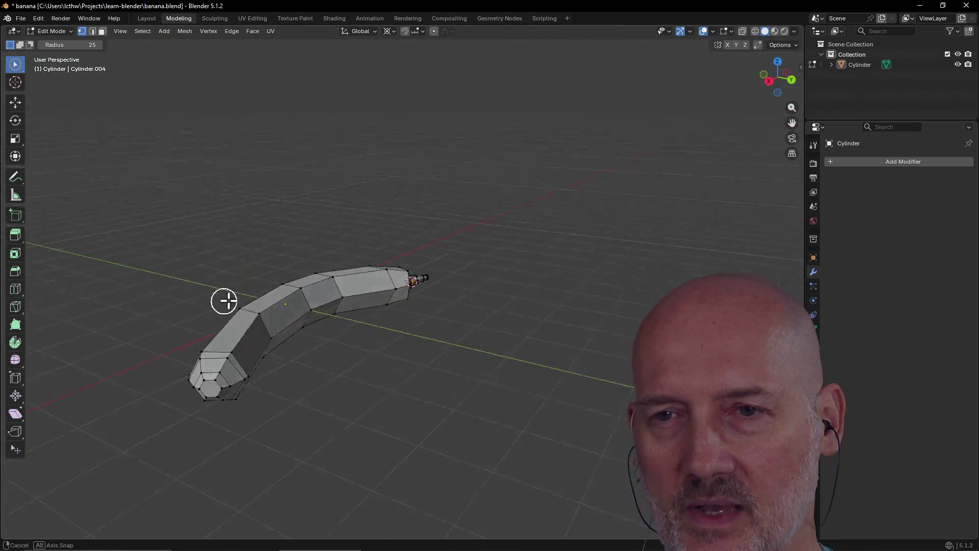
Orbit around the banana mesh down to a low side view of the stem.
middle_click_drag(225, 301, 285, 301)
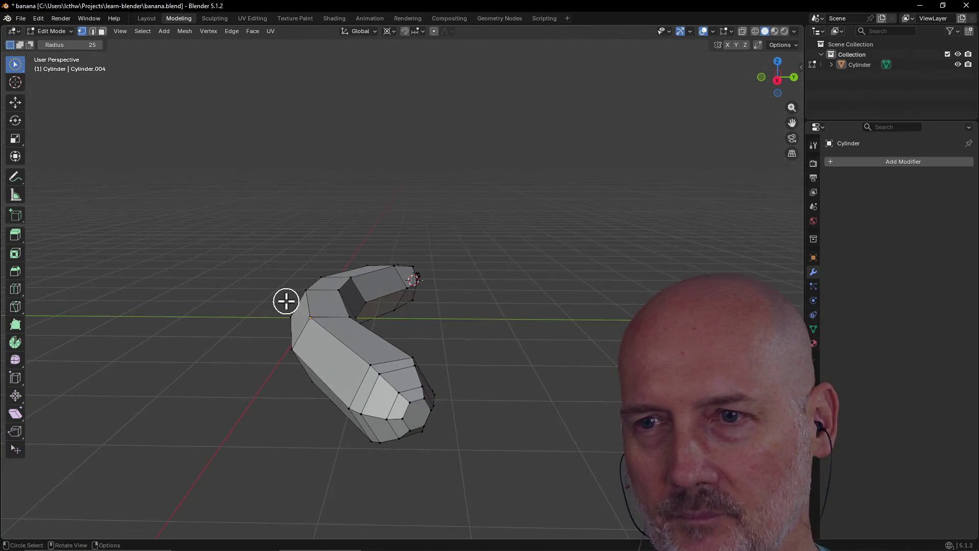
mouse_move(302, 370)
middle_mouse_down()
mouse_move(370, 382)
mouse_move(421, 411)
mouse_move(225, 409)
mouse_move(219, 399)
middle_mouse_up()
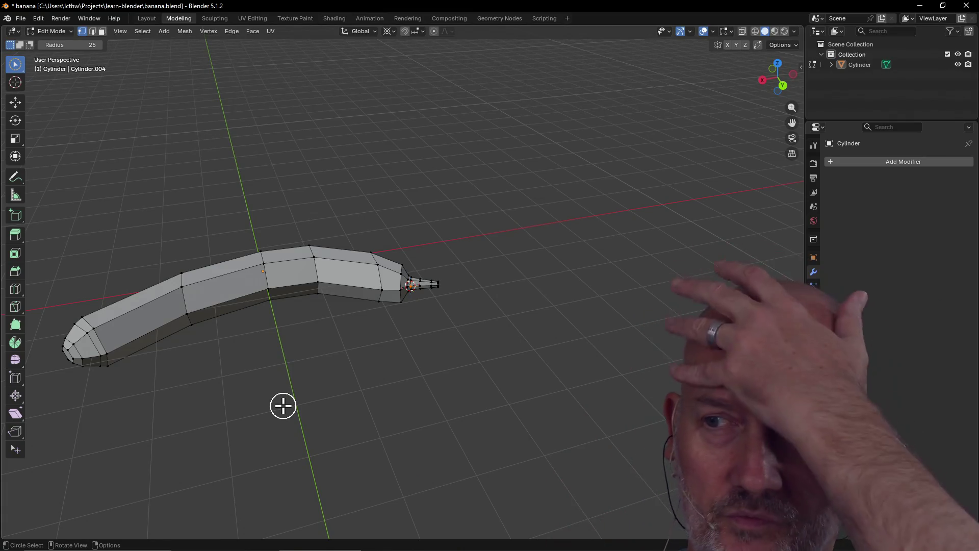
scroll(291, 391, "up", 2)
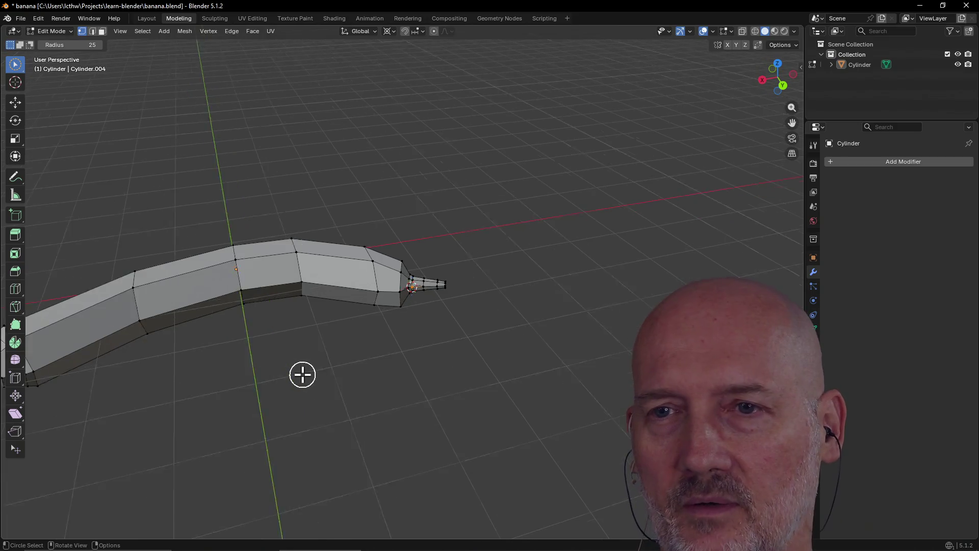
mouse_move(256, 344)
middle_mouse_down()
mouse_move(223, 333)
mouse_move(236, 322)
mouse_move(234, 332)
mouse_move(117, 336)
mouse_move(160, 309)
mouse_move(212, 327)
mouse_move(133, 355)
mouse_move(383, 357)
mouse_move(280, 228)
middle_mouse_up()
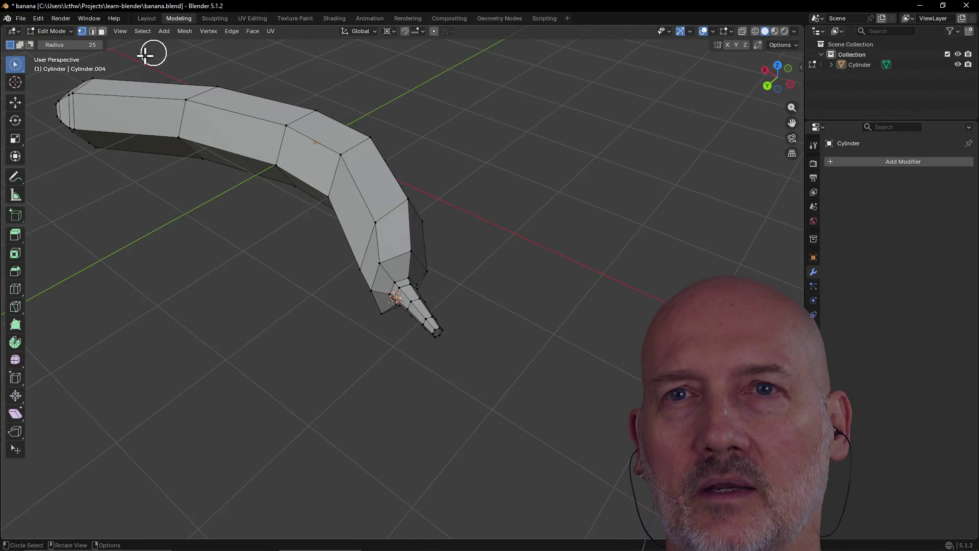
mouse_move(295, 158)
middle_mouse_down()
mouse_move(339, 146)
mouse_move(384, 171)
mouse_move(456, 258)
mouse_move(433, 242)
mouse_move(399, 205)
mouse_move(481, 262)
middle_mouse_up()
scroll(458, 257, "up", 3)
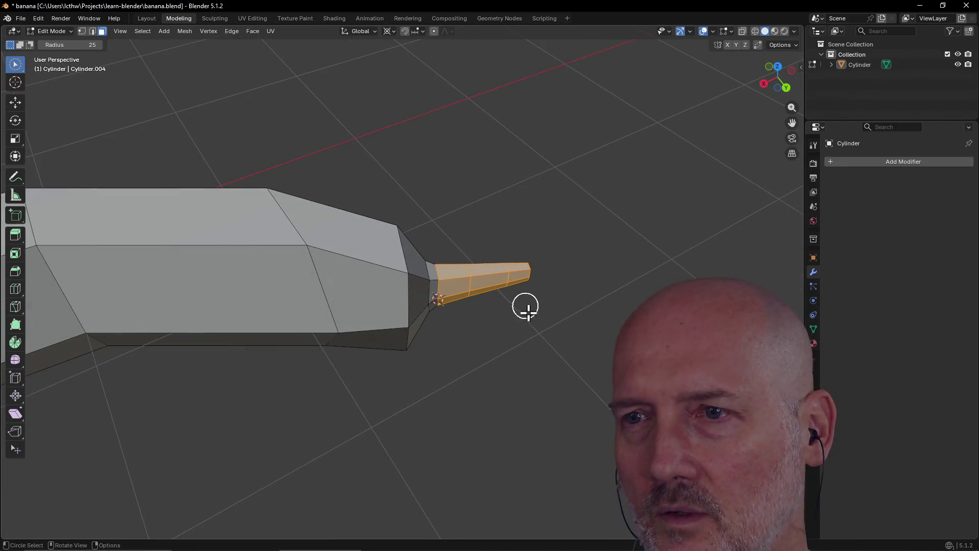
Add the stem's end face to the selection and check the stem from several sides.
mouse_move(526, 308)
middle_mouse_down()
mouse_move(501, 177)
mouse_move(484, 250)
middle_mouse_up()
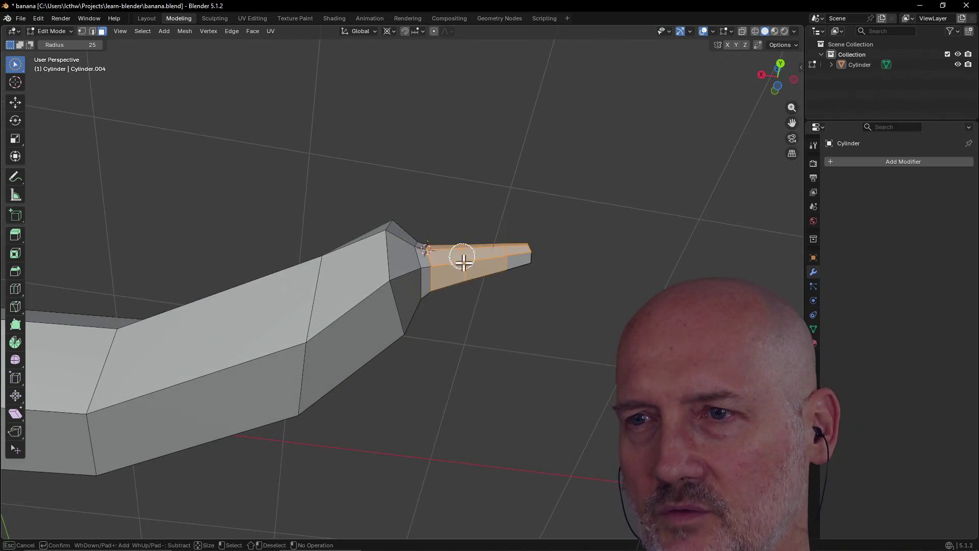
left_click_drag(462, 261, 515, 260)
mouse_move(515, 260)
middle_mouse_down()
mouse_move(498, 268)
mouse_move(473, 186)
middle_mouse_up()
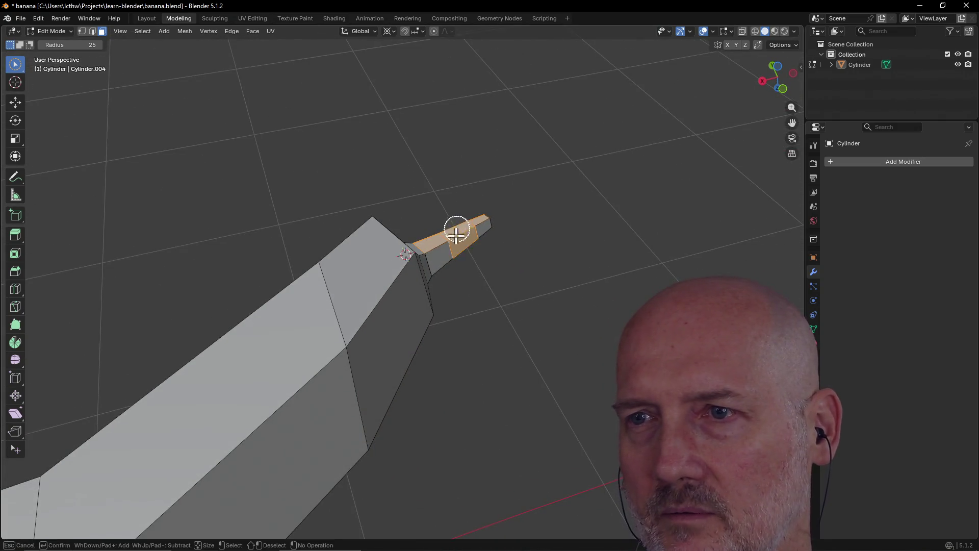
mouse_move(475, 230)
middle_mouse_down()
mouse_move(499, 222)
mouse_move(424, 171)
middle_mouse_up()
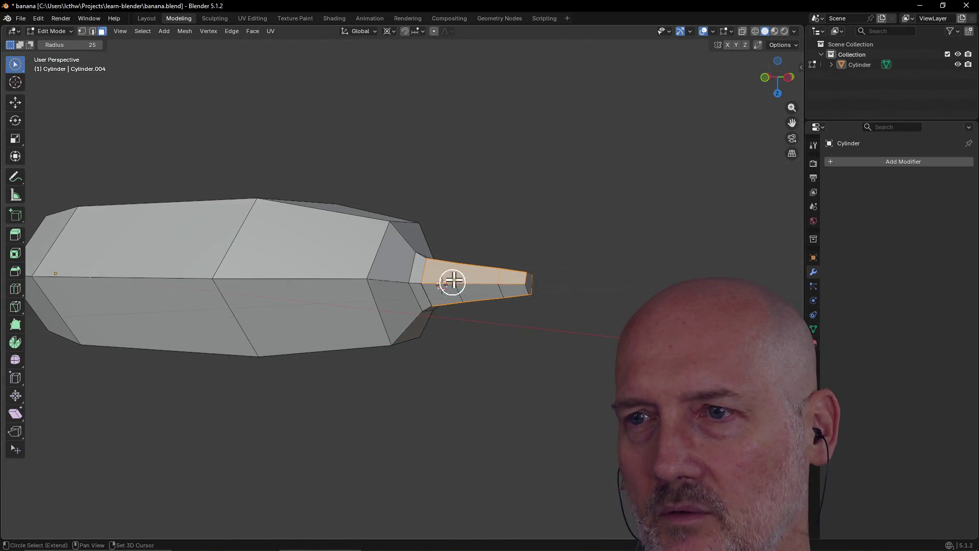
mouse_move(539, 283)
middle_mouse_down()
mouse_move(520, 332)
mouse_move(386, 346)
mouse_move(561, 276)
middle_mouse_up()
scroll(459, 329, "down", 3)
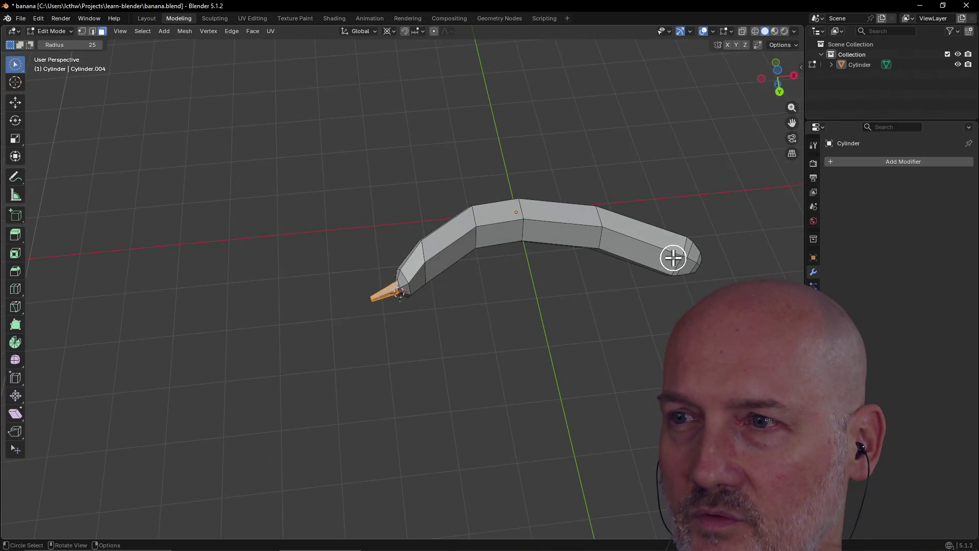
middle_click_drag(374, 327, 547, 300)
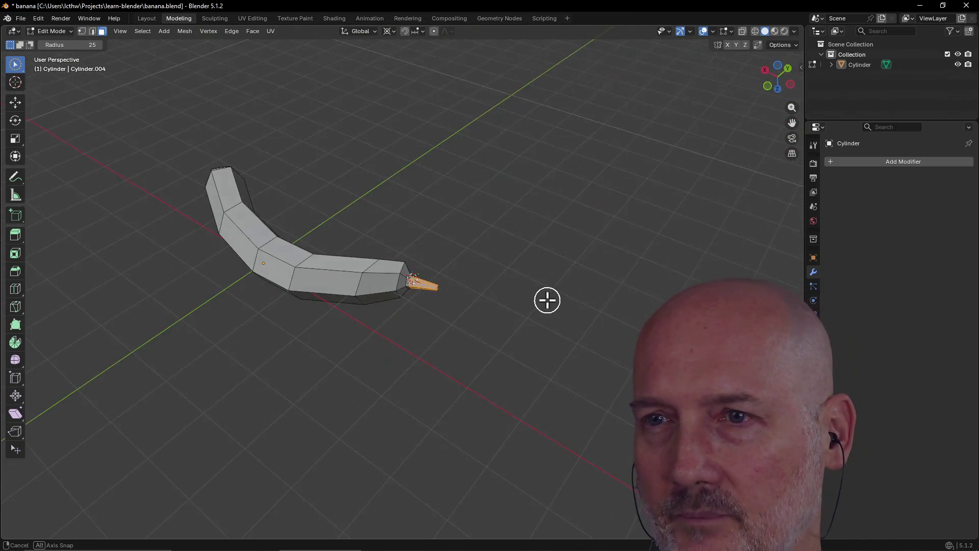
scroll(417, 299, "up", 2)
mouse_move(416, 298)
middle_mouse_down()
mouse_move(306, 291)
mouse_move(240, 303)
middle_mouse_up()
scroll(240, 304, "up", 3)
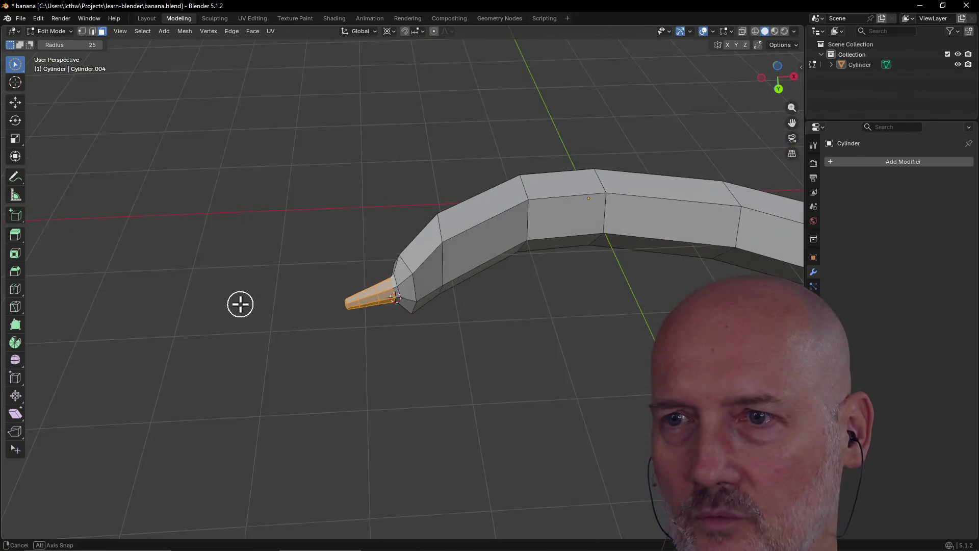
scroll(359, 319, "up", 2)
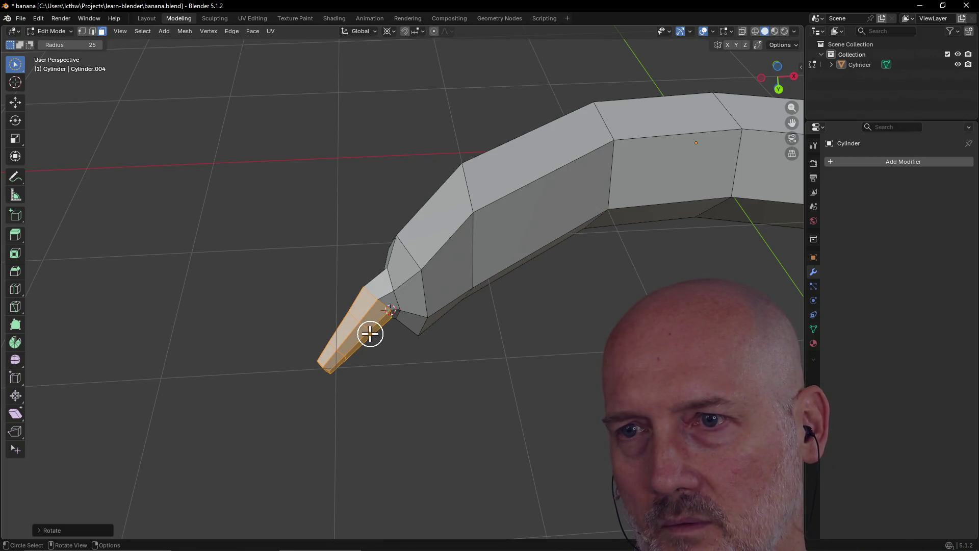
scroll(369, 333, "down", 3)
mouse_move(369, 334)
middle_mouse_down()
mouse_move(466, 284)
mouse_move(446, 319)
mouse_move(490, 286)
mouse_move(509, 286)
mouse_move(474, 318)
mouse_move(446, 322)
mouse_move(439, 350)
mouse_move(428, 328)
mouse_move(421, 347)
middle_mouse_up()
Rotate the selected stem about -30 degrees around the global Z axis and confirm it.
key("r")
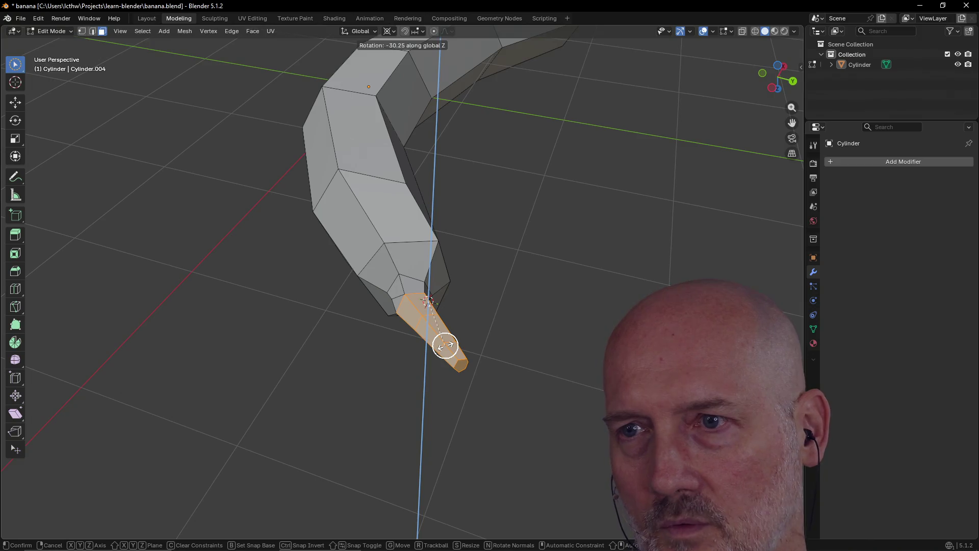
left_click(445, 346)
mouse_move(445, 345)
middle_mouse_down()
mouse_move(401, 304)
mouse_move(451, 321)
mouse_move(543, 320)
mouse_move(577, 345)
mouse_move(527, 393)
mouse_move(466, 359)
mouse_move(320, 353)
mouse_move(401, 309)
mouse_move(464, 322)
mouse_move(525, 316)
mouse_move(413, 333)
mouse_move(328, 319)
mouse_move(503, 333)
mouse_move(536, 306)
mouse_move(411, 314)
mouse_move(454, 320)
middle_mouse_up()
scroll(411, 314, "down", 5)
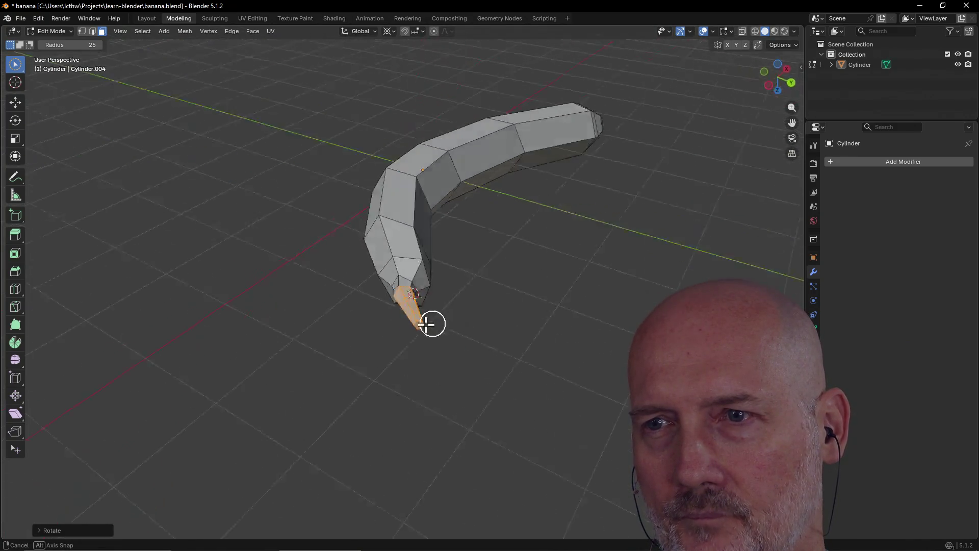
mouse_move(394, 332)
middle_mouse_down()
mouse_move(548, 317)
mouse_move(513, 323)
mouse_move(560, 303)
mouse_move(420, 355)
mouse_move(338, 358)
middle_mouse_up()
scroll(515, 323, "up", 5)
scroll(514, 316, "up", 3)
scroll(420, 350, "down", 6)
scroll(419, 350, "up", 2)
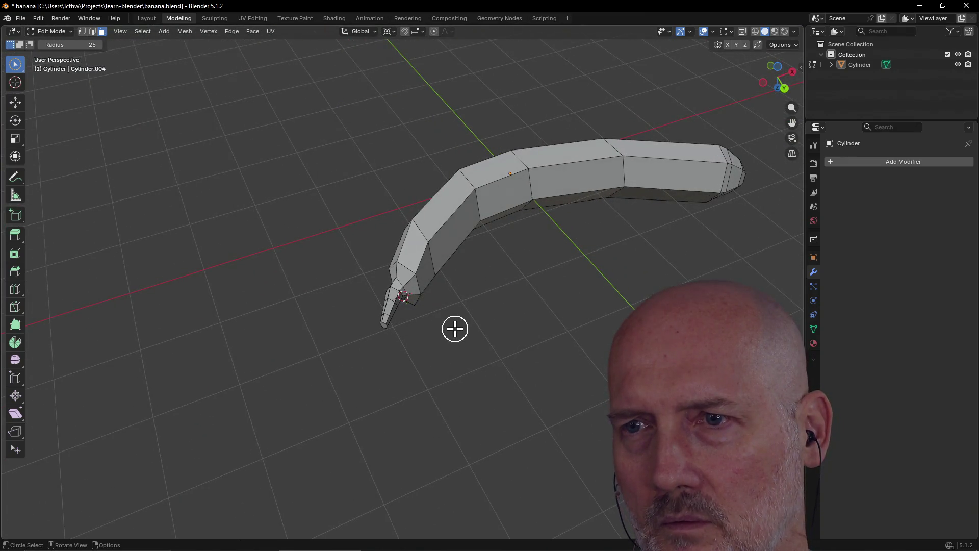
scroll(454, 327, "up", 2)
In vertex select mode, select the stem-base vertices and move them into a better joint position.
middle_click_drag(454, 328, 564, 318)
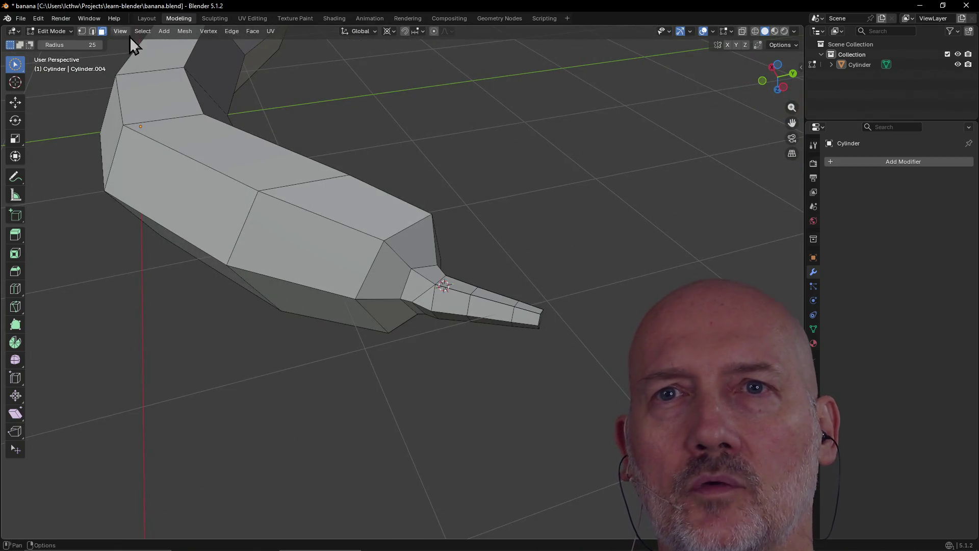
left_click(81, 31)
left_click(429, 316)
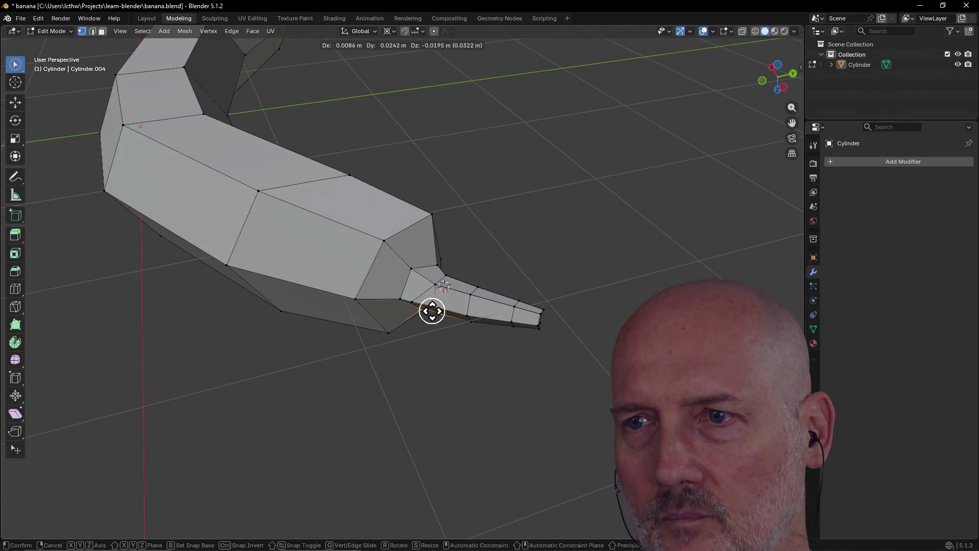
left_click(432, 311)
mouse_move(500, 280)
middle_mouse_down()
mouse_move(509, 230)
mouse_move(453, 294)
mouse_move(464, 362)
mouse_move(470, 353)
middle_mouse_up()
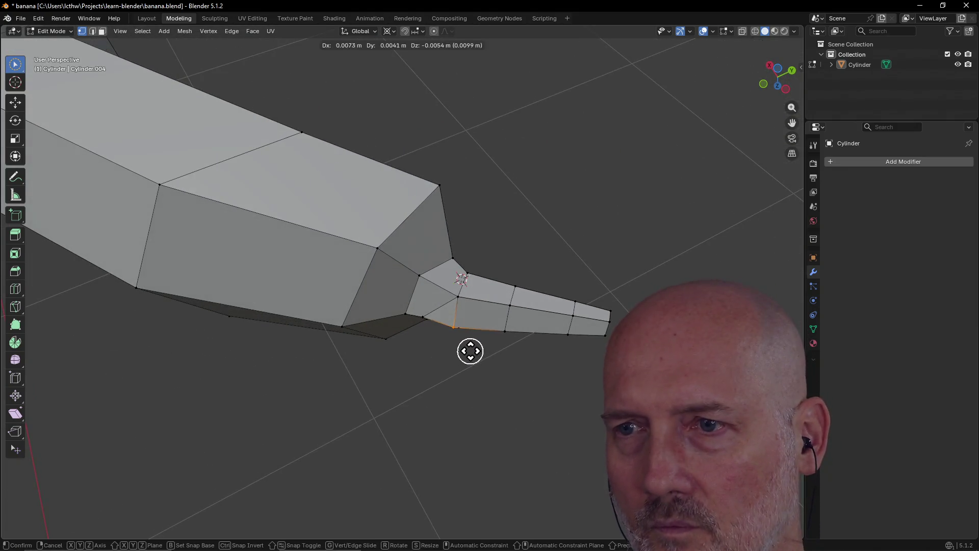
left_click(470, 347)
scroll(484, 312, "down", 5)
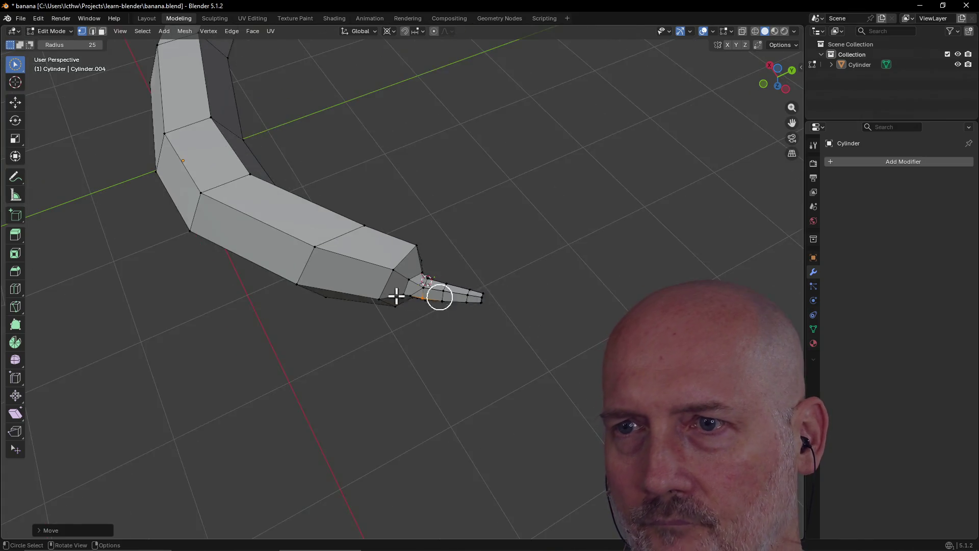
mouse_move(395, 295)
middle_mouse_down()
mouse_move(347, 296)
mouse_move(439, 296)
mouse_move(537, 273)
mouse_move(452, 283)
mouse_move(435, 213)
mouse_move(476, 206)
mouse_move(497, 278)
mouse_move(439, 282)
mouse_move(429, 296)
middle_mouse_up()
scroll(439, 296, "down", 4)
scroll(538, 273, "down", 2)
scroll(452, 284, "up", 4)
scroll(452, 284, "up", 3)
scroll(450, 297, "up", 2)
scroll(449, 297, "down", 2)
scroll(436, 325, "up", 2)
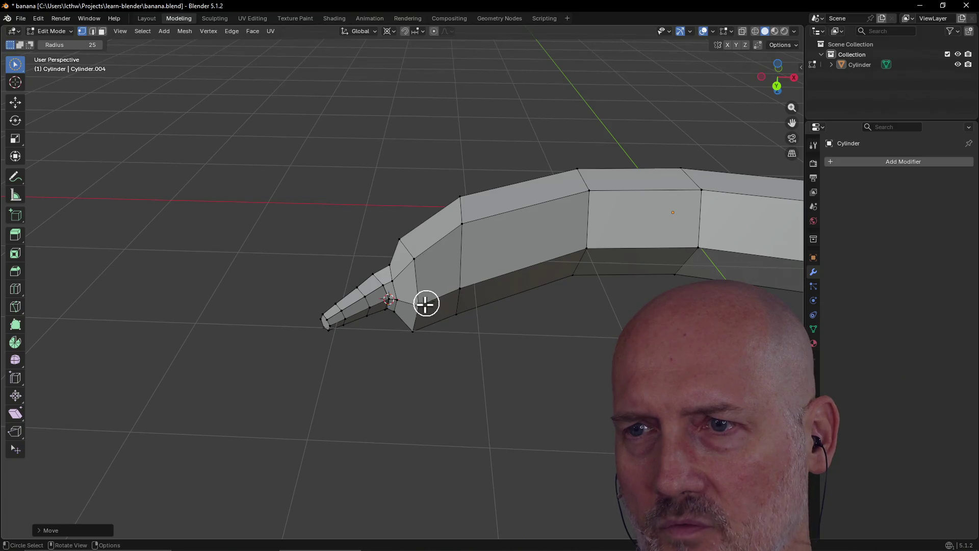
Make further small grab moves of the stem-base vertices, checking from low and high views.
key("g")
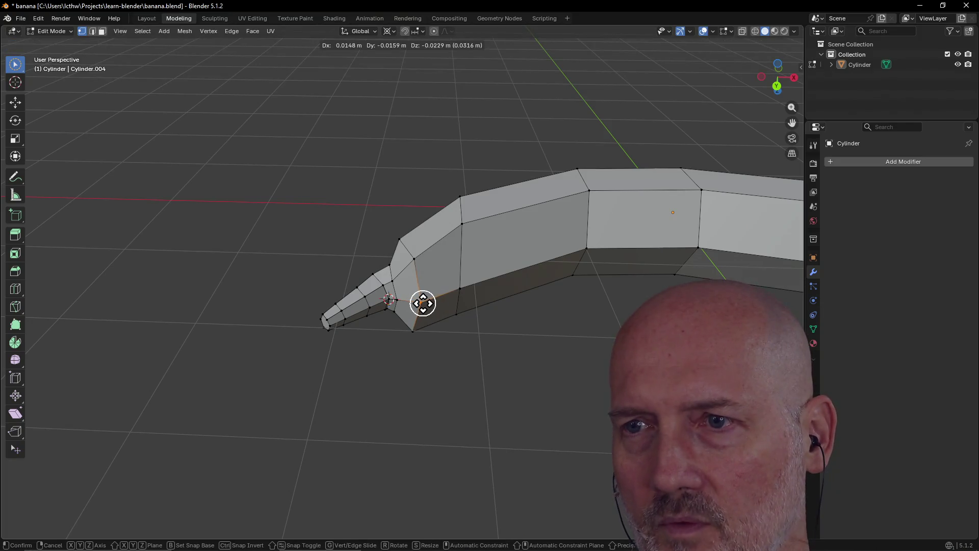
left_click(424, 303)
mouse_move(421, 298)
middle_mouse_down()
mouse_move(431, 240)
mouse_move(414, 315)
mouse_move(444, 299)
mouse_move(509, 323)
mouse_move(474, 347)
middle_mouse_up()
left_click(416, 308)
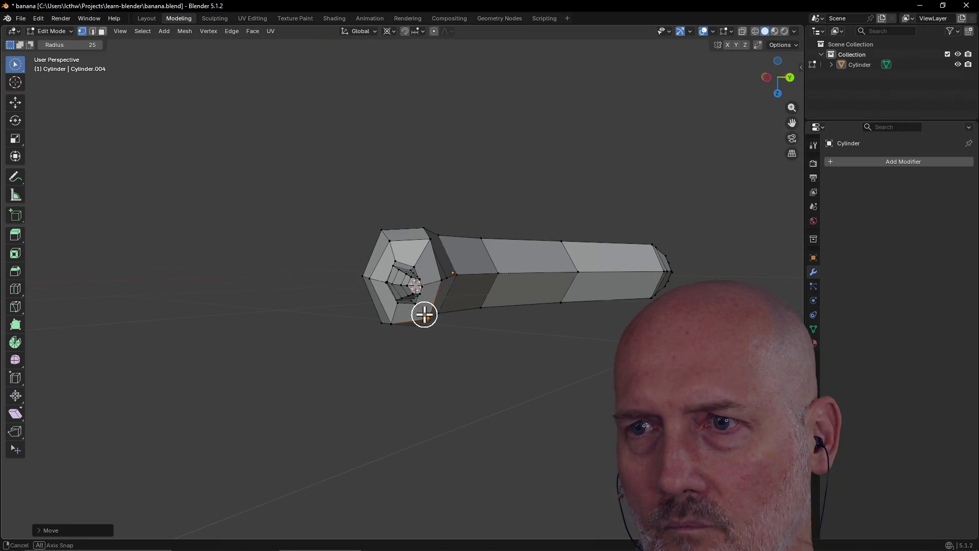
middle_click_drag(424, 314, 423, 334)
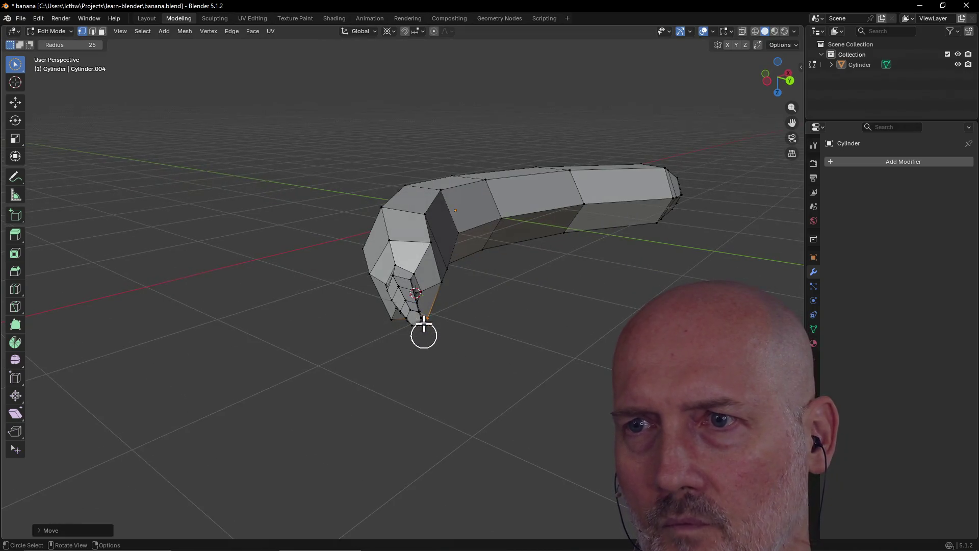
left_click(425, 253)
mouse_move(424, 252)
middle_mouse_down()
mouse_move(465, 234)
mouse_move(474, 313)
mouse_move(423, 268)
mouse_move(450, 199)
mouse_move(514, 221)
mouse_move(452, 225)
mouse_move(424, 153)
mouse_move(319, 149)
mouse_move(378, 225)
mouse_move(498, 204)
mouse_move(426, 333)
mouse_move(391, 289)
mouse_move(275, 304)
mouse_move(421, 301)
mouse_move(151, 304)
middle_mouse_up()
left_click(412, 256)
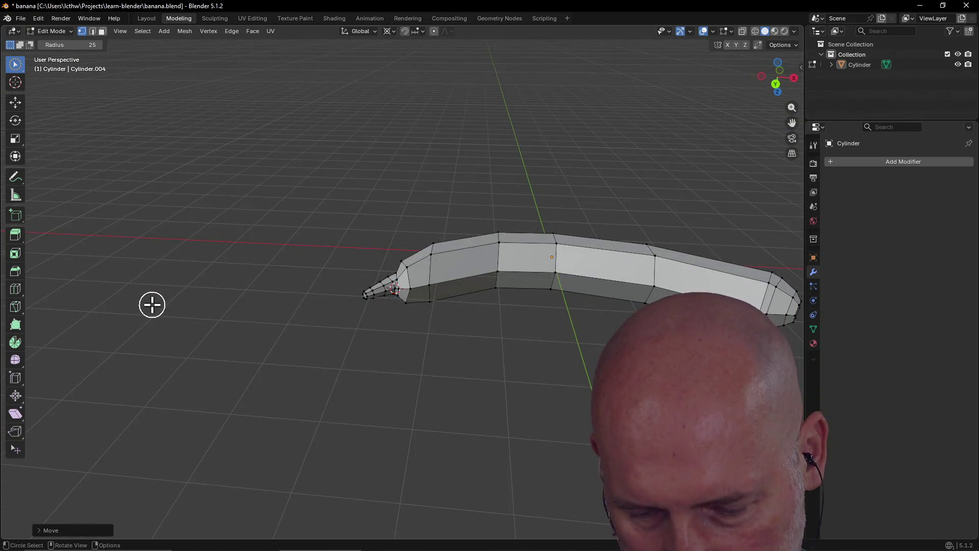
scroll(360, 315, "down", 3)
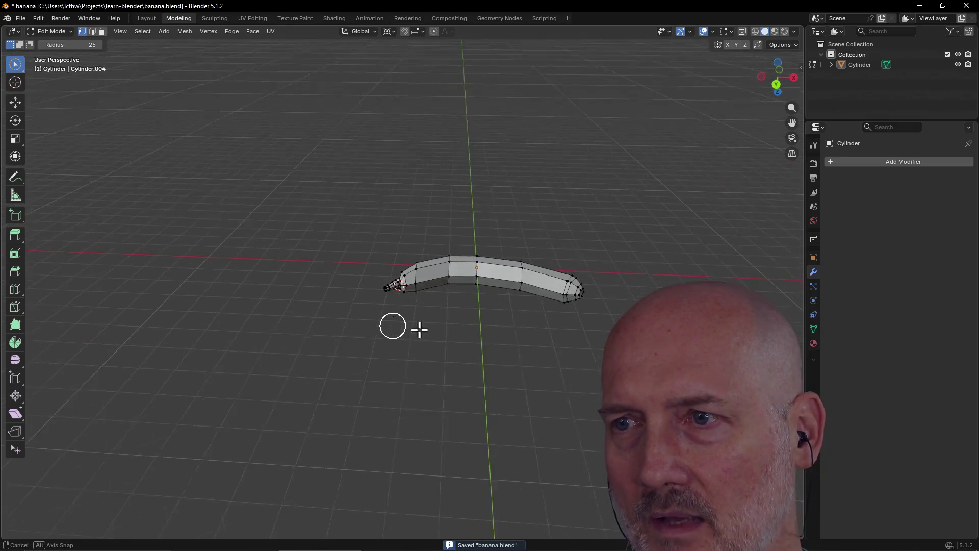
Orbit around the banana to inspect its body and stem from low side angles.
mouse_move(405, 326)
middle_mouse_down()
mouse_move(535, 343)
mouse_move(421, 289)
mouse_move(339, 269)
middle_mouse_up()
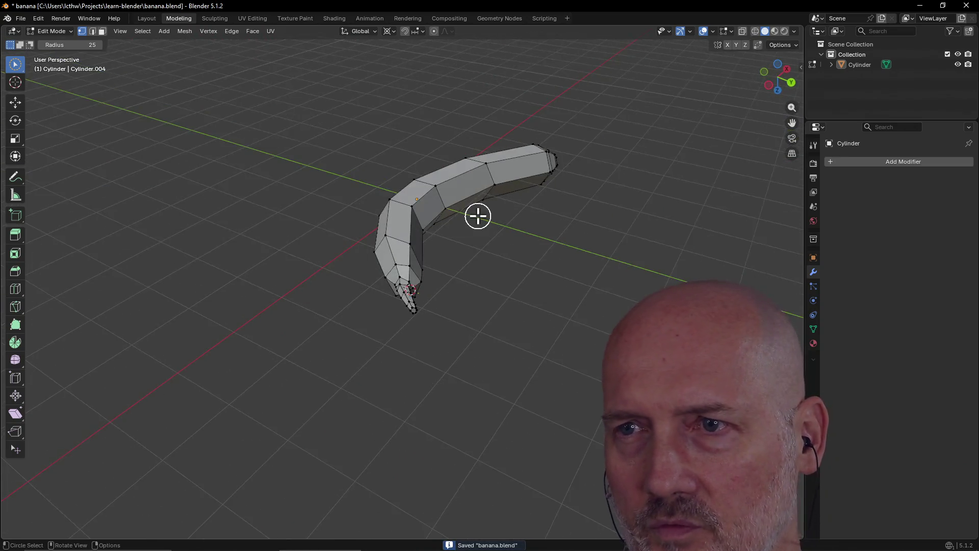
scroll(480, 216, "up", 2)
mouse_move(462, 194)
middle_mouse_down()
mouse_move(494, 171)
mouse_move(403, 194)
mouse_move(481, 209)
mouse_move(575, 175)
mouse_move(649, 184)
mouse_move(472, 218)
mouse_move(546, 223)
mouse_move(488, 218)
mouse_move(502, 247)
mouse_move(647, 212)
mouse_move(360, 296)
mouse_move(310, 354)
middle_mouse_up()
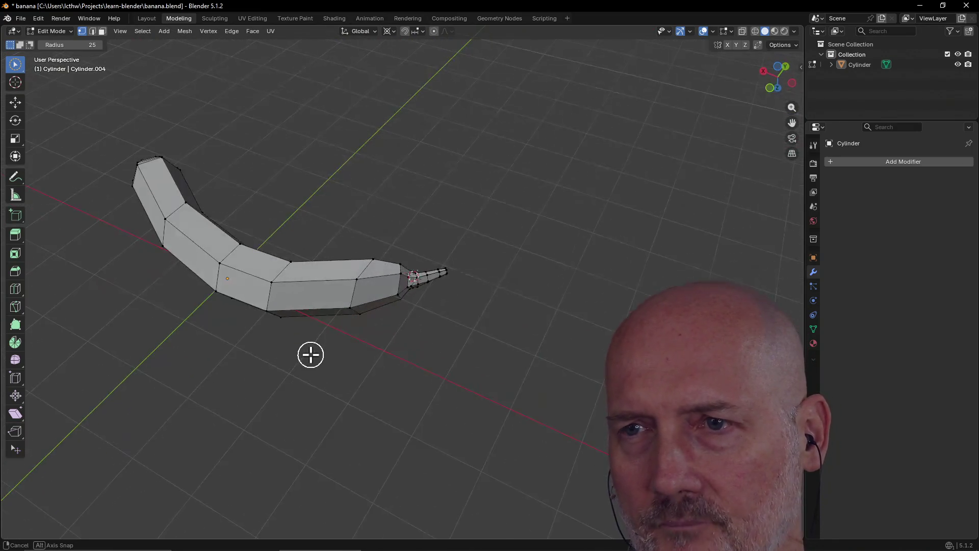
scroll(360, 319, "up", 3)
scroll(295, 294, "up", 2)
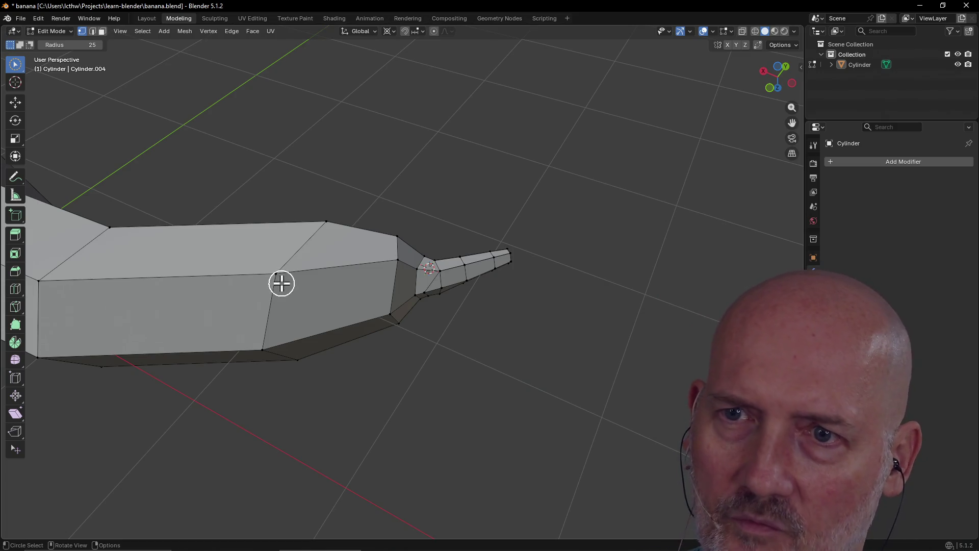
mouse_move(294, 308)
middle_mouse_down()
mouse_move(319, 299)
mouse_move(308, 318)
mouse_move(288, 320)
middle_mouse_up()
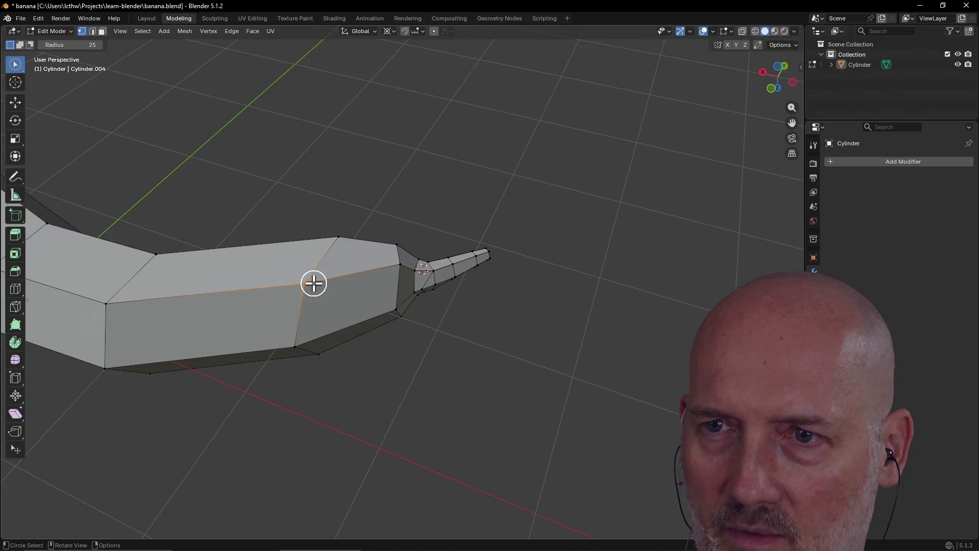
Move the lengthwise edge near the stem end to reshape that section of the body.
key("g")
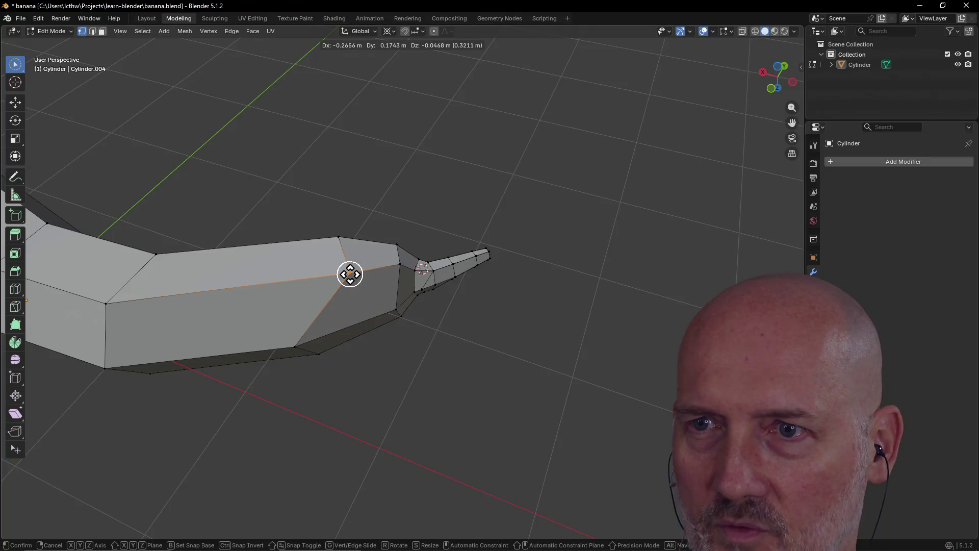
left_click(350, 273)
mouse_move(350, 273)
middle_mouse_down()
mouse_move(465, 234)
mouse_move(405, 234)
mouse_move(362, 252)
mouse_move(347, 301)
middle_mouse_up()
scroll(348, 303, "up", 2)
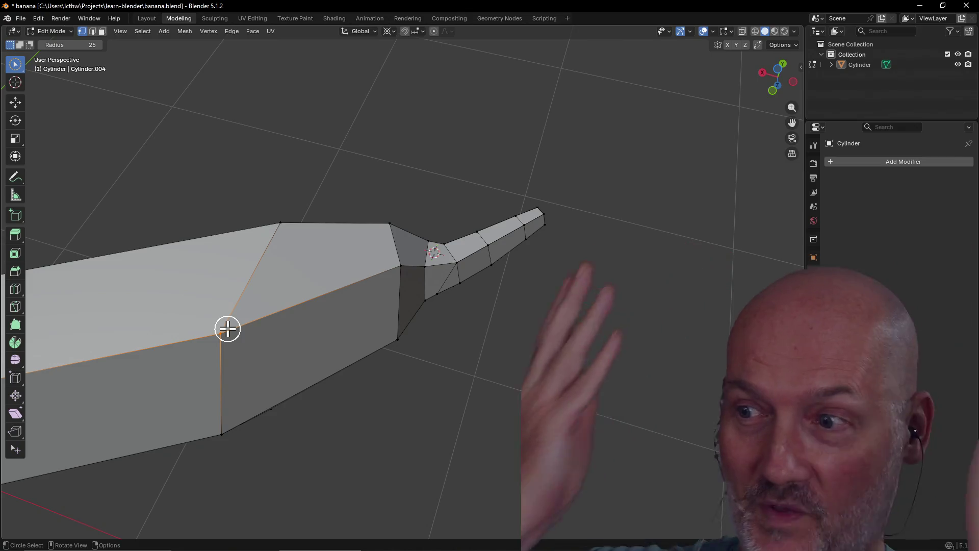
mouse_move(227, 330)
middle_mouse_down()
mouse_move(217, 342)
mouse_move(153, 304)
middle_mouse_up()
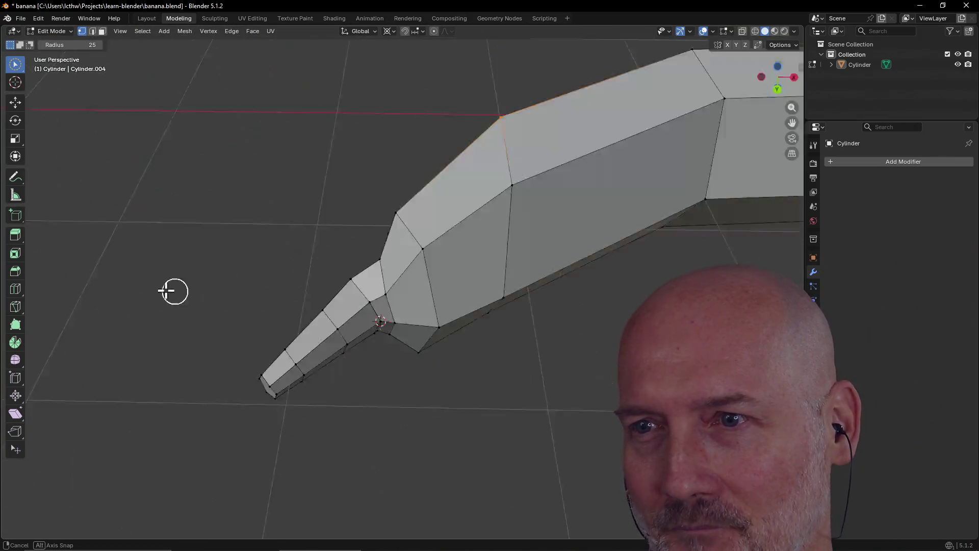
mouse_move(154, 303)
middle_mouse_down()
mouse_move(453, 273)
mouse_move(325, 300)
mouse_move(405, 302)
mouse_move(405, 286)
mouse_move(397, 302)
middle_mouse_up()
scroll(405, 314, "up", 3)
mouse_move(433, 308)
middle_mouse_down()
mouse_move(426, 334)
mouse_move(316, 330)
middle_mouse_up()
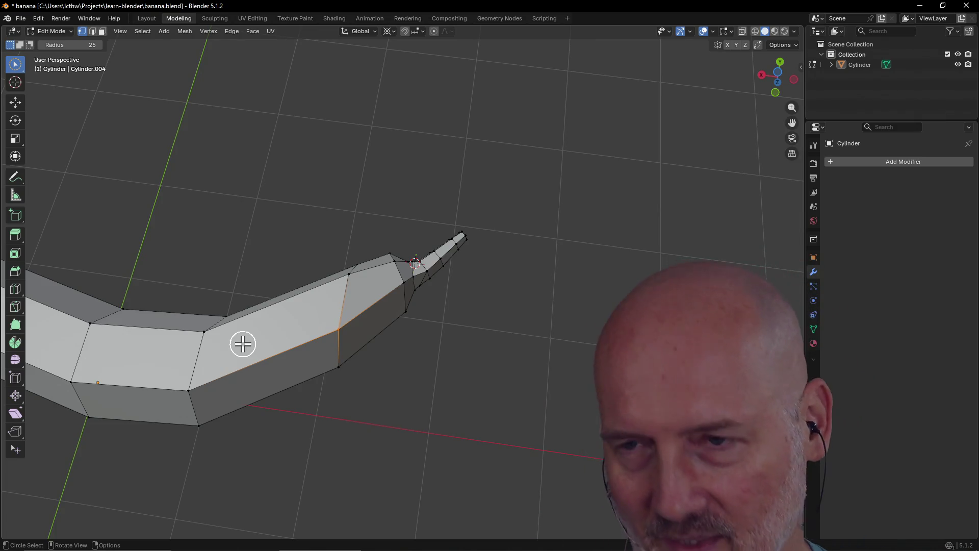
left_click(339, 328)
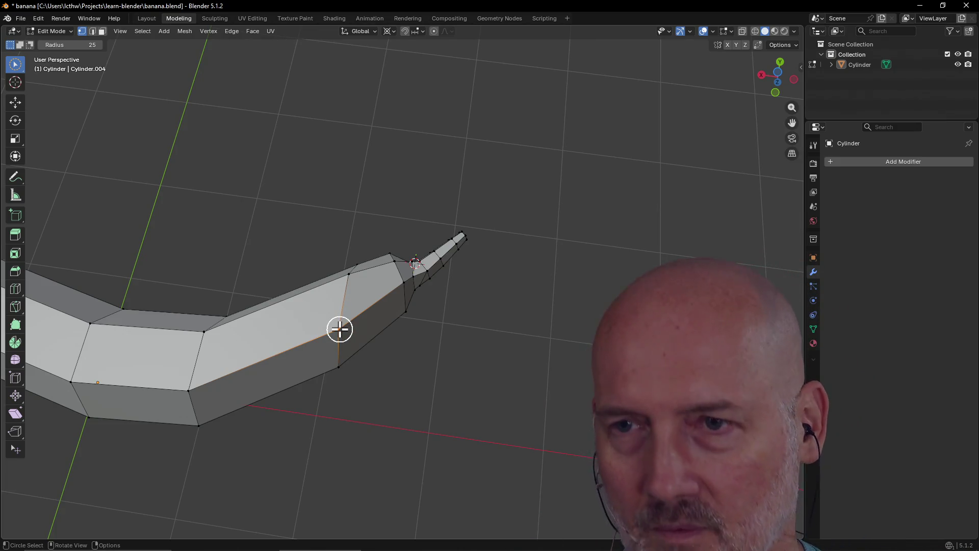
Vertex-slide the selected body vertex along its edge, cancelling a second slide attempt.
key("shift+v")
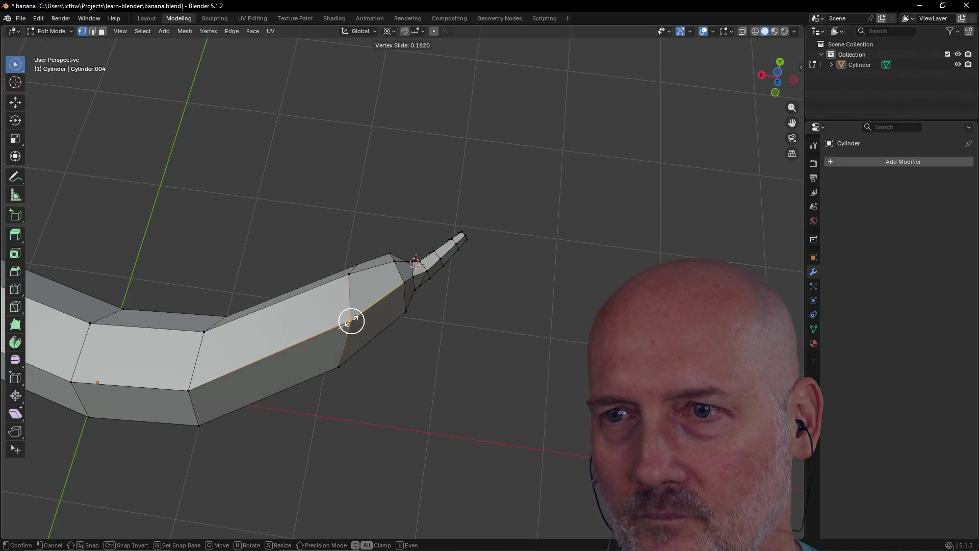
left_click(358, 313)
middle_click_drag(359, 313, 333, 308)
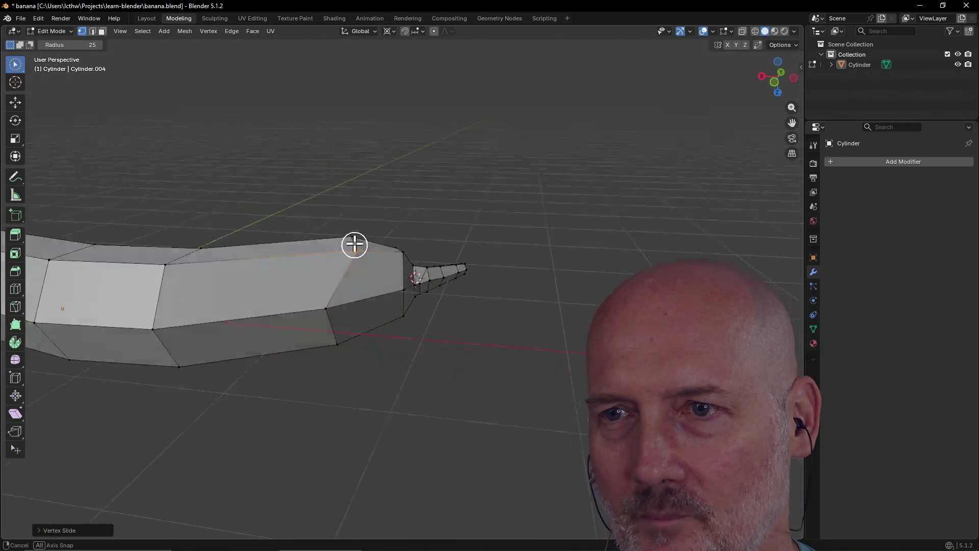
key("shift+v")
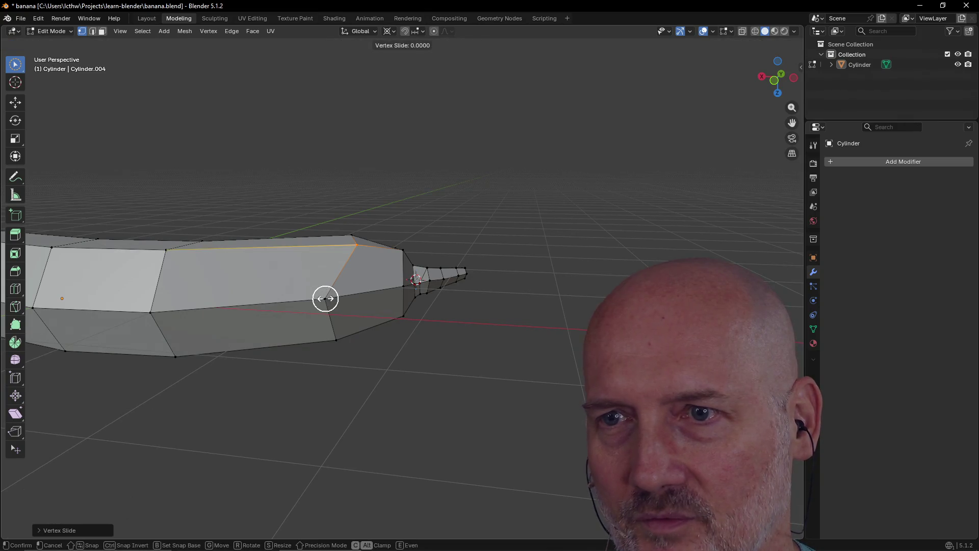
key("Escape")
Vertex-slide a middle body vertex along its edge twice to refine the facets near the stem.
left_click(325, 299)
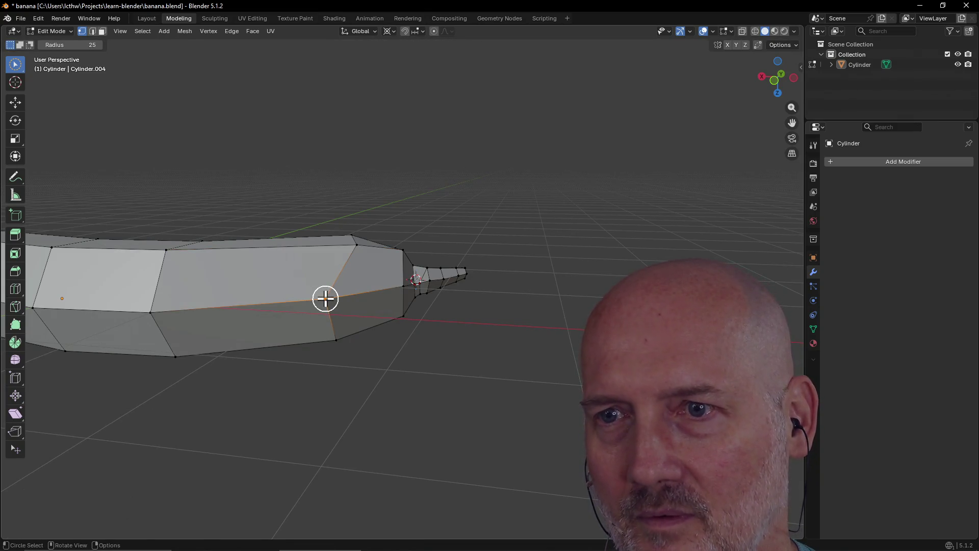
key("shift+v")
left_click(364, 289)
mouse_move(367, 288)
middle_mouse_down()
mouse_move(358, 234)
mouse_move(341, 288)
mouse_move(352, 349)
middle_mouse_up()
key("shift+v")
left_click(362, 291)
Orbit around the whole curved banana to check the refined facets from several sides.
mouse_move(262, 330)
middle_mouse_down()
mouse_move(148, 345)
mouse_move(328, 307)
mouse_move(363, 291)
mouse_move(319, 247)
mouse_move(310, 311)
mouse_move(247, 310)
mouse_move(403, 306)
mouse_move(488, 322)
mouse_move(411, 321)
mouse_move(324, 368)
mouse_move(235, 340)
mouse_move(252, 331)
middle_mouse_up()
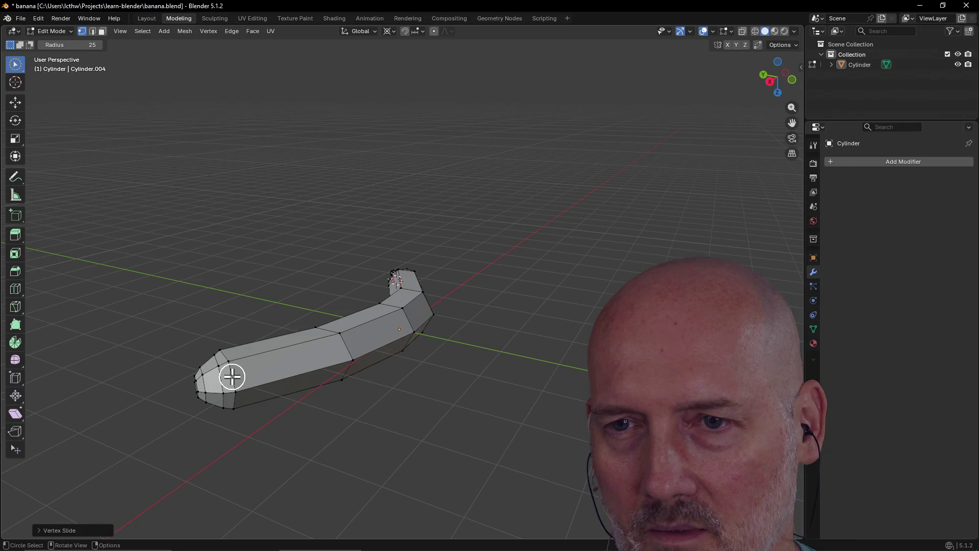
mouse_move(231, 375)
middle_mouse_down()
mouse_move(286, 352)
mouse_move(428, 411)
mouse_move(500, 408)
mouse_move(459, 398)
middle_mouse_up()
scroll(459, 398, "up", 5)
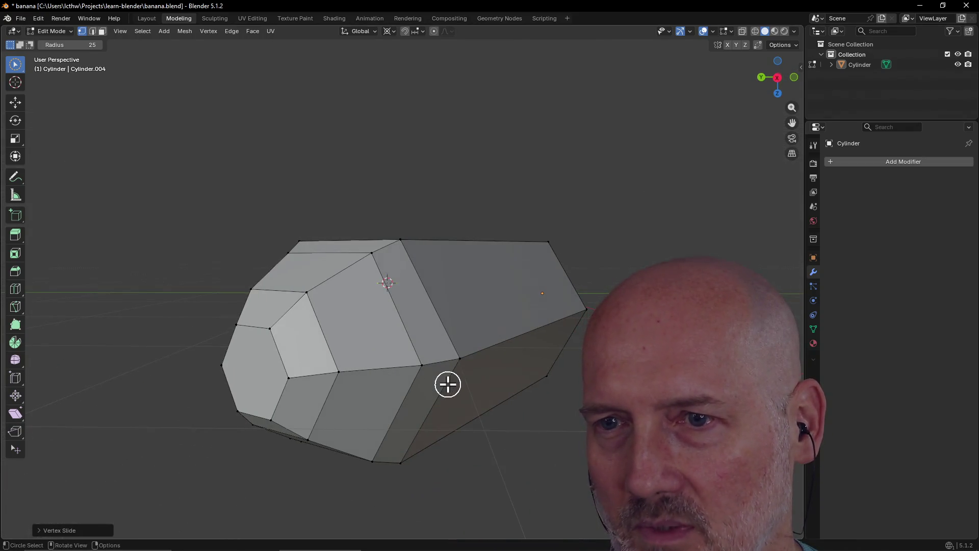
scroll(448, 384, "down", 1)
scroll(447, 384, "down", 3)
mouse_move(448, 384)
middle_mouse_down()
mouse_move(462, 417)
mouse_move(583, 411)
mouse_move(492, 415)
mouse_move(444, 402)
mouse_move(452, 408)
mouse_move(452, 400)
middle_mouse_up()
mouse_move(437, 354)
middle_mouse_down()
mouse_move(535, 372)
mouse_move(510, 359)
middle_mouse_up()
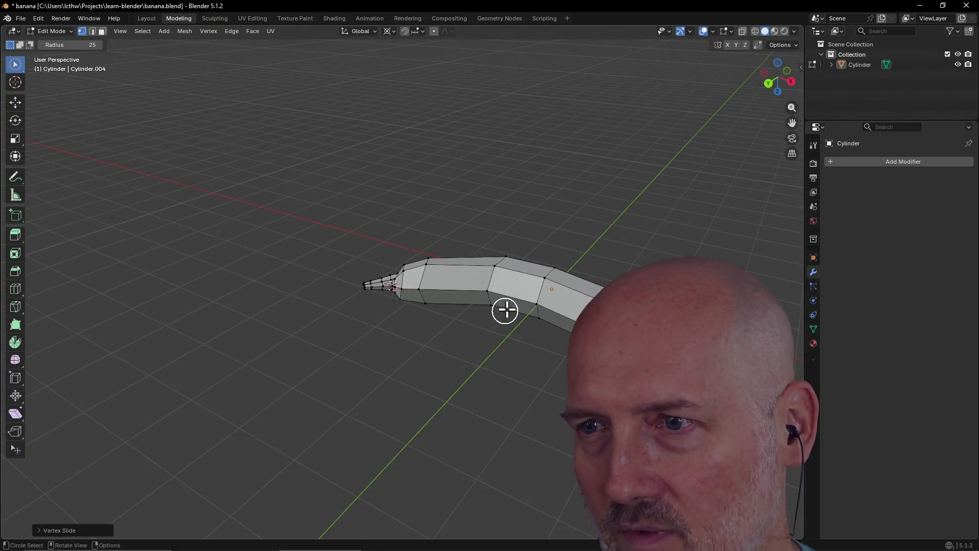
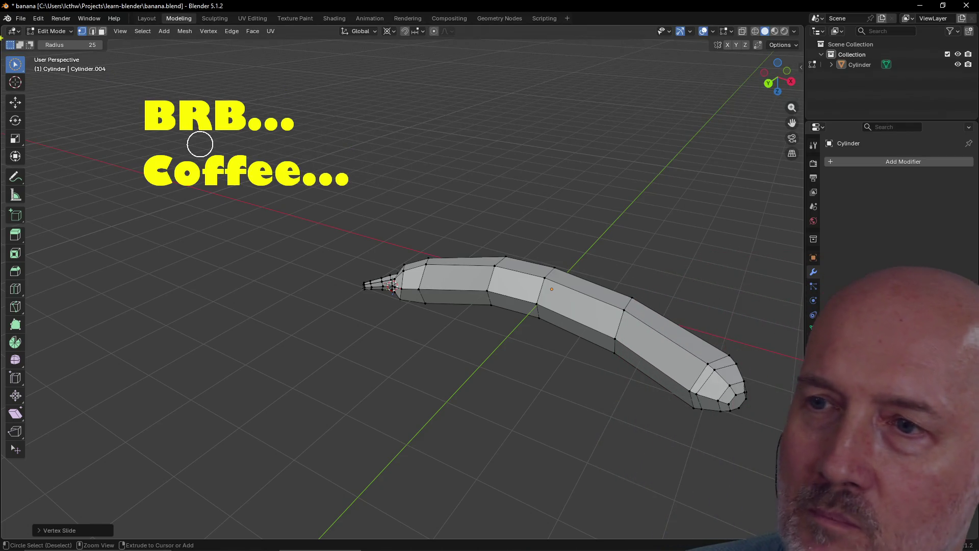
Select the edge loop at the banana's thick end and frame the view on it.
mouse_move(252, 158)
middle_mouse_down()
mouse_move(501, 232)
mouse_move(503, 276)
mouse_move(540, 247)
mouse_move(528, 191)
mouse_move(540, 236)
mouse_move(483, 243)
middle_mouse_up()
left_click(525, 189, "alt")
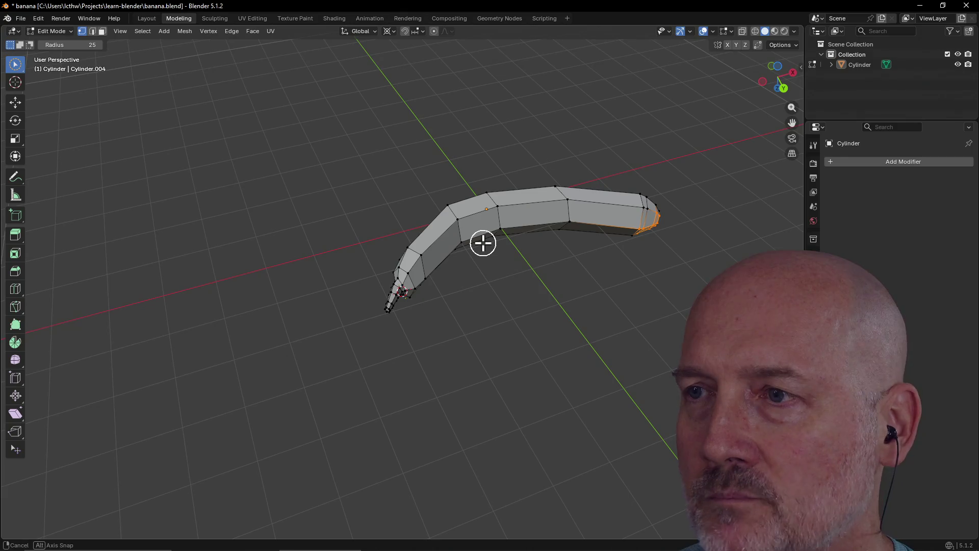
key("grave")
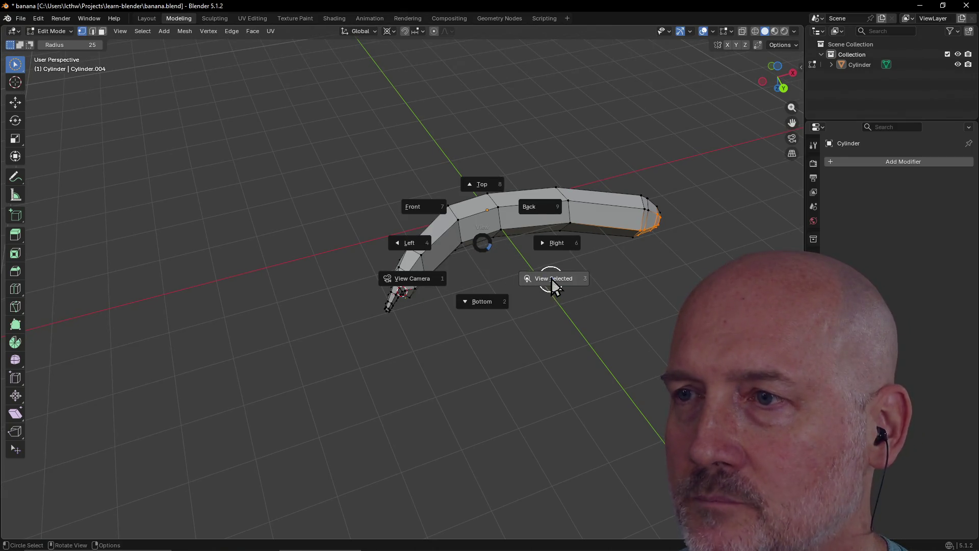
left_click(551, 282)
scroll(620, 255, "down", 5)
scroll(590, 256, "down", 3)
scroll(581, 256, "down", 2)
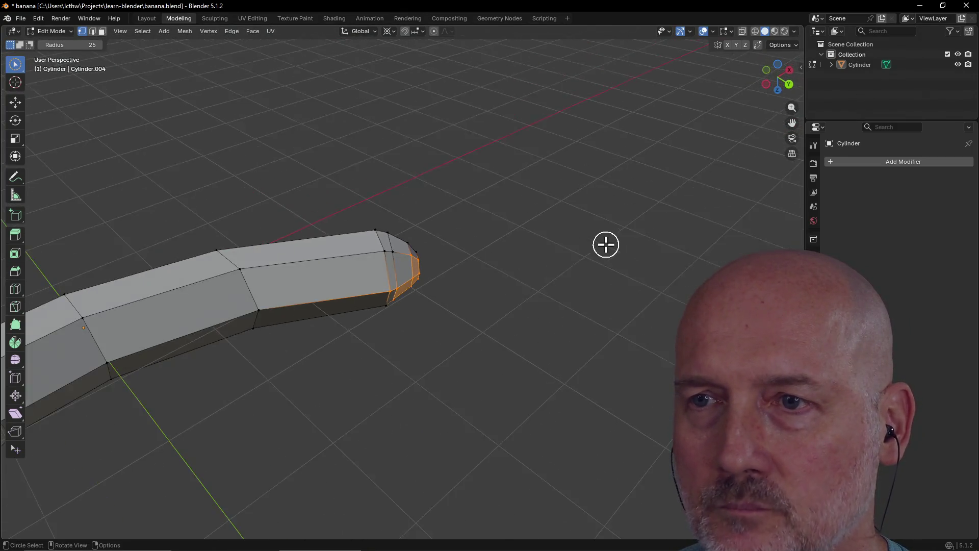
key("s")
mouse_move(419, 289)
middle_mouse_down()
mouse_move(440, 269)
mouse_move(461, 266)
middle_mouse_up()
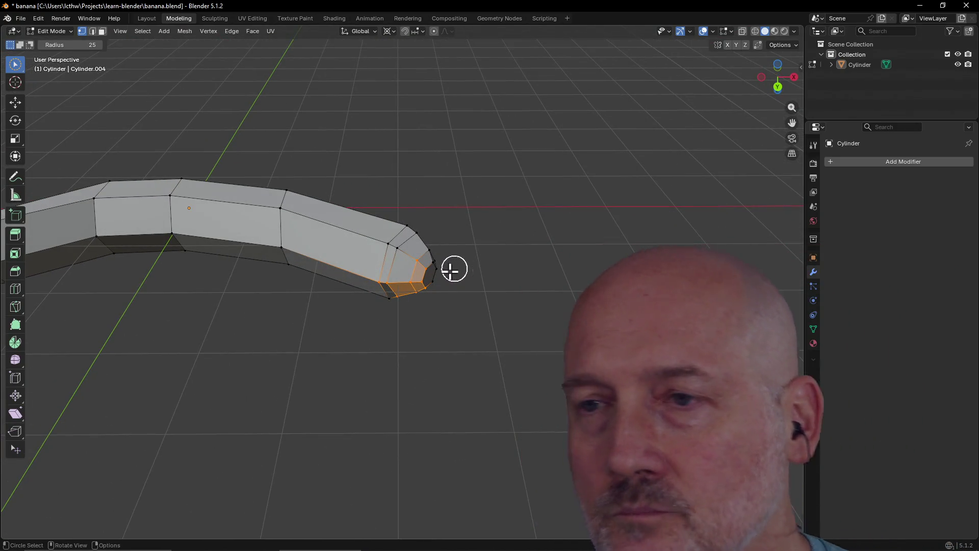
scroll(430, 272, "down", 4)
middle_click_drag(399, 269, 400, 260)
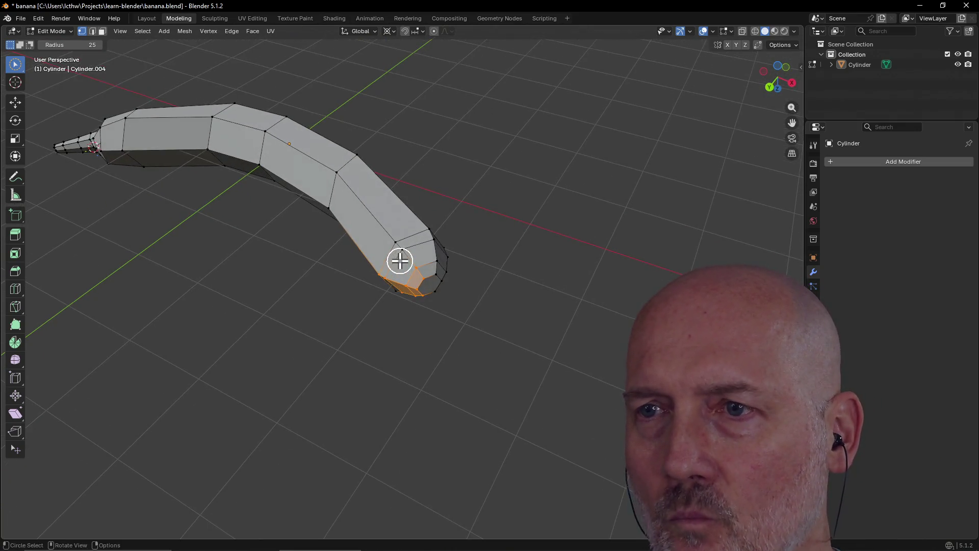
In face select mode, keep only the tip faces at the blunt end selected.
left_click(101, 31)
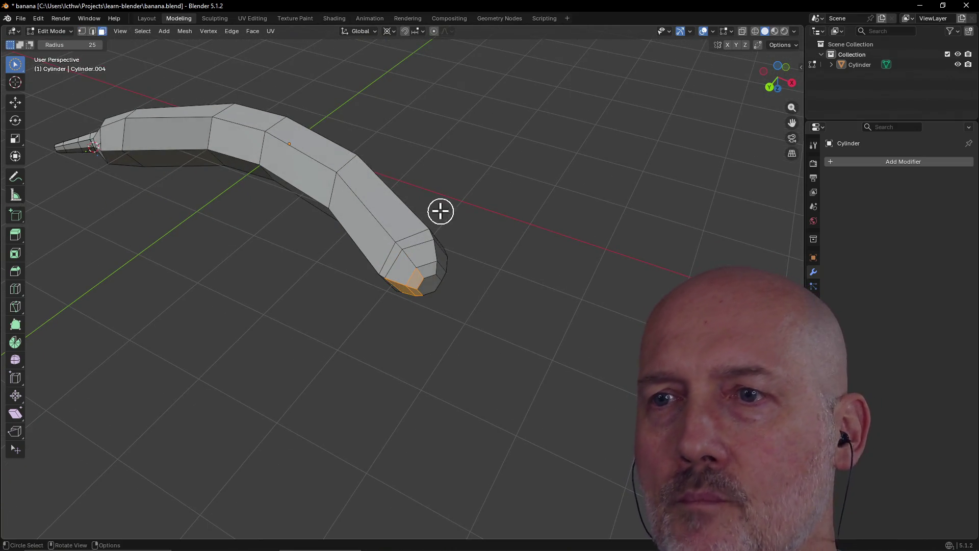
middle_click_drag(439, 210, 442, 249)
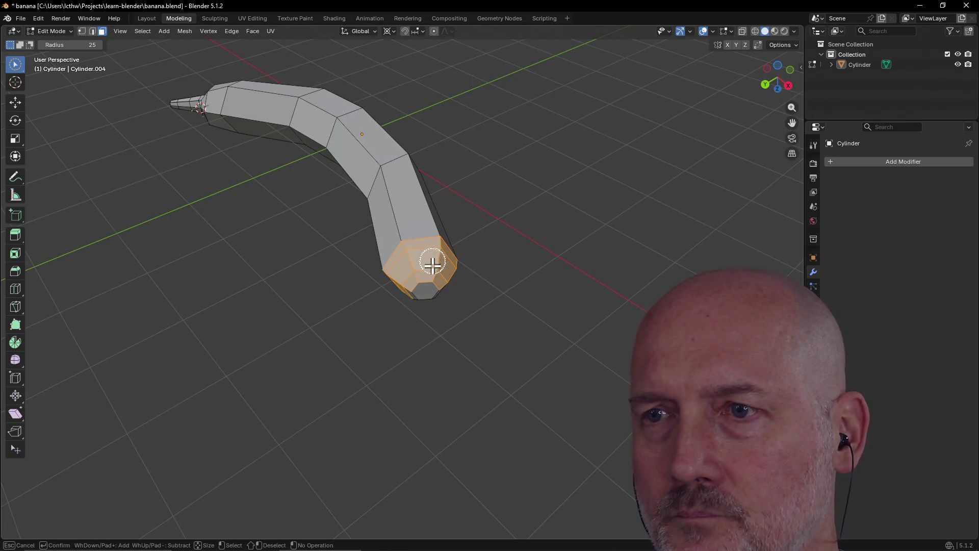
mouse_move(422, 295)
middle_mouse_down()
mouse_move(413, 214)
mouse_move(457, 312)
middle_mouse_up()
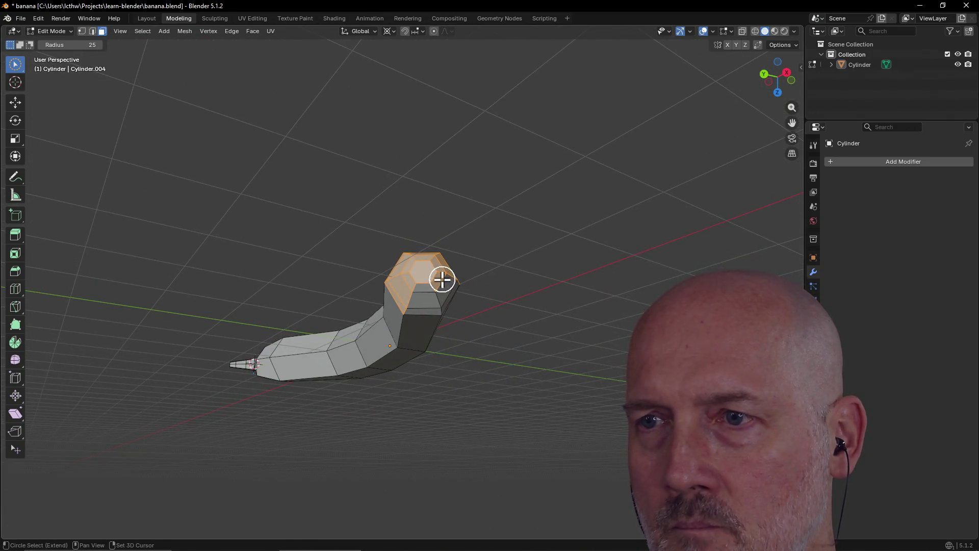
mouse_move(436, 298)
middle_mouse_down()
mouse_move(448, 295)
mouse_move(394, 317)
mouse_move(472, 300)
middle_mouse_up()
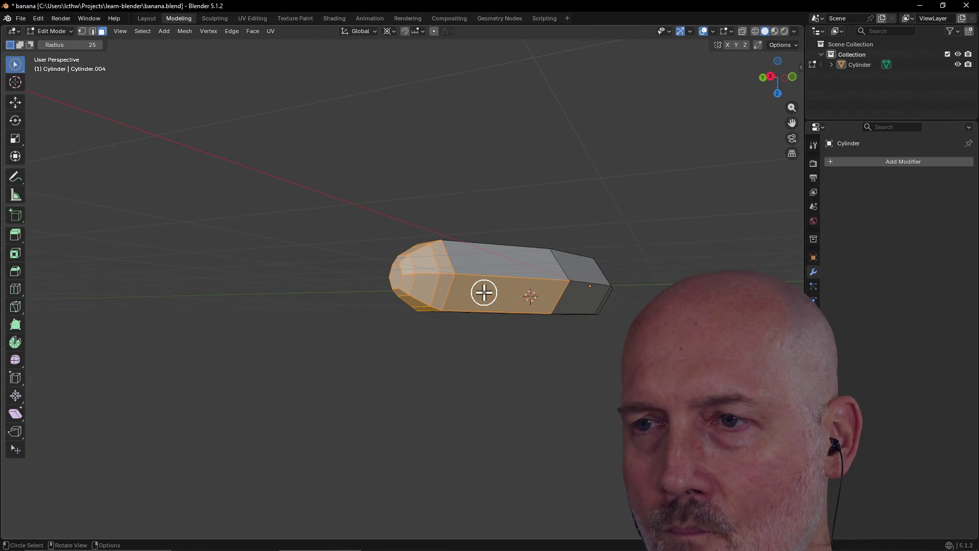
left_click(484, 295, "ctrl")
Vertex-slide the tip vertices along the mesh to round the blunt end.
mouse_move(482, 293)
middle_mouse_down()
mouse_move(488, 304)
mouse_move(620, 328)
middle_mouse_up()
mouse_move(345, 329)
middle_mouse_down()
mouse_move(389, 317)
mouse_move(347, 319)
middle_mouse_up()
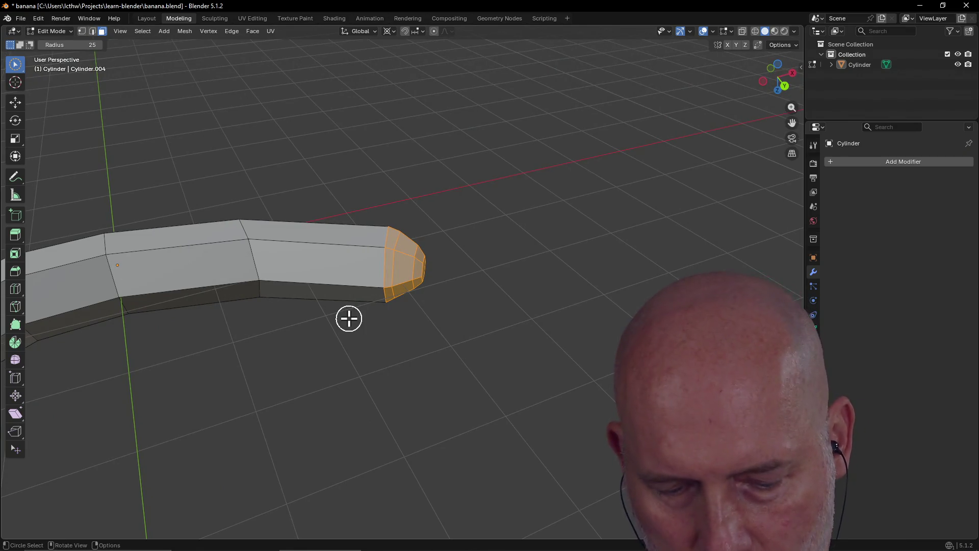
key("shift+v")
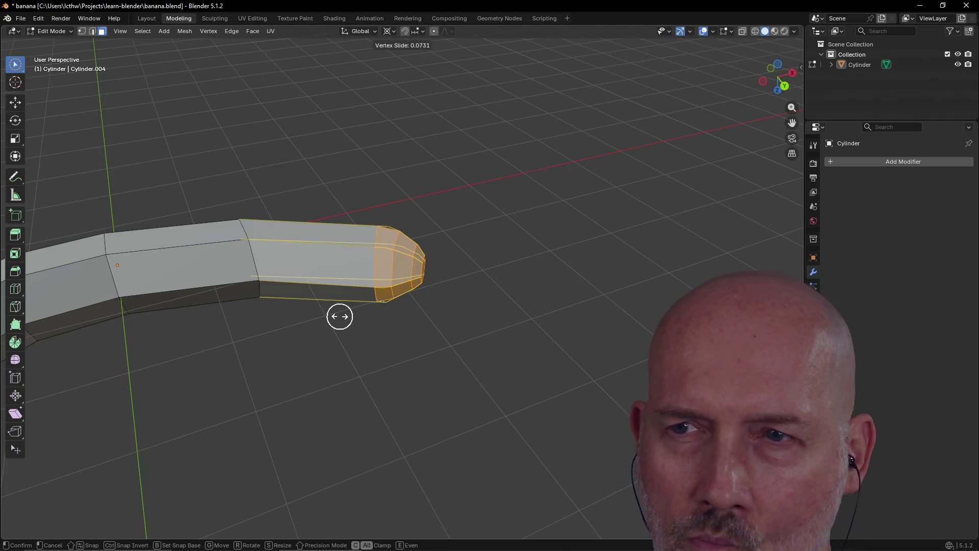
left_click(363, 315)
Move the selected end faces twice to bend the tip slightly.
mouse_move(364, 316)
middle_mouse_down()
mouse_move(370, 322)
mouse_move(417, 291)
middle_mouse_up()
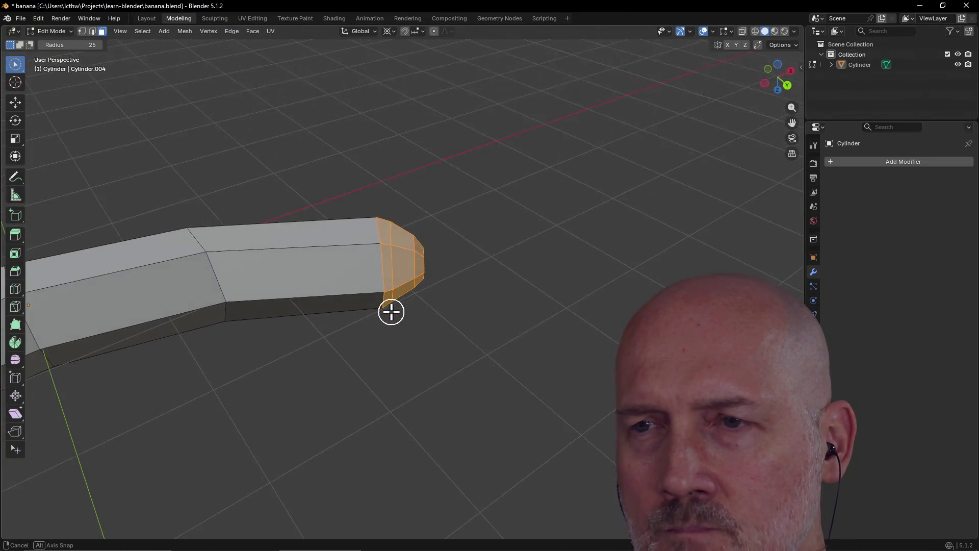
mouse_move(417, 292)
middle_mouse_down()
mouse_move(341, 342)
mouse_move(329, 316)
mouse_move(367, 298)
mouse_move(367, 310)
middle_mouse_up()
key("g")
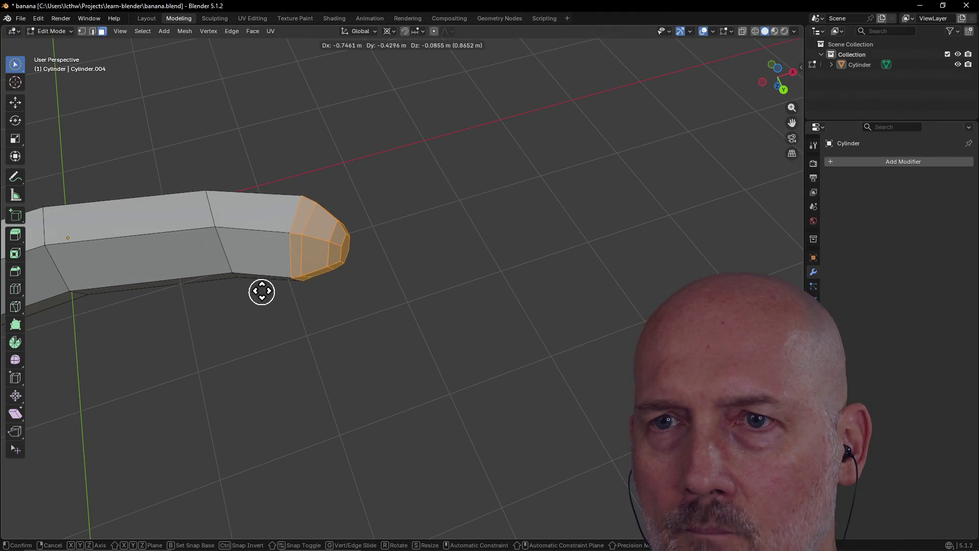
left_click(260, 290)
mouse_move(258, 288)
middle_mouse_down()
mouse_move(182, 240)
mouse_move(206, 277)
mouse_move(408, 267)
mouse_move(454, 288)
mouse_move(465, 272)
mouse_move(550, 319)
mouse_move(494, 328)
mouse_move(494, 313)
mouse_move(584, 321)
mouse_move(563, 306)
mouse_move(542, 341)
mouse_move(532, 317)
mouse_move(613, 321)
mouse_move(618, 302)
mouse_move(579, 280)
mouse_move(613, 307)
middle_mouse_up()
scroll(551, 319, "down", 2)
scroll(566, 318, "up", 2)
scroll(564, 318, "up", 1)
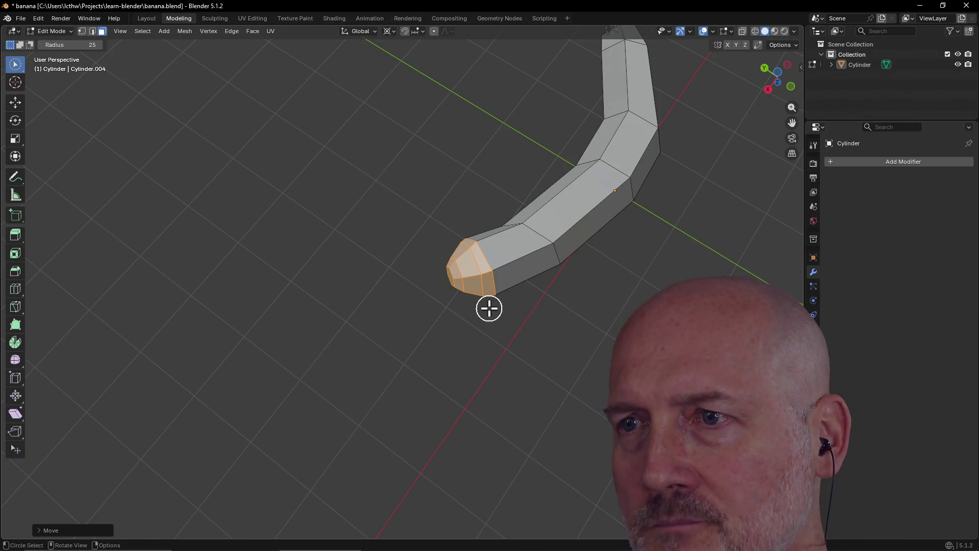
key("g")
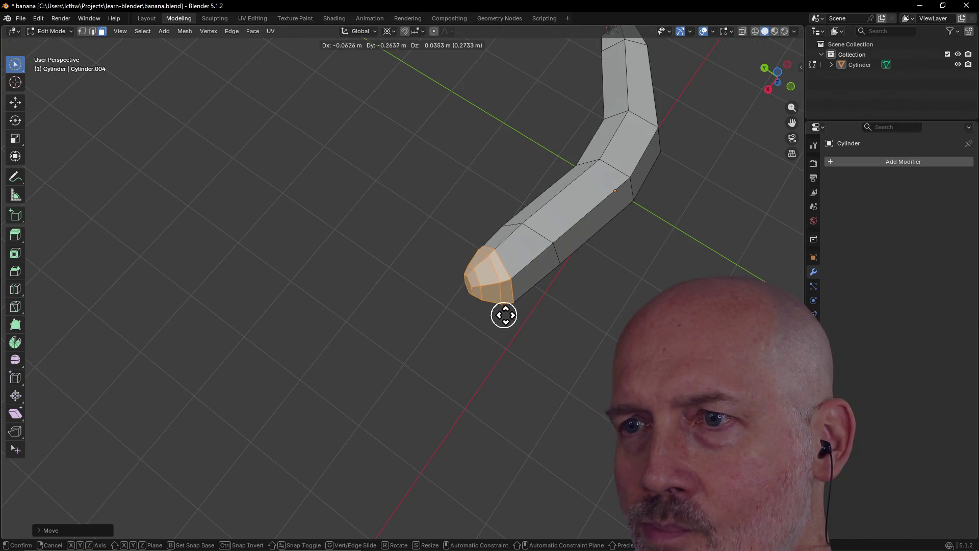
left_click(504, 314)
Reselect the tip faces, nudge them once more, and save the file.
middle_click_drag(502, 314, 444, 281)
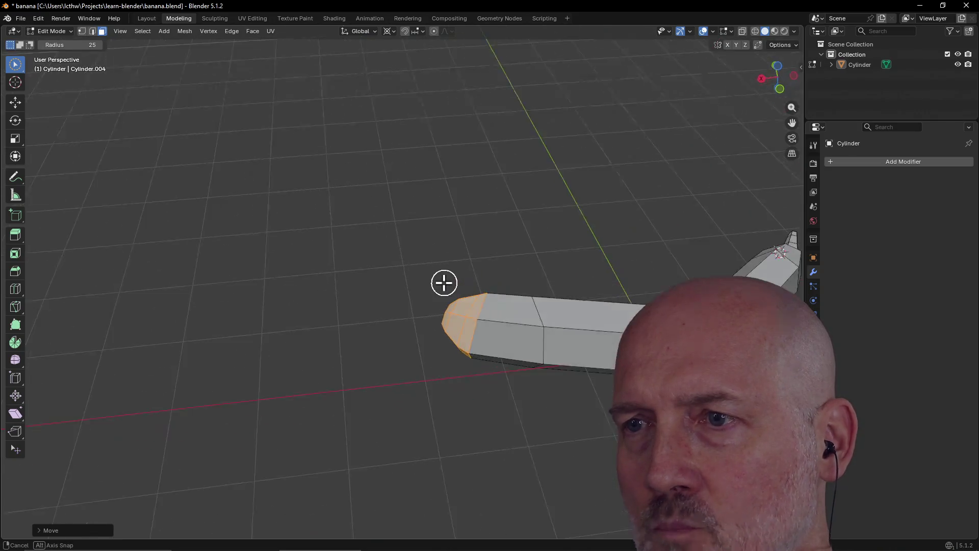
left_click(413, 357)
mouse_move(414, 357)
middle_mouse_down()
mouse_move(445, 272)
mouse_move(528, 265)
mouse_move(405, 263)
mouse_move(437, 225)
mouse_move(447, 234)
mouse_move(429, 233)
middle_mouse_up()
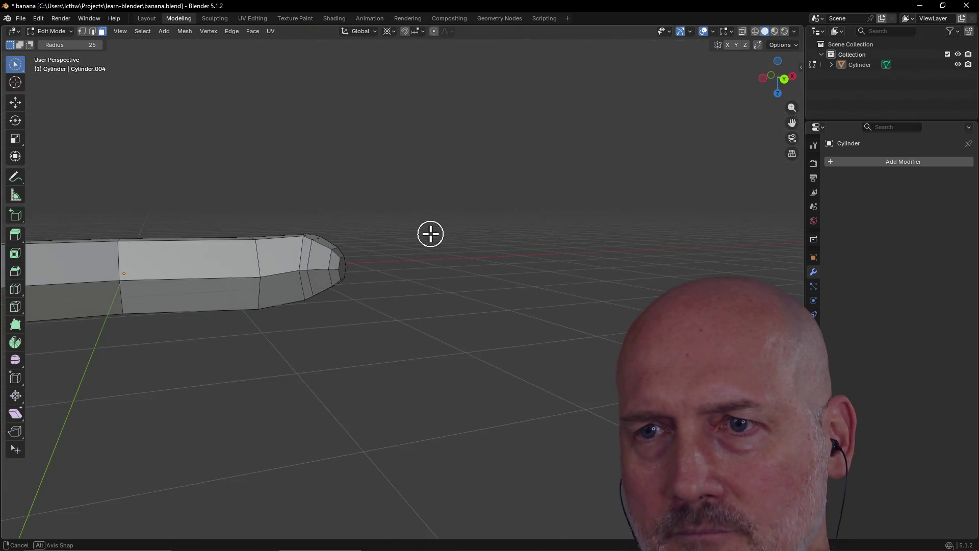
key("ctrl+z")
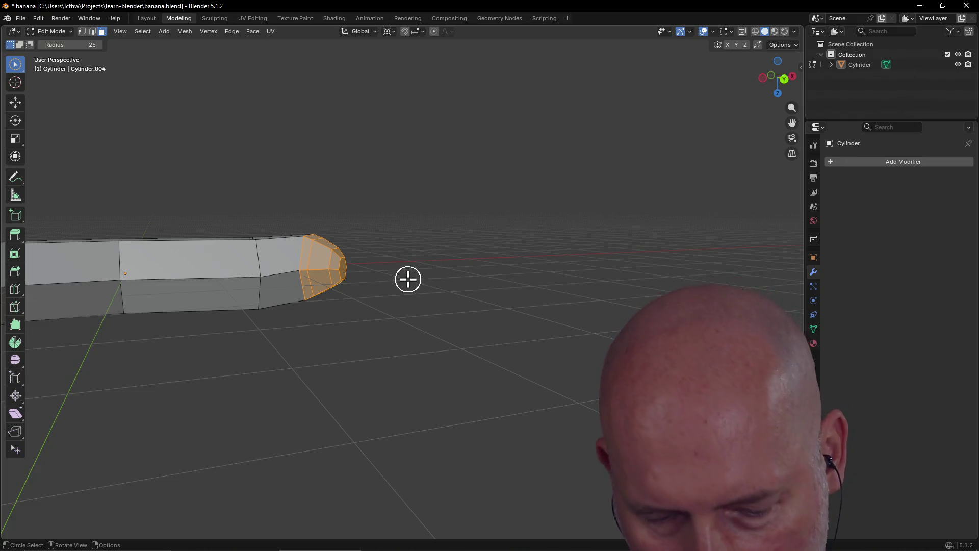
key("g")
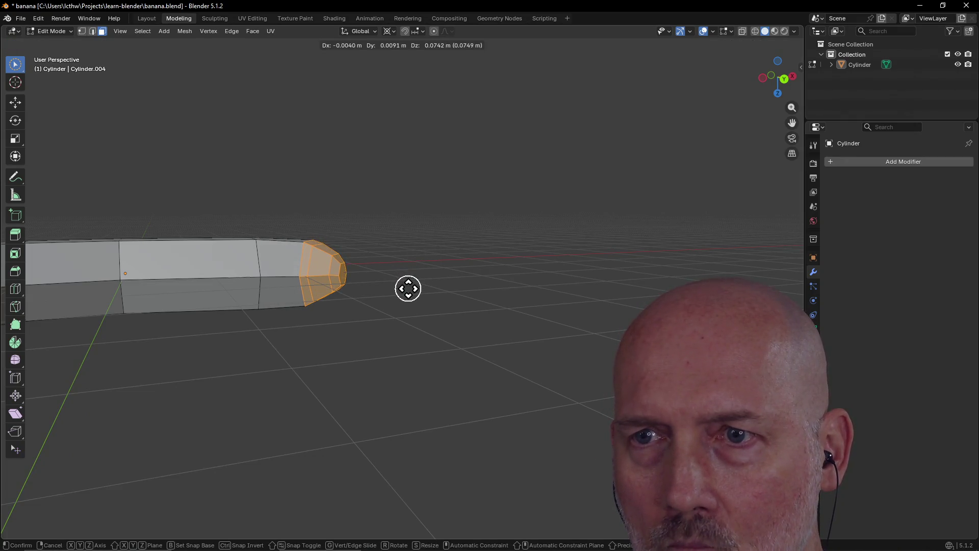
left_click(408, 287)
mouse_move(406, 286)
middle_mouse_down()
mouse_move(324, 328)
mouse_move(405, 268)
mouse_move(343, 287)
mouse_move(289, 280)
mouse_move(533, 260)
mouse_move(502, 219)
mouse_move(433, 275)
mouse_move(299, 258)
mouse_move(494, 277)
mouse_move(551, 265)
mouse_move(490, 258)
middle_mouse_up()
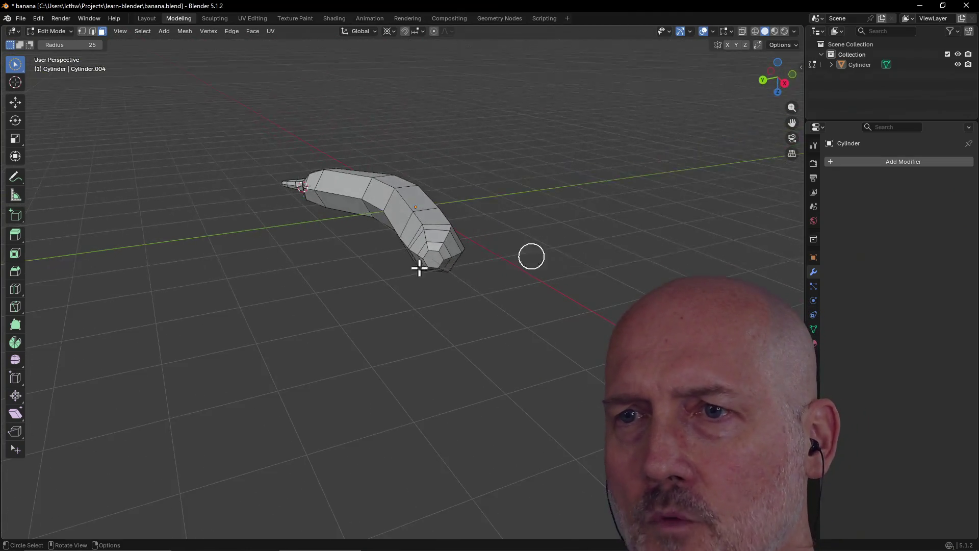
key("ctrl+s")
Select the middle faces and a middle vertex of the banana, framing the view on them.
mouse_move(290, 264)
middle_mouse_down()
mouse_move(382, 291)
mouse_move(214, 277)
middle_mouse_up()
scroll(214, 276, "up", 2)
mouse_move(232, 317)
middle_mouse_down()
mouse_move(271, 280)
mouse_move(270, 265)
mouse_move(285, 312)
mouse_move(225, 312)
mouse_move(212, 295)
mouse_move(232, 284)
middle_mouse_up()
scroll(232, 282, "up", 3)
scroll(232, 283, "down", 2)
left_click_drag(218, 250, 208, 249)
left_click(267, 293)
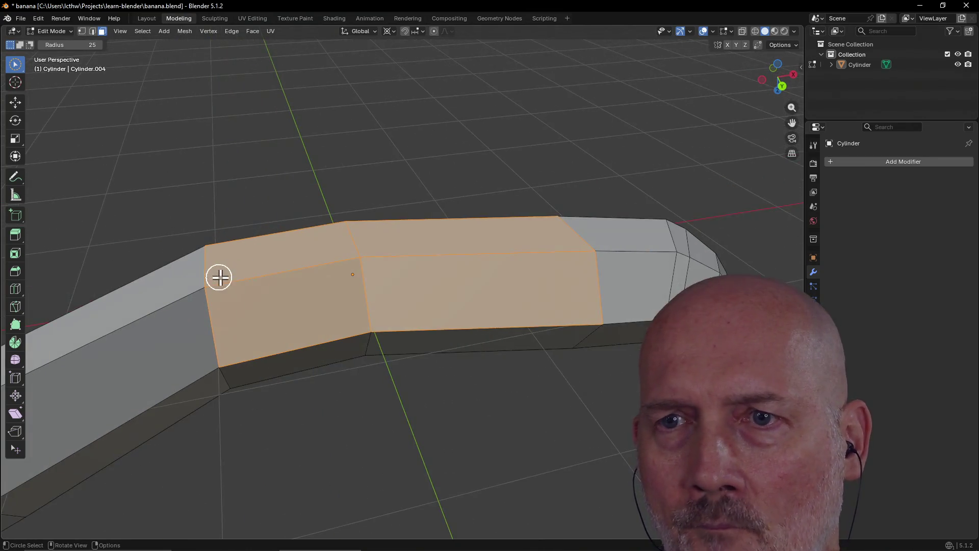
mouse_move(305, 262)
middle_mouse_down()
mouse_move(149, 115)
mouse_move(227, 185)
mouse_move(237, 217)
middle_mouse_up()
key("Escape")
left_click(82, 31, "shift")
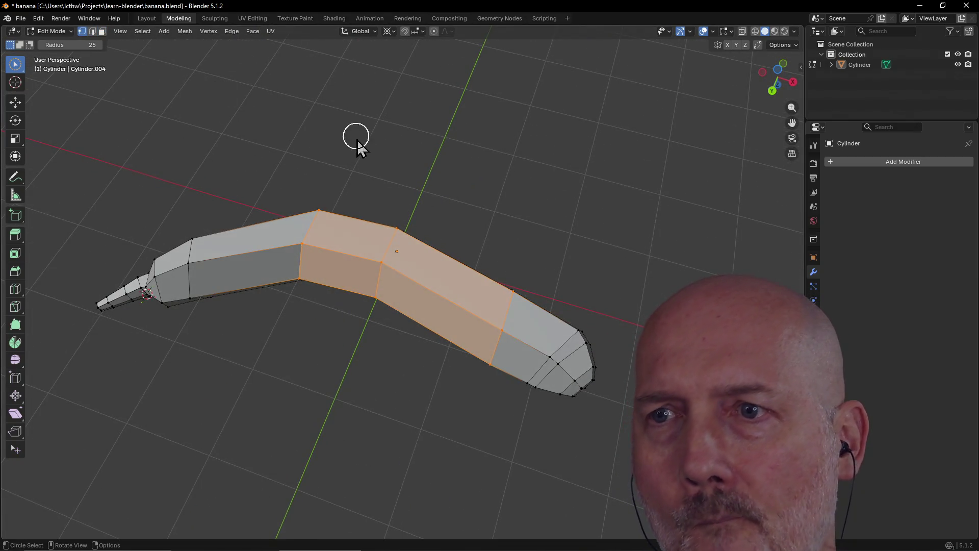
left_click(384, 260)
Slide the middle edge loop along the banana, then undo the slide.
middle_click_drag(400, 241, 400, 230)
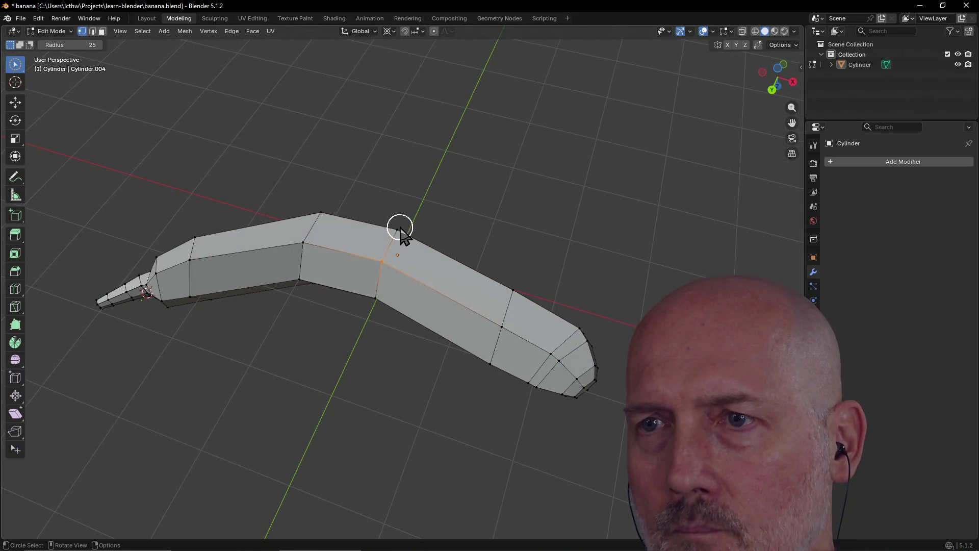
mouse_move(369, 310)
middle_mouse_down()
mouse_move(376, 186)
mouse_move(369, 285)
middle_mouse_up()
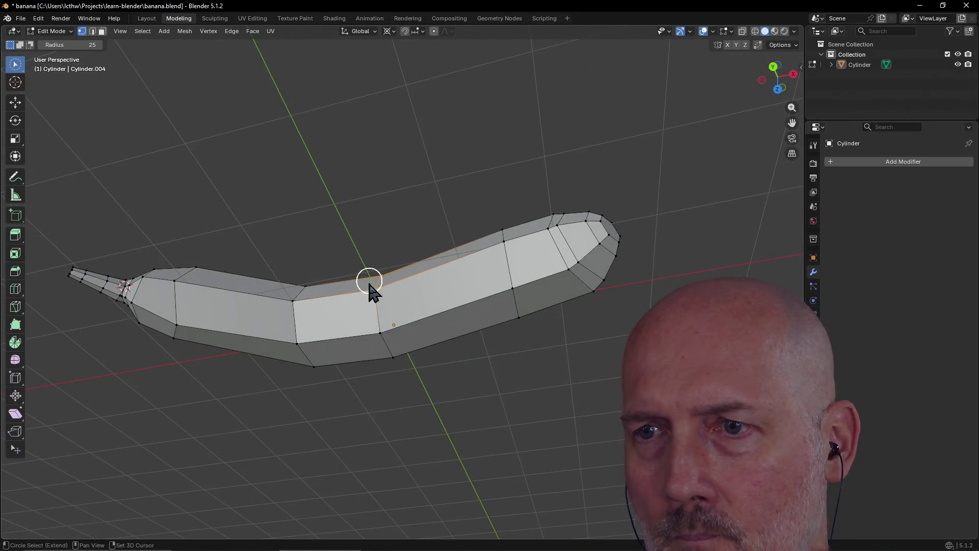
mouse_move(401, 384)
middle_mouse_down()
mouse_move(332, 236)
mouse_move(433, 245)
mouse_move(417, 262)
middle_mouse_up()
mouse_move(393, 305)
middle_mouse_down()
mouse_move(396, 372)
mouse_move(467, 406)
mouse_move(290, 397)
mouse_move(371, 368)
middle_mouse_up()
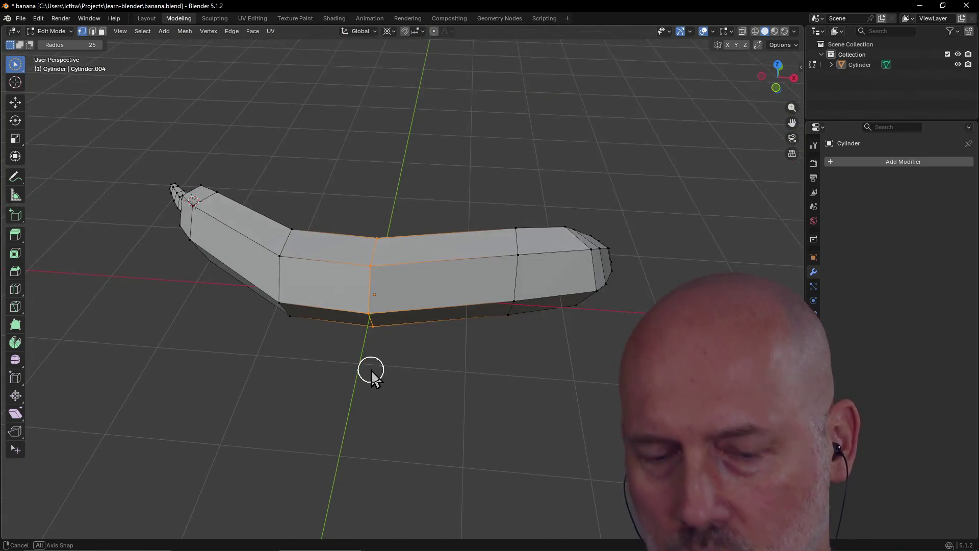
key("g")
key("g")
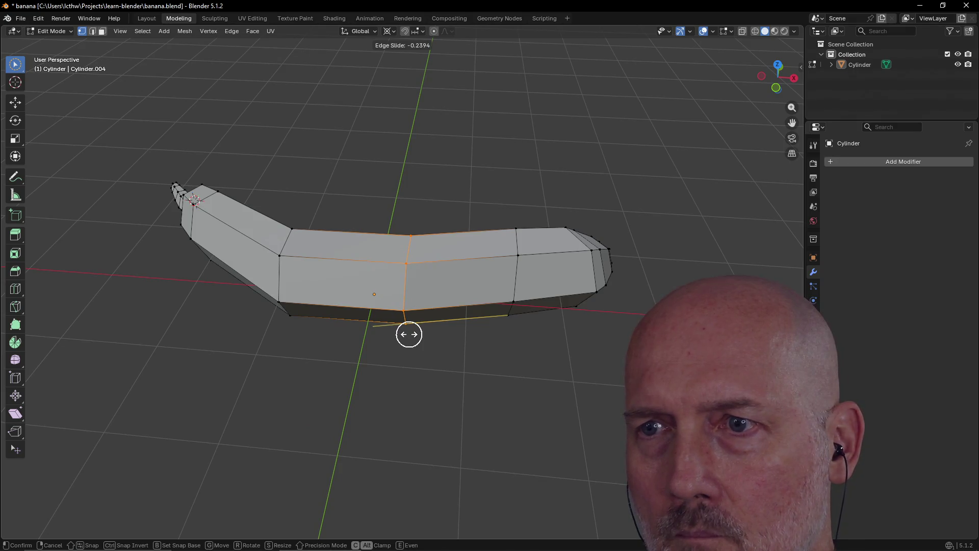
left_click(407, 332)
mouse_move(407, 332)
middle_mouse_down()
mouse_move(269, 365)
mouse_move(614, 365)
mouse_move(349, 375)
middle_mouse_up()
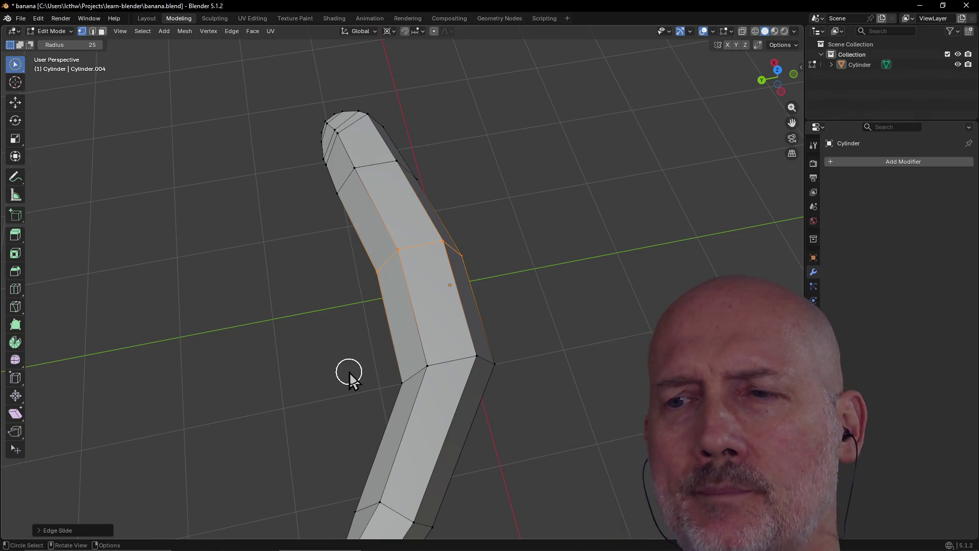
scroll(349, 376, "down", 3)
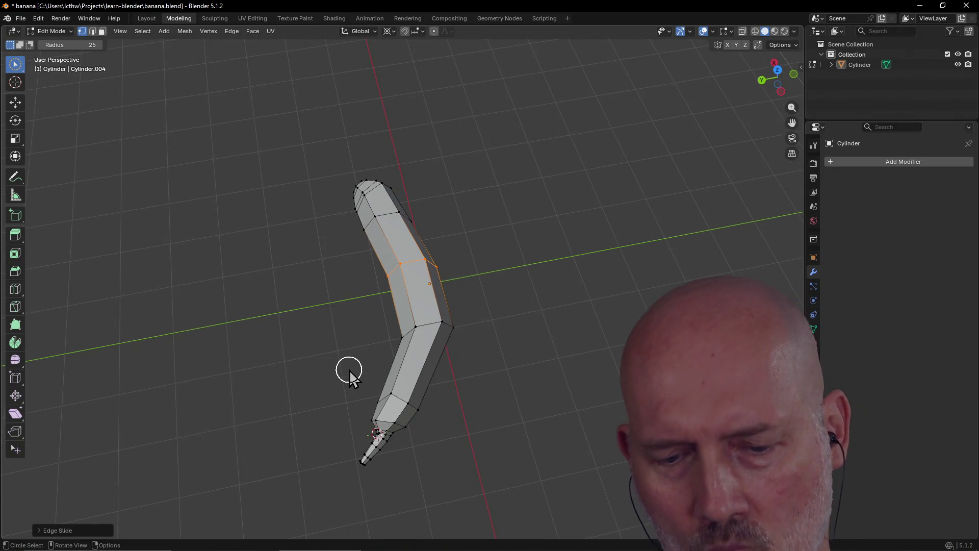
key("ctrl+z")
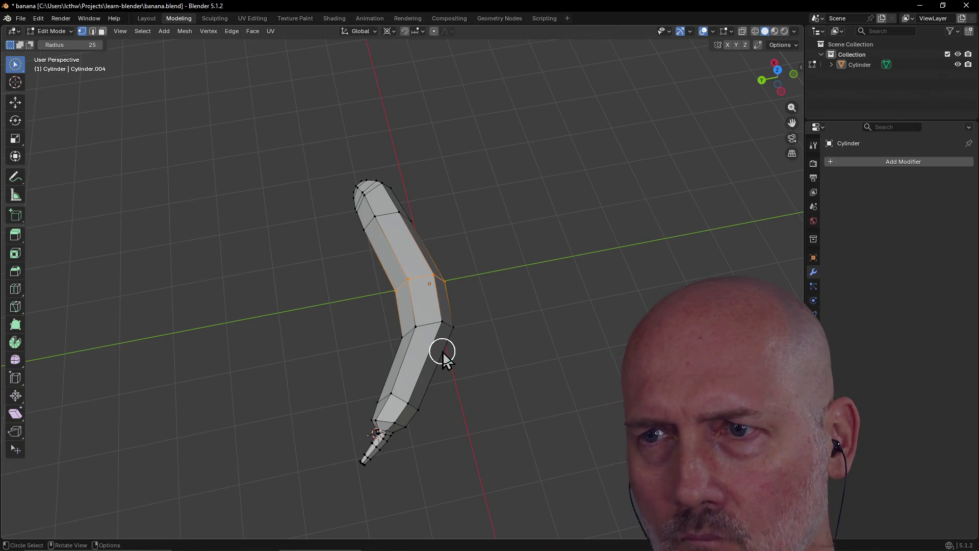
mouse_move(411, 328)
middle_mouse_down()
mouse_move(476, 299)
mouse_move(469, 233)
middle_mouse_up()
key("Escape")
key("Escape")
middle_click_drag(470, 310, 444, 237)
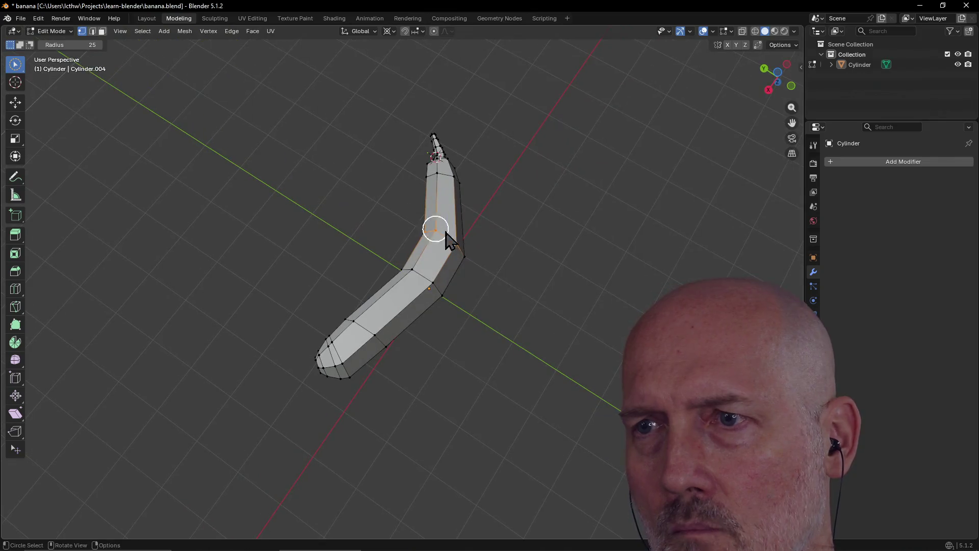
mouse_move(493, 268)
middle_mouse_down()
mouse_move(375, 272)
mouse_move(405, 252)
mouse_move(405, 310)
middle_mouse_up()
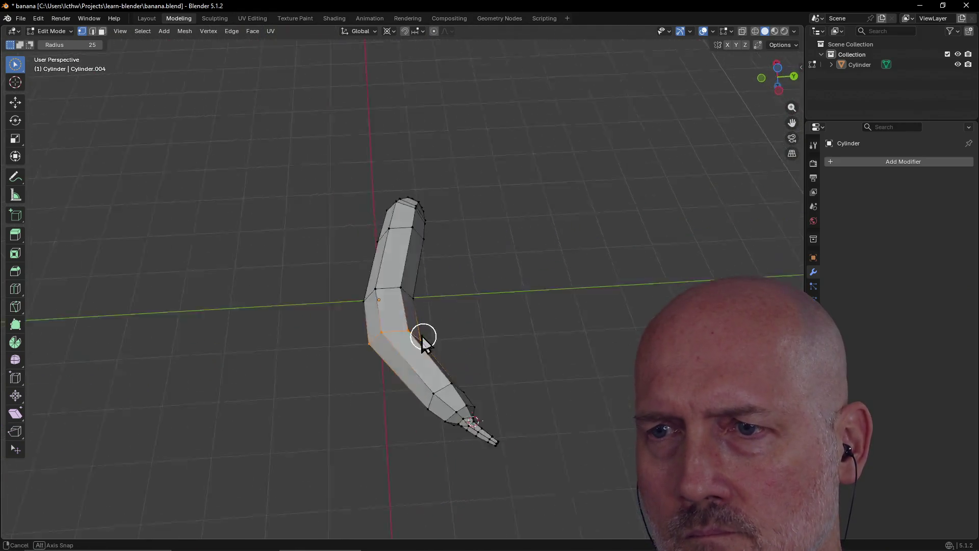
mouse_move(406, 310)
middle_mouse_down()
mouse_move(341, 357)
mouse_move(347, 327)
mouse_move(357, 324)
middle_mouse_up()
scroll(344, 327, "up", 2)
scroll(344, 329, "down", 2)
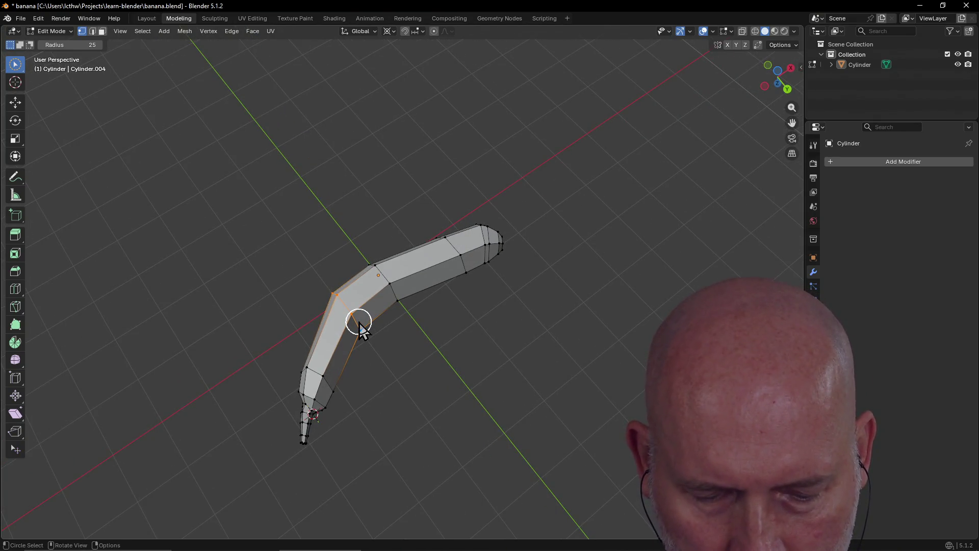
Rotate the loop at the bend around the vertical Z axis.
key("shift")
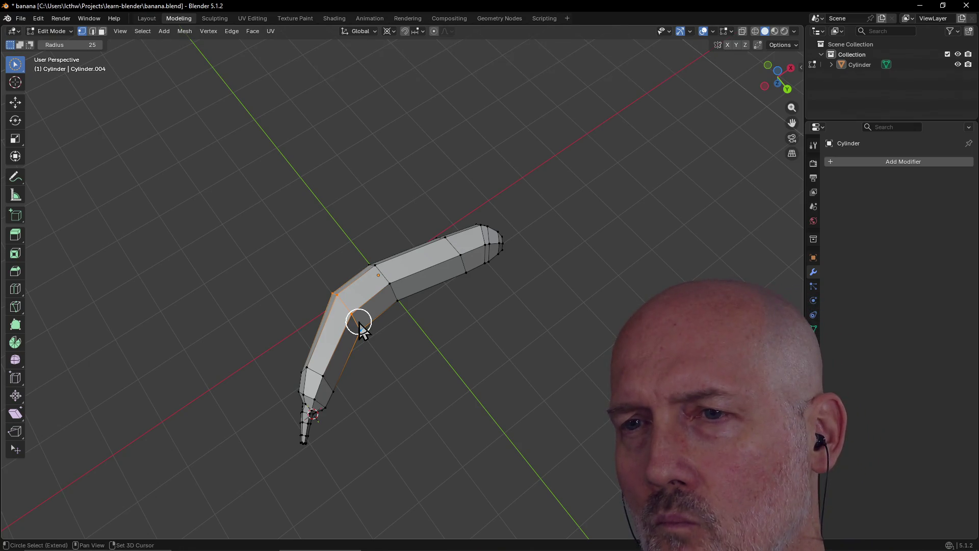
key("r")
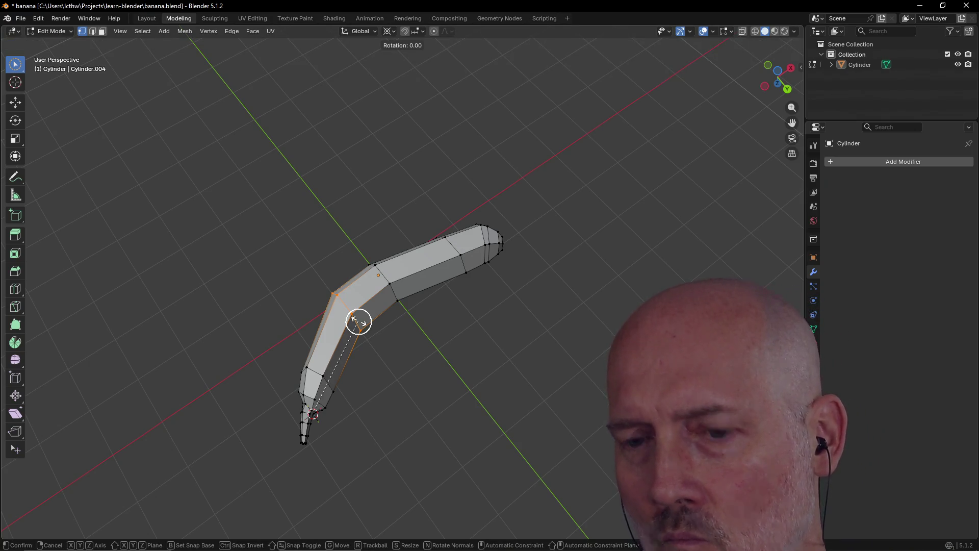
key("z")
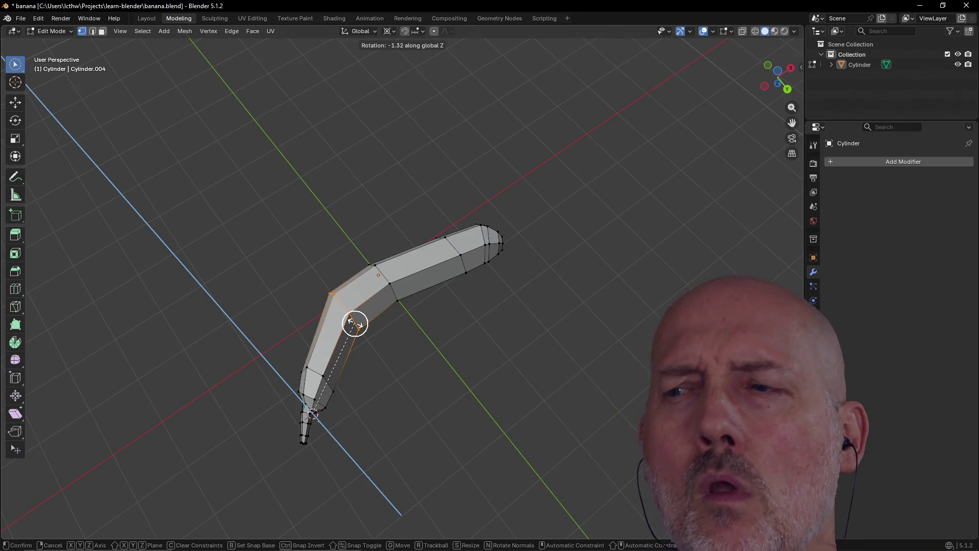
left_click(354, 323)
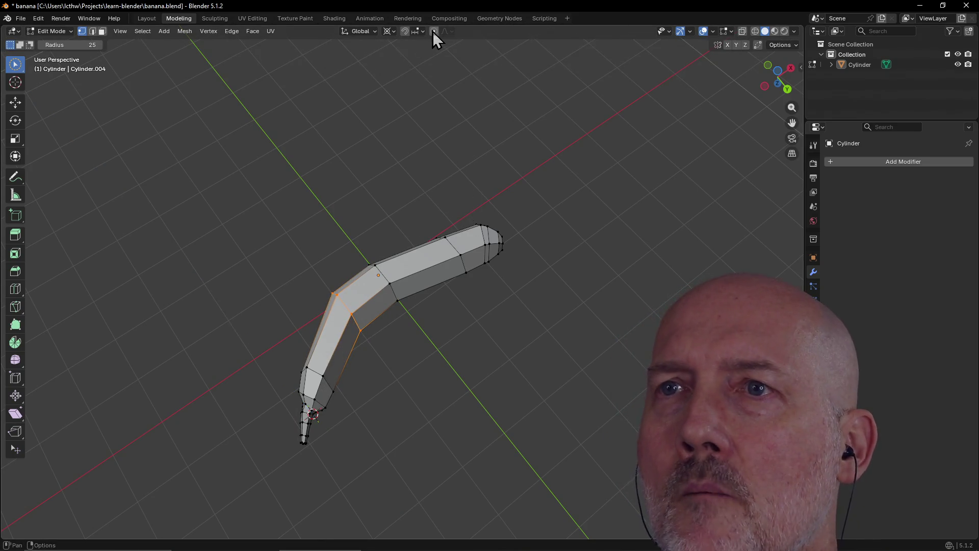
Set the transform pivot to Median Point and rotate the bend loop again.
left_click(393, 33)
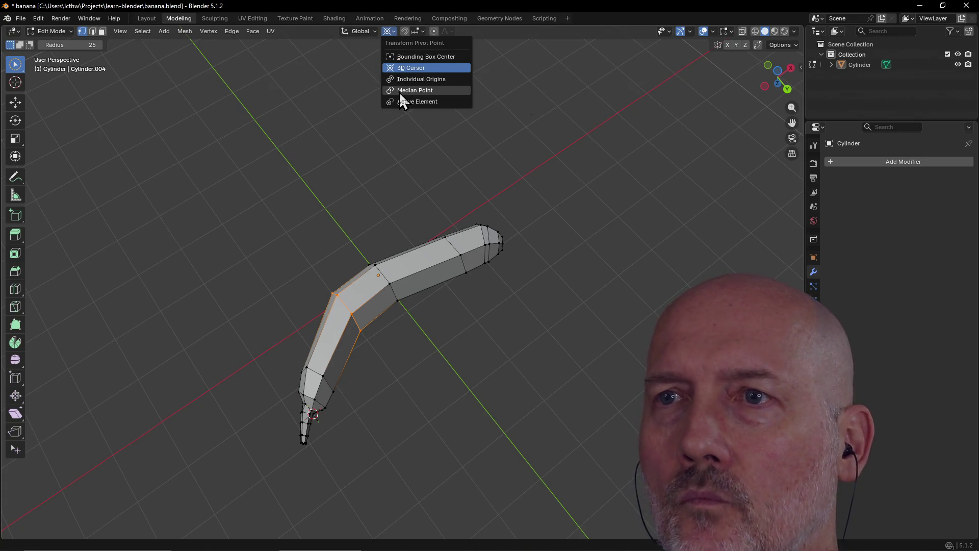
left_click(423, 90)
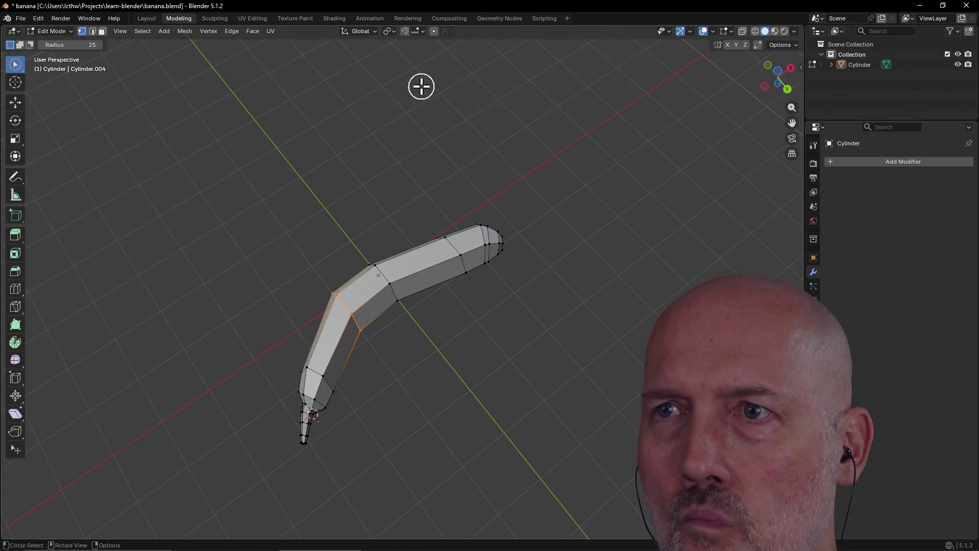
scroll(333, 339, "up", 2)
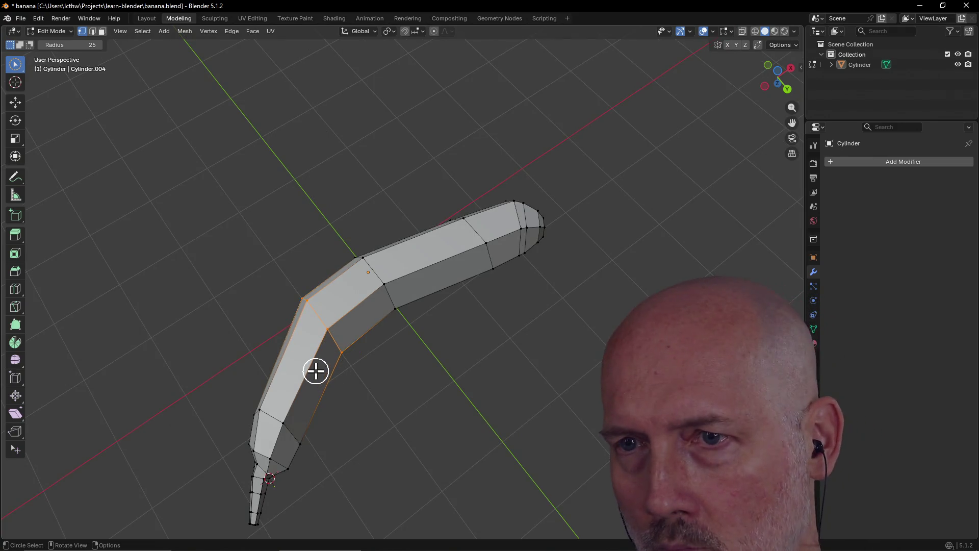
middle_click_drag(316, 370, 314, 370)
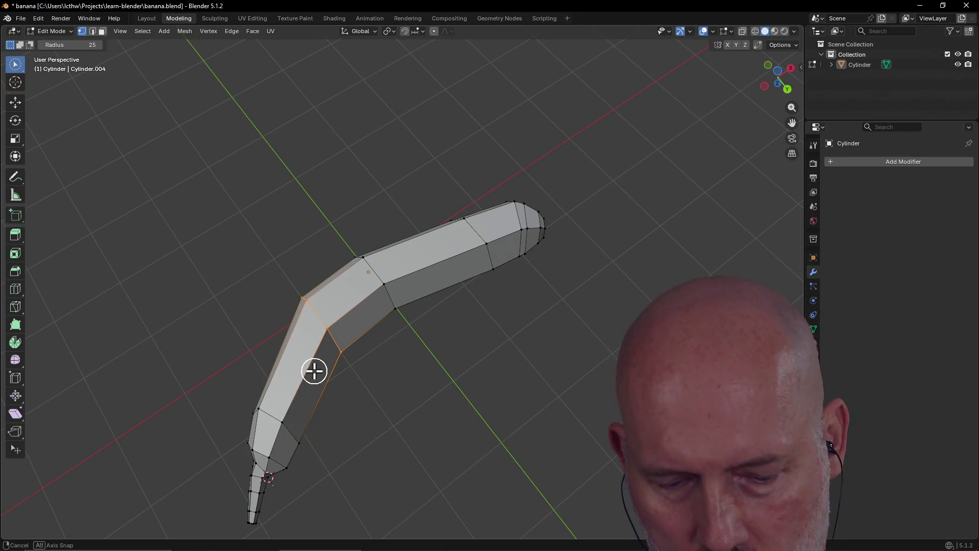
key("r")
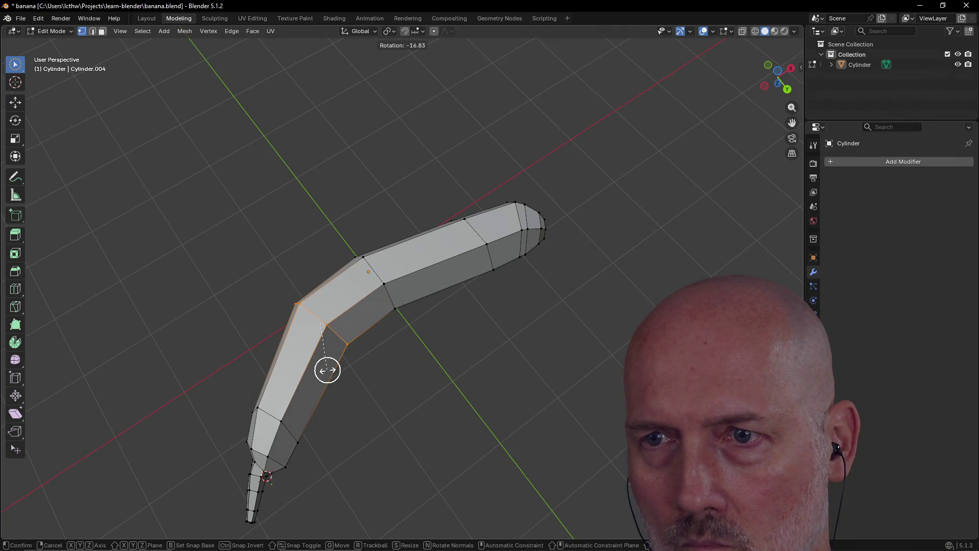
left_click(327, 369)
mouse_move(328, 354)
middle_mouse_down()
mouse_move(489, 343)
mouse_move(406, 344)
mouse_move(389, 365)
middle_mouse_up()
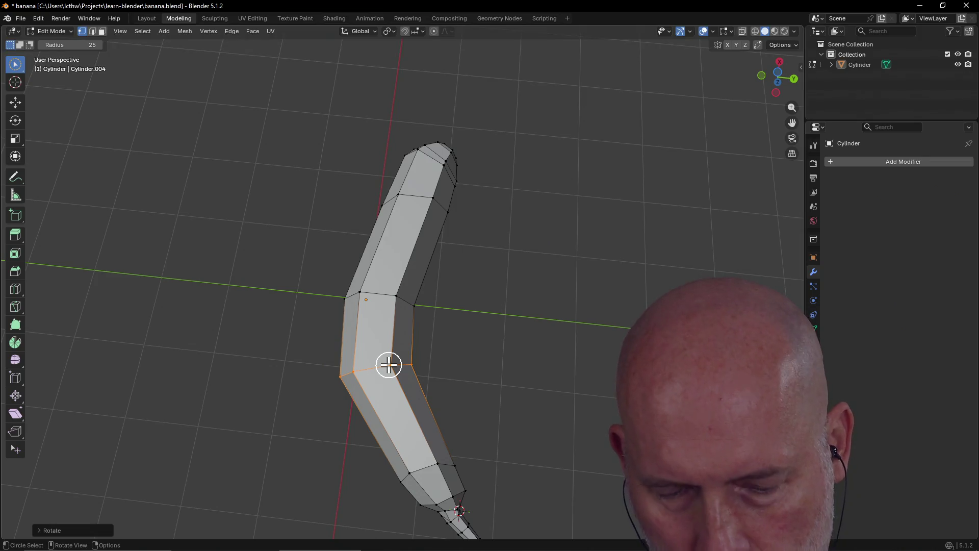
key("r")
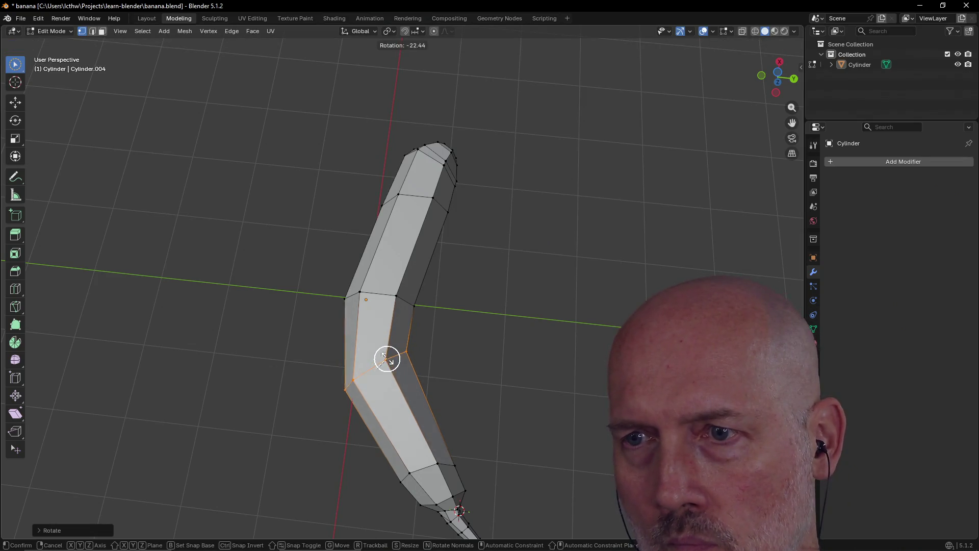
Confirm the bend loop's angle and slide it along the banana body.
left_click(386, 365)
mouse_move(386, 364)
middle_mouse_down()
mouse_move(492, 345)
mouse_move(491, 368)
mouse_move(477, 367)
mouse_move(480, 328)
mouse_move(415, 319)
mouse_move(437, 302)
mouse_move(466, 319)
middle_mouse_up()
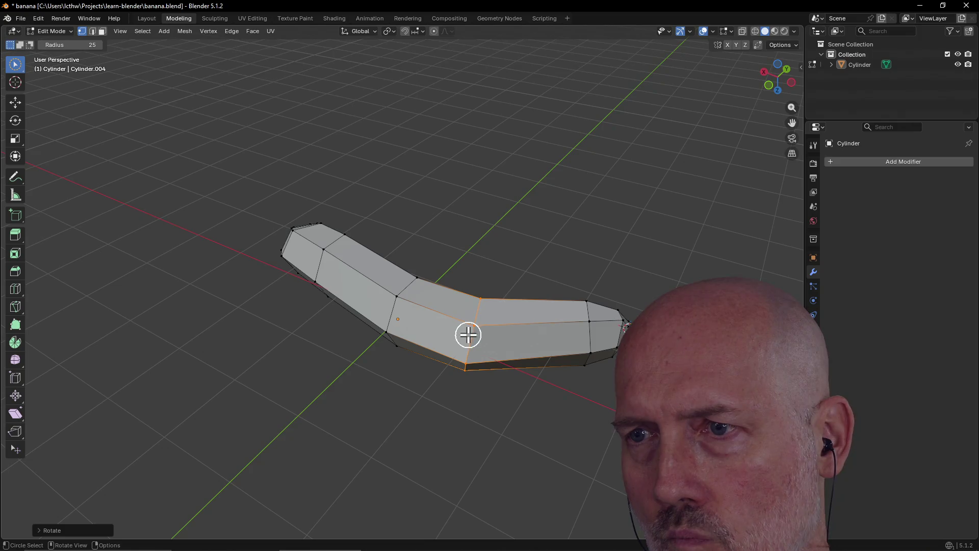
key("g")
key("g")
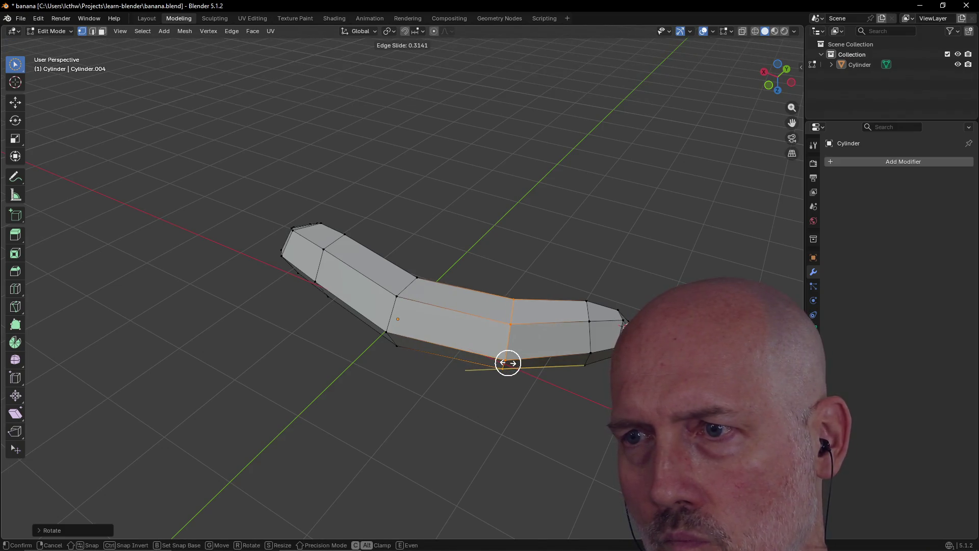
left_click(499, 361)
mouse_move(499, 362)
middle_mouse_down()
mouse_move(290, 403)
mouse_move(313, 389)
mouse_move(328, 413)
mouse_move(341, 361)
mouse_move(396, 339)
mouse_move(350, 350)
mouse_move(433, 389)
mouse_move(300, 381)
mouse_move(214, 360)
mouse_move(235, 345)
middle_mouse_up()
scroll(349, 351, "up", 3)
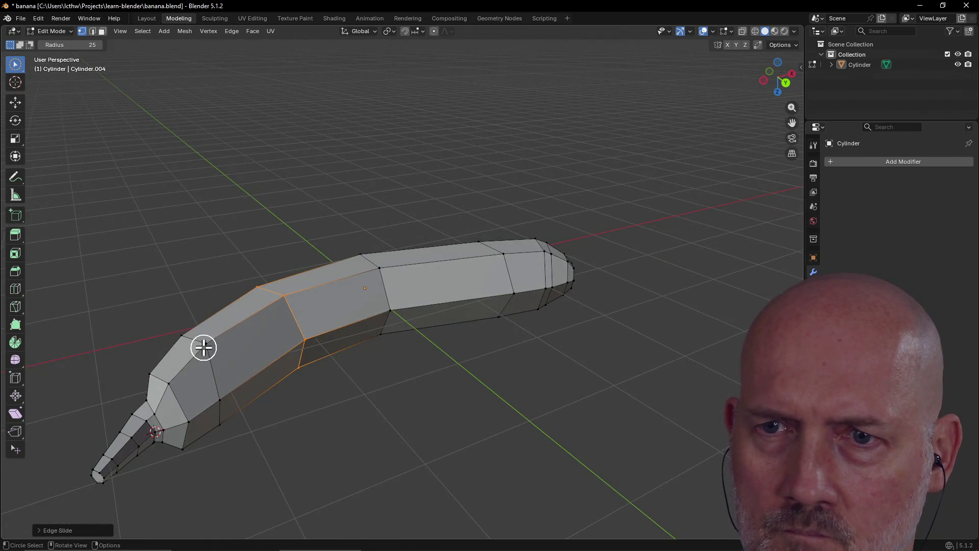
mouse_move(226, 426)
middle_mouse_down()
mouse_move(229, 322)
mouse_move(217, 436)
mouse_move(278, 383)
mouse_move(248, 416)
mouse_move(215, 408)
mouse_move(205, 426)
mouse_move(231, 419)
mouse_move(226, 378)
middle_mouse_up()
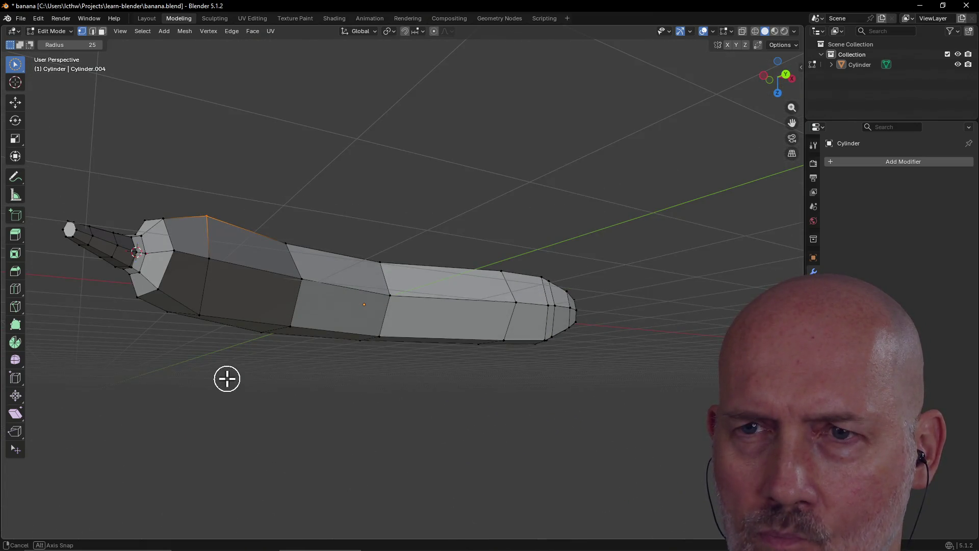
mouse_move(210, 328)
middle_mouse_down()
mouse_move(228, 253)
mouse_move(267, 306)
middle_mouse_up()
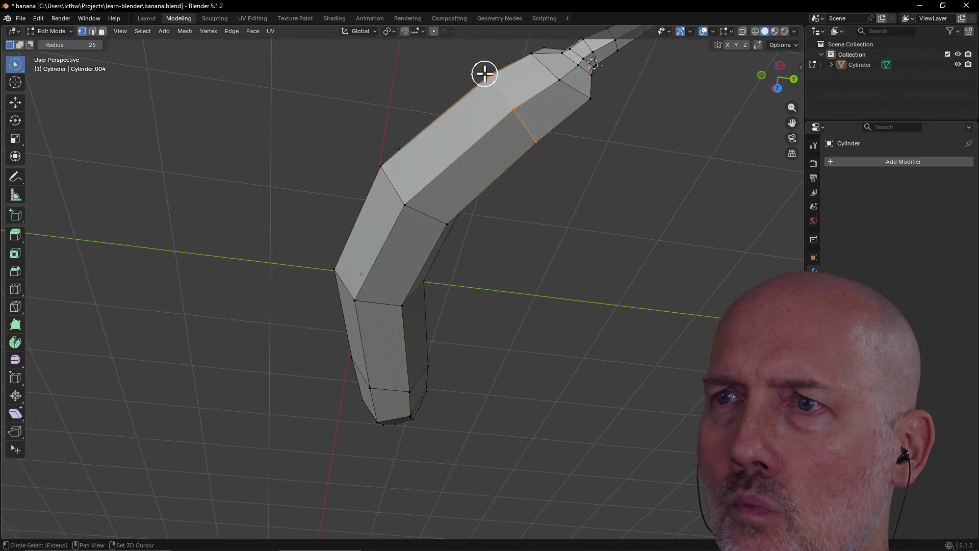
Slide the loop near the stem end along the body to even the segments.
key("Escape")
middle_click_drag(484, 73, 527, 187)
mouse_move(597, 394)
middle_mouse_down()
mouse_move(559, 308)
mouse_move(553, 341)
mouse_move(548, 324)
mouse_move(566, 347)
mouse_move(613, 334)
middle_mouse_up()
key("g")
key("g")
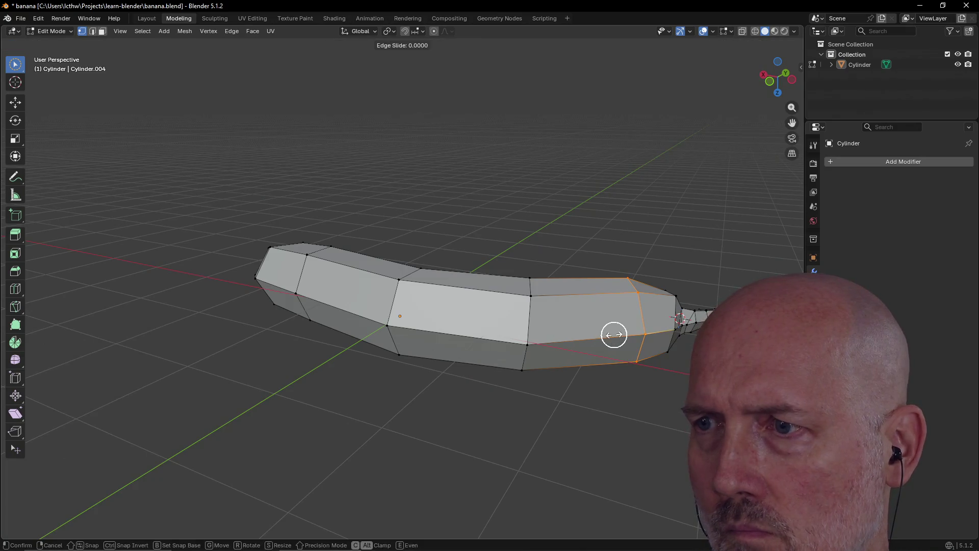
left_click(643, 338)
mouse_move(645, 338)
middle_mouse_down()
mouse_move(402, 393)
mouse_move(389, 352)
mouse_move(395, 324)
mouse_move(439, 344)
mouse_move(475, 343)
mouse_move(491, 303)
mouse_move(448, 265)
mouse_move(398, 302)
middle_mouse_up()
mouse_move(332, 281)
middle_mouse_down()
mouse_move(304, 267)
mouse_move(311, 323)
mouse_move(405, 404)
mouse_move(410, 492)
mouse_move(448, 425)
mouse_move(446, 509)
mouse_move(463, 400)
mouse_move(338, 417)
middle_mouse_up()
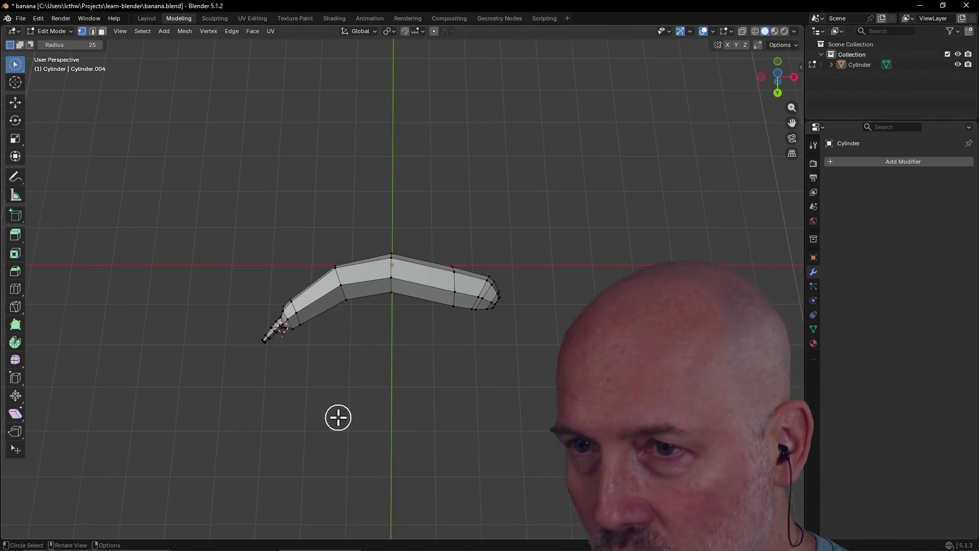
Circle-select the stem-end vertices, orbiting to verify the selection.
mouse_move(338, 406)
middle_mouse_down()
mouse_move(318, 404)
mouse_move(282, 334)
middle_mouse_up()
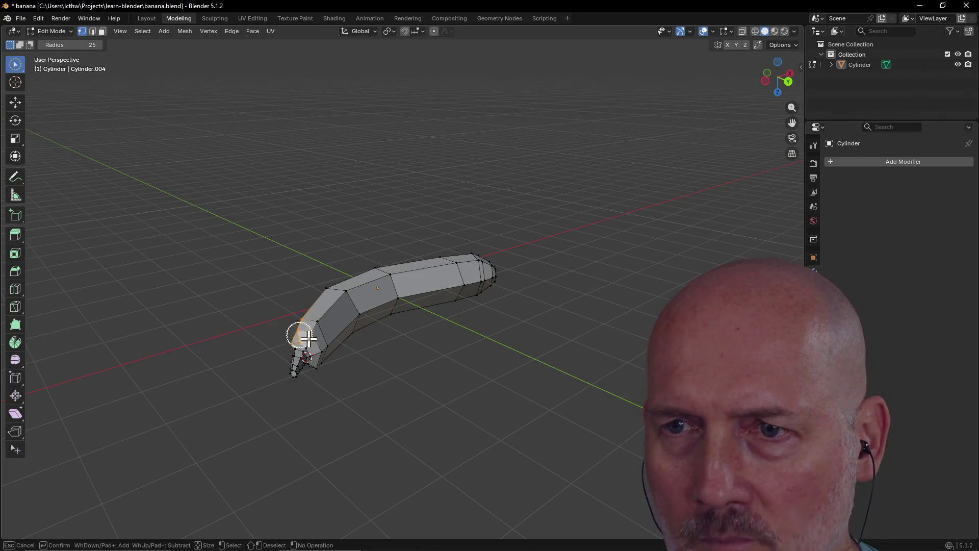
mouse_move(321, 383)
middle_mouse_down()
mouse_move(293, 392)
mouse_move(330, 356)
mouse_move(390, 361)
mouse_move(405, 423)
mouse_move(492, 351)
middle_mouse_up()
mouse_move(487, 303)
middle_mouse_down()
mouse_move(490, 349)
mouse_move(408, 403)
mouse_move(327, 396)
mouse_move(349, 343)
mouse_move(315, 328)
middle_mouse_up()
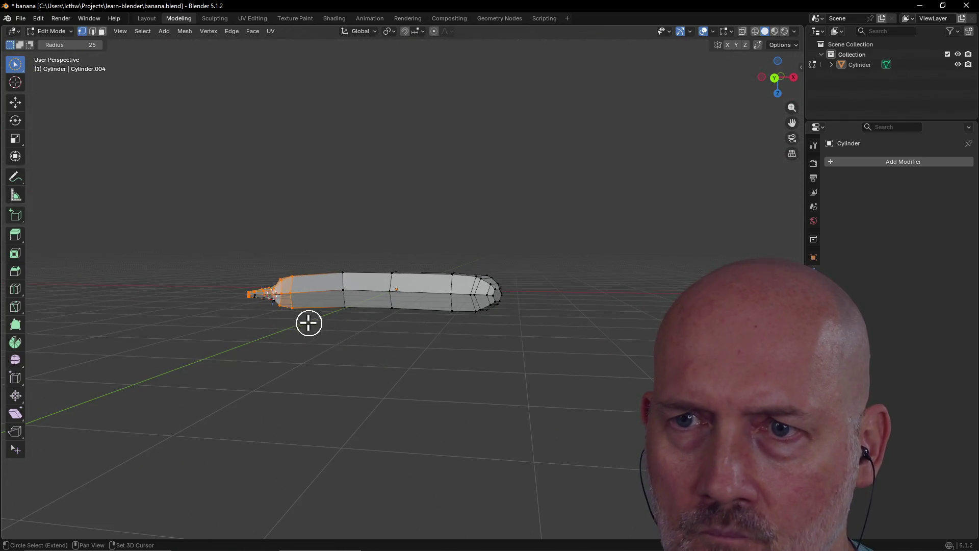
mouse_move(241, 296)
middle_mouse_down()
mouse_move(256, 343)
mouse_move(367, 319)
mouse_move(294, 341)
mouse_move(237, 344)
mouse_move(353, 332)
mouse_move(431, 376)
middle_mouse_up()
scroll(431, 374, "up", 3)
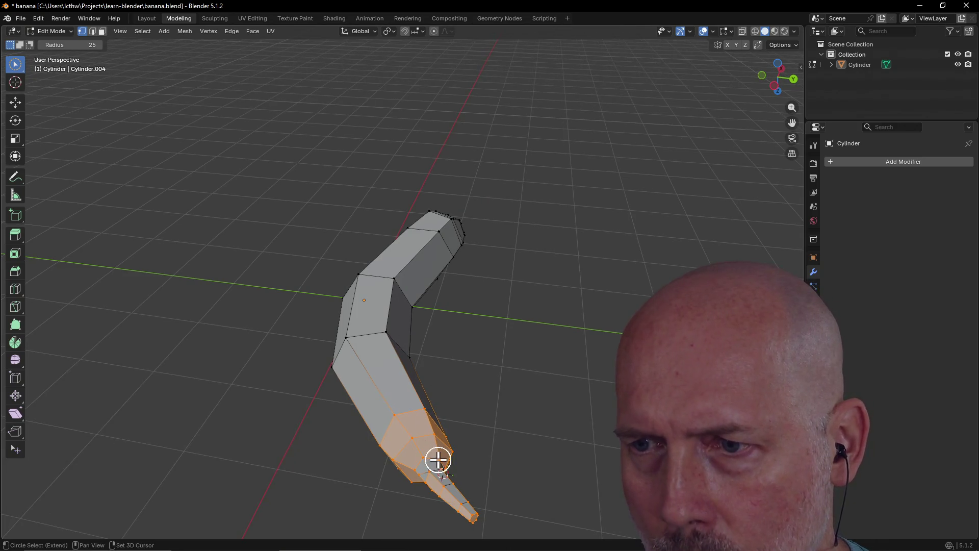
mouse_move(474, 519)
middle_mouse_down()
mouse_move(464, 479)
mouse_move(424, 481)
middle_mouse_up()
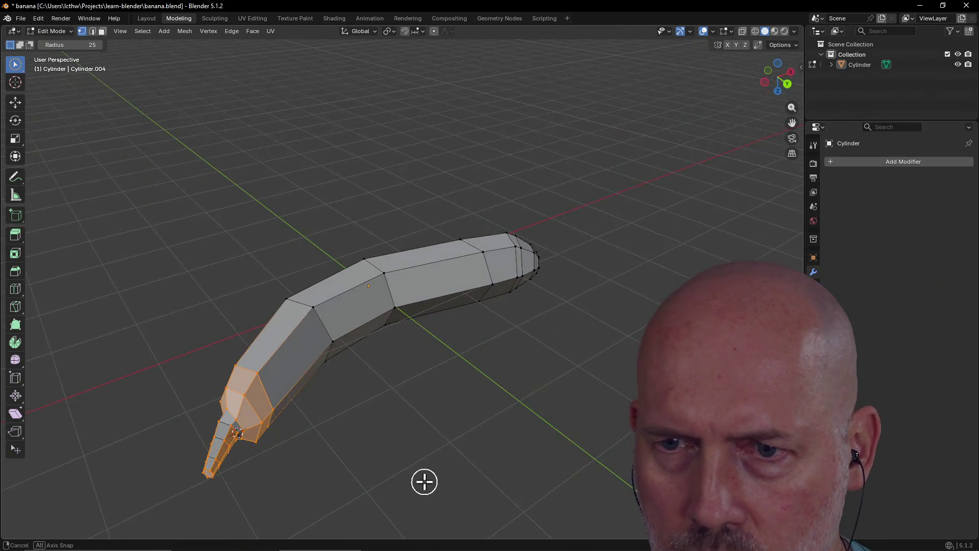
scroll(221, 464, "up", 2)
scroll(219, 463, "down", 2)
mouse_move(219, 462)
middle_mouse_down()
mouse_move(217, 439)
mouse_move(230, 478)
middle_mouse_up()
scroll(218, 470, "down", 2)
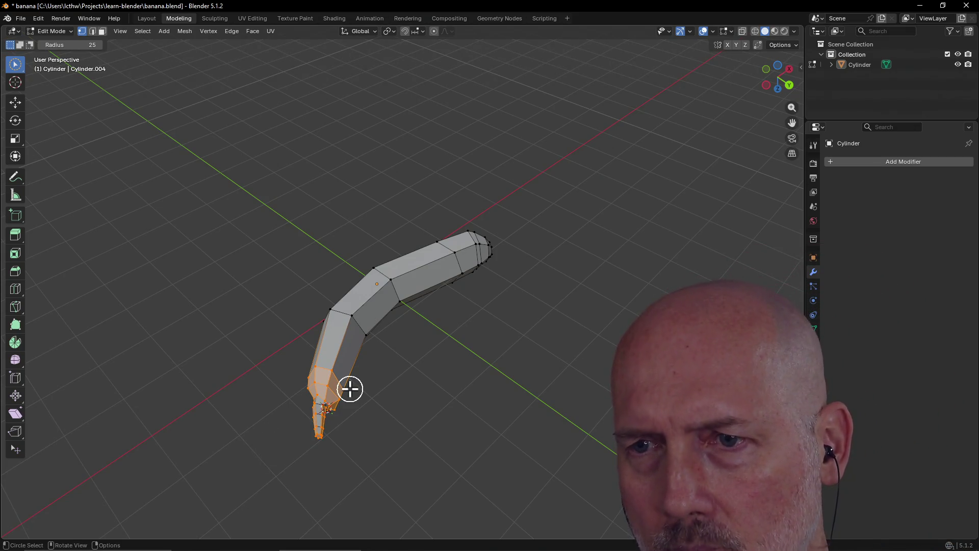
scroll(323, 380, "up", 2)
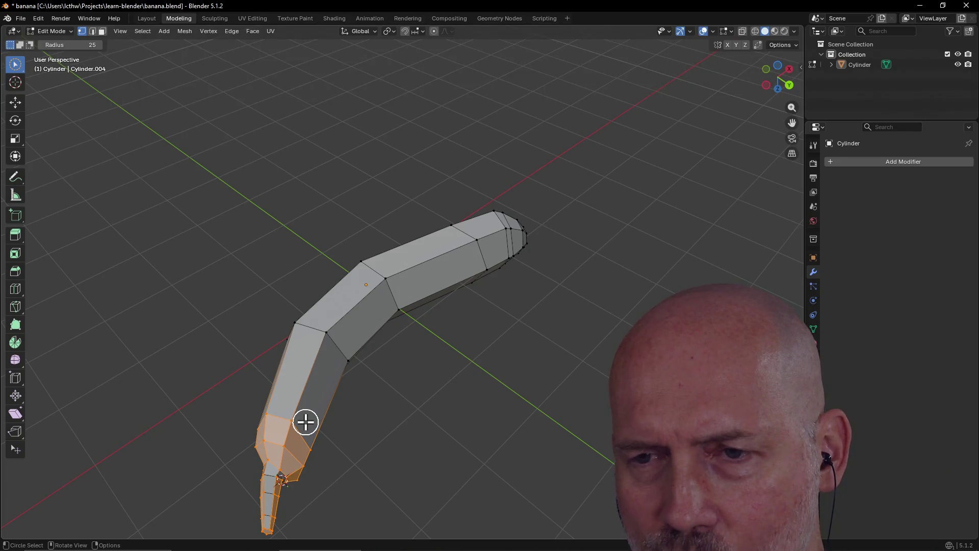
key("g")
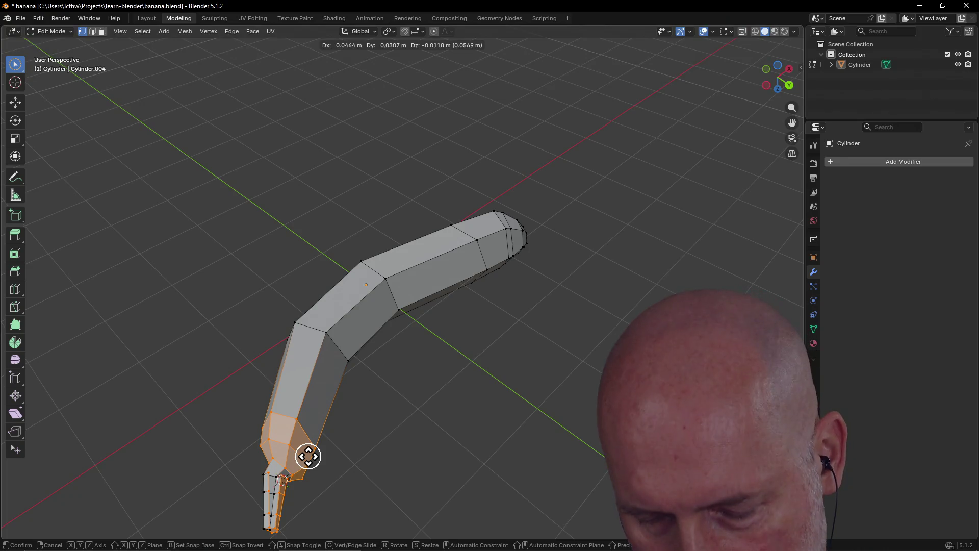
Move the stem end into place with two grab moves.
left_click(308, 456)
scroll(297, 483, "down", 2)
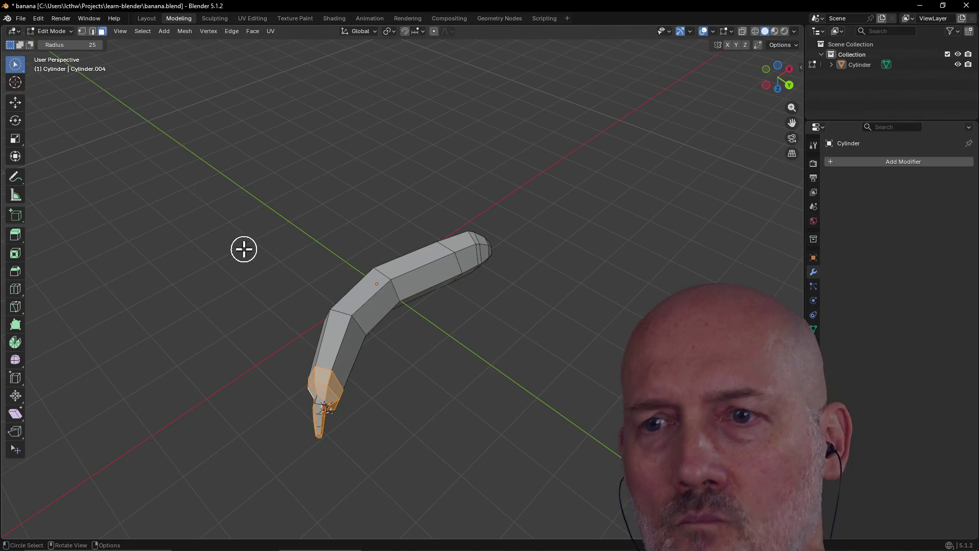
scroll(319, 408, "up", 2)
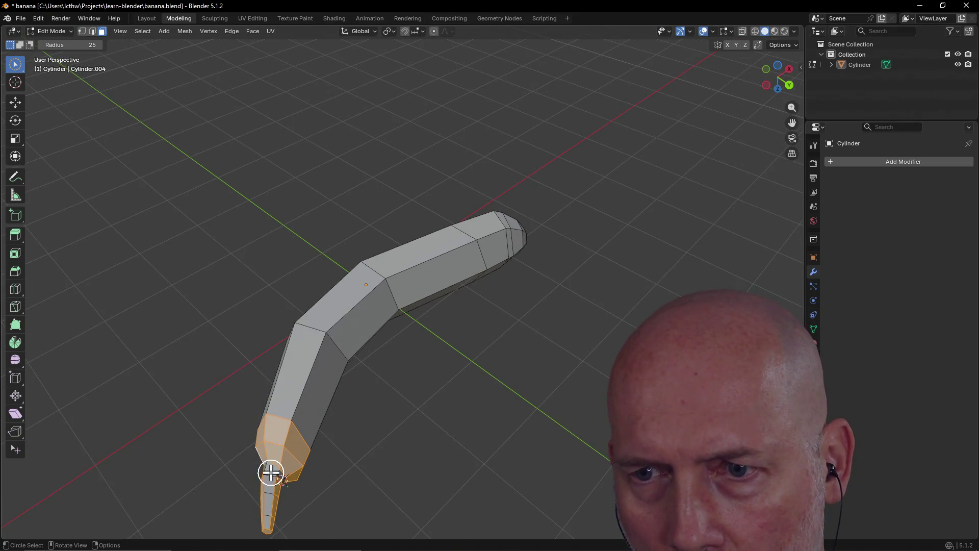
middle_click_drag(256, 479, 345, 454)
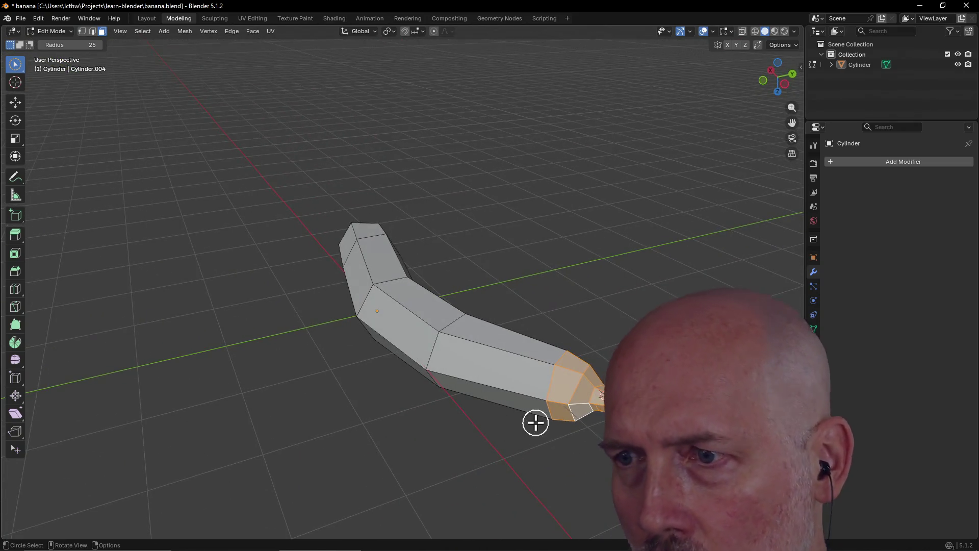
mouse_move(574, 404)
middle_mouse_down()
mouse_move(570, 357)
mouse_move(410, 330)
middle_mouse_up()
mouse_move(483, 295)
middle_mouse_down()
mouse_move(418, 399)
mouse_move(421, 347)
middle_mouse_up()
scroll(341, 411, "down", 3)
middle_click_drag(341, 411, 344, 415)
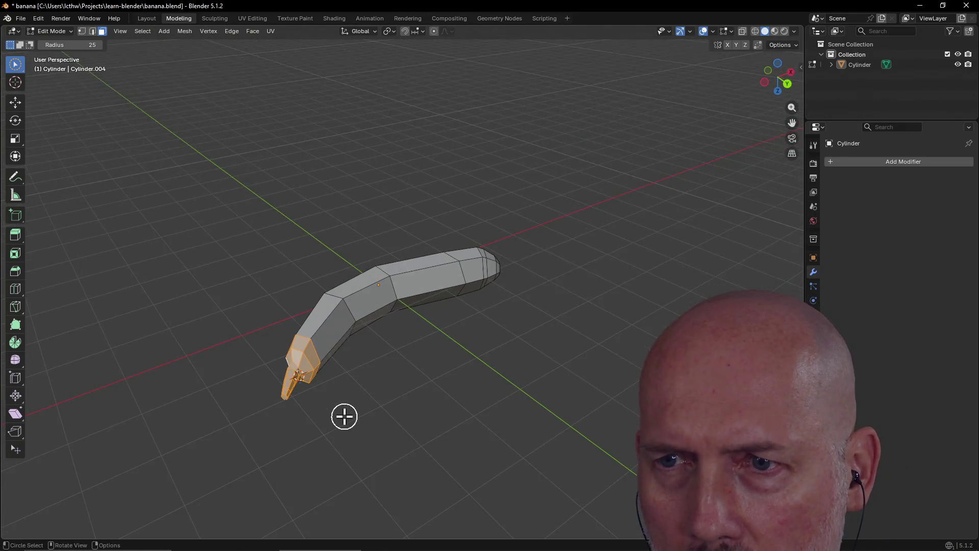
key("g")
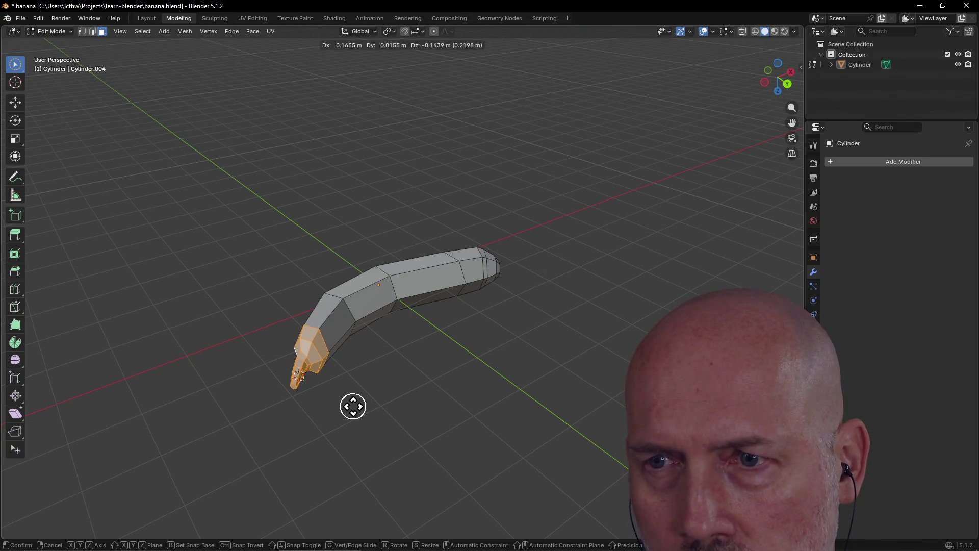
left_click(352, 405)
Rotate the stem end, then move it twice more to angle it from the body.
middle_click_drag(352, 404, 352, 460)
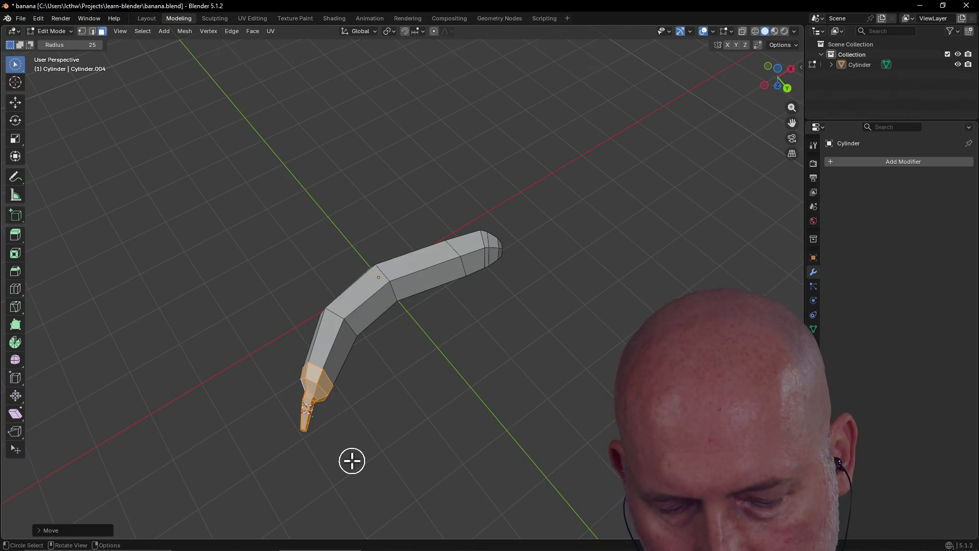
key("r")
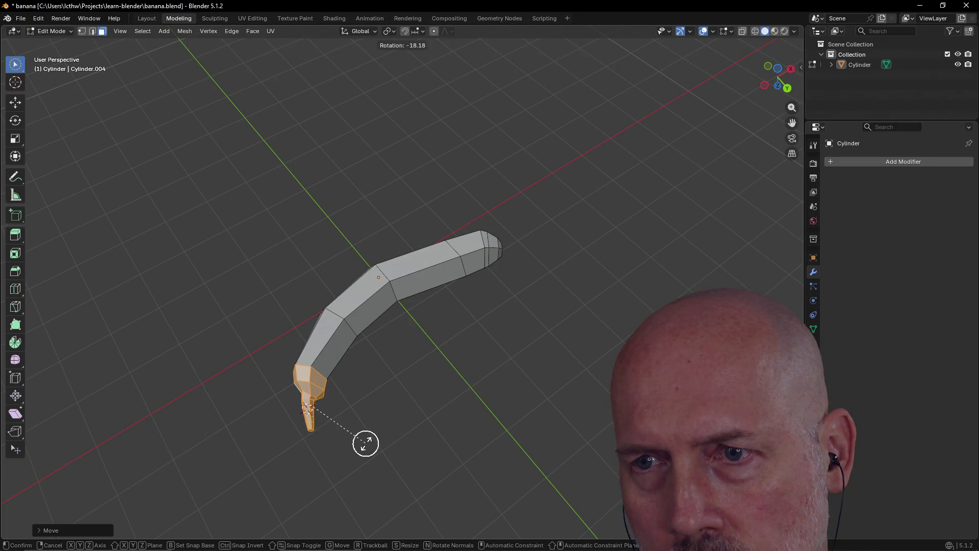
left_click(365, 443)
mouse_move(364, 444)
middle_mouse_down()
mouse_move(367, 357)
mouse_move(368, 437)
mouse_move(398, 406)
mouse_move(383, 364)
mouse_move(382, 376)
mouse_move(391, 371)
mouse_move(387, 433)
mouse_move(470, 406)
mouse_move(395, 400)
mouse_move(378, 433)
mouse_move(382, 422)
middle_mouse_up()
key("g")
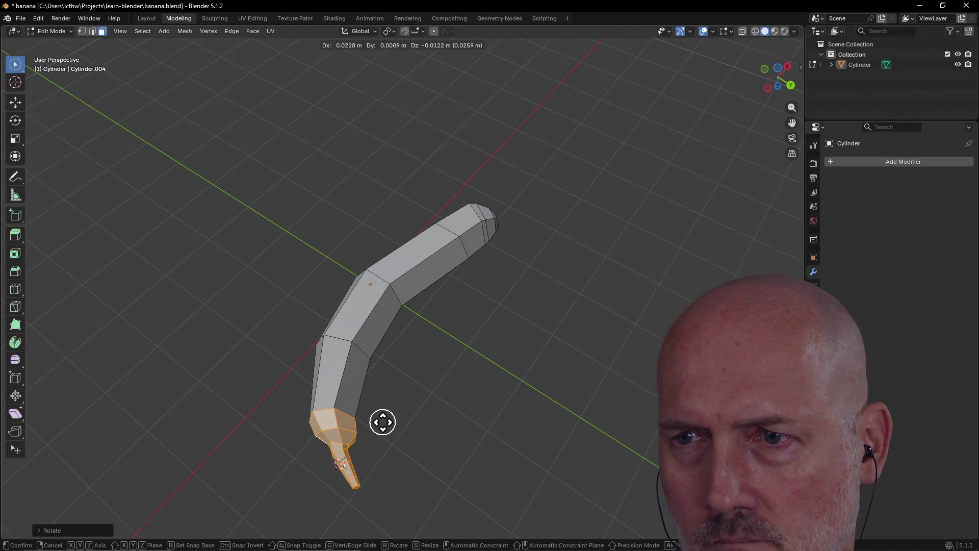
left_click(382, 426)
mouse_move(383, 426)
middle_mouse_down()
mouse_move(306, 400)
mouse_move(469, 410)
mouse_move(523, 433)
mouse_move(376, 435)
middle_mouse_up()
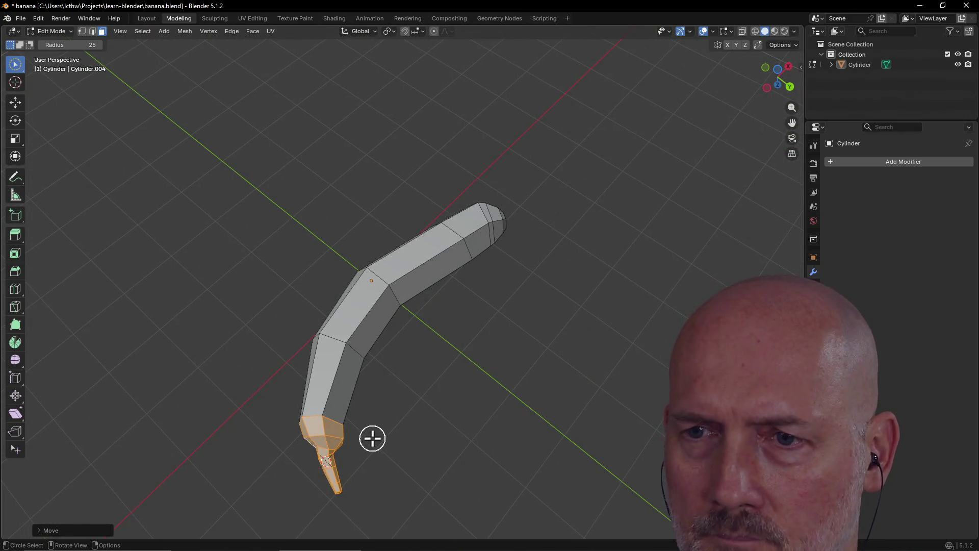
key("g")
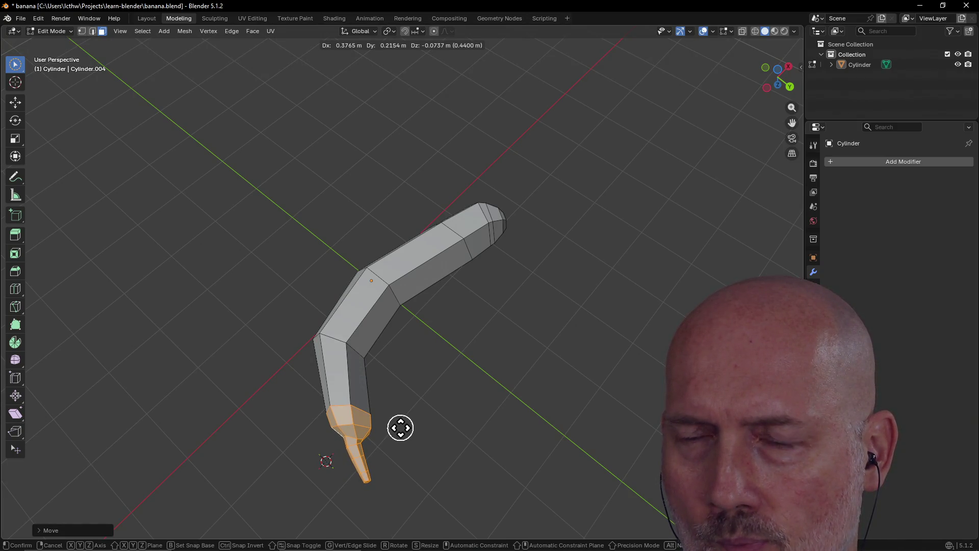
left_click(357, 395)
Move the tip vertically along Z and rotate it once more.
mouse_move(356, 395)
middle_mouse_down()
mouse_move(310, 356)
mouse_move(344, 341)
mouse_move(324, 363)
mouse_move(314, 352)
middle_mouse_up()
key("g")
key("z")
left_click(275, 321)
mouse_move(273, 321)
middle_mouse_down()
mouse_move(372, 367)
mouse_move(437, 375)
mouse_move(332, 383)
mouse_move(321, 411)
mouse_move(382, 415)
middle_mouse_up()
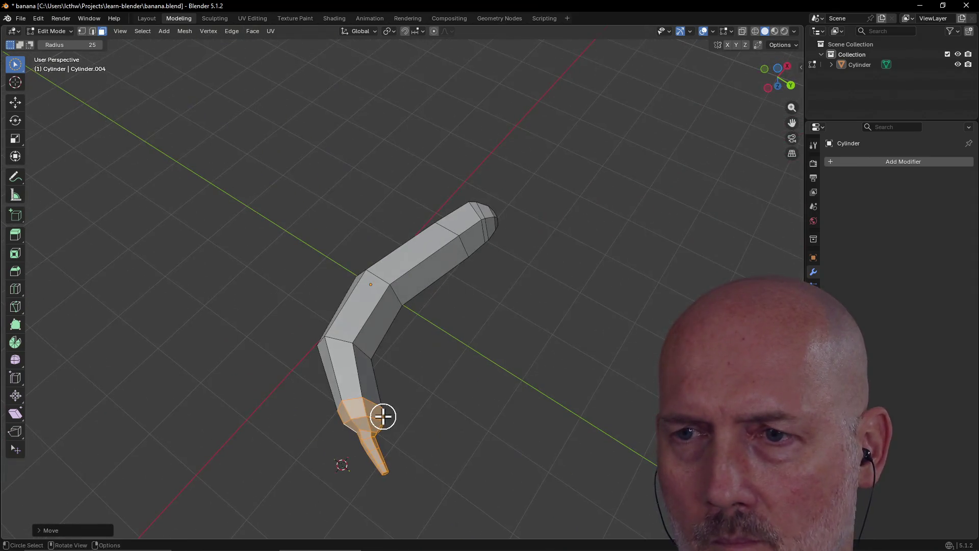
key("r")
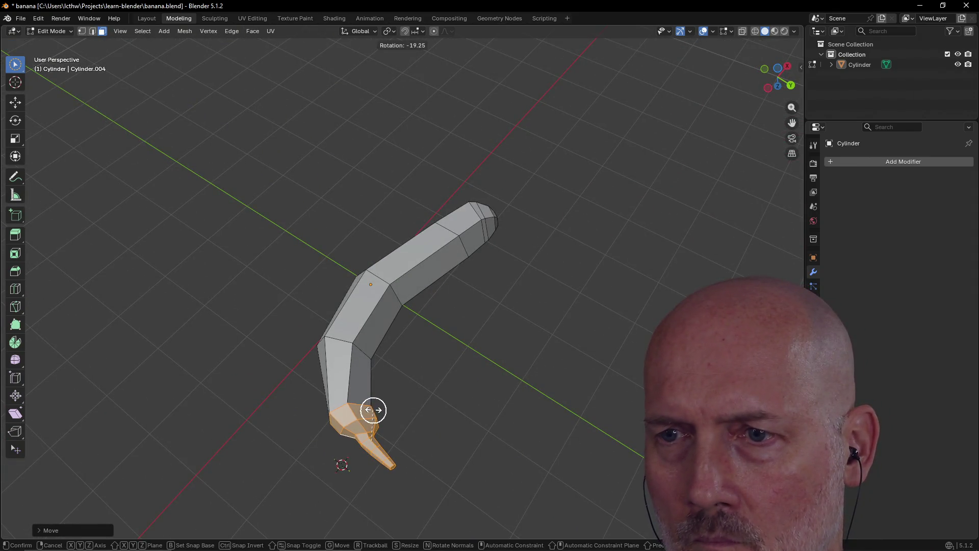
left_click(374, 410)
mouse_move(375, 408)
middle_mouse_down()
mouse_move(371, 328)
mouse_move(351, 333)
mouse_move(367, 337)
middle_mouse_up()
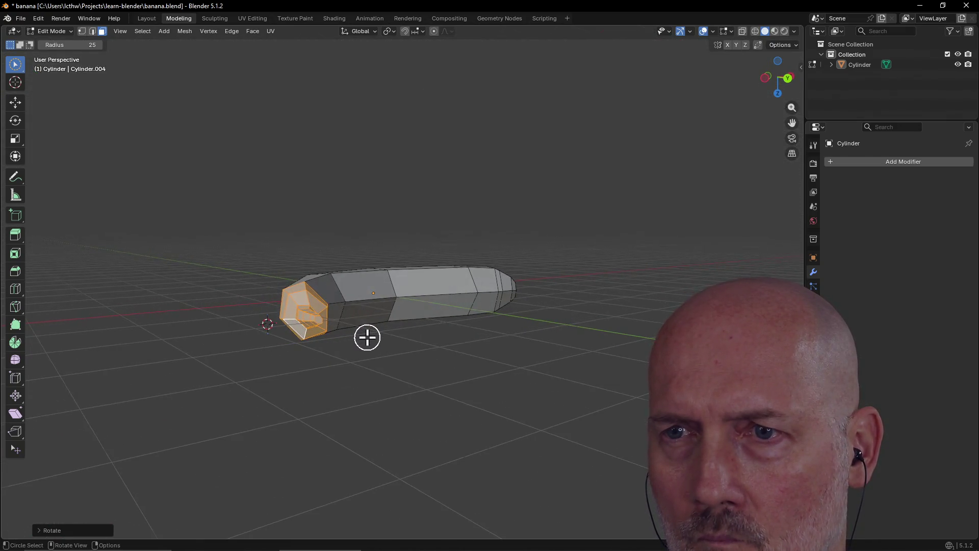
Cancel the Delete menu, rotate the stem end further, then select a body face loop.
key("x")
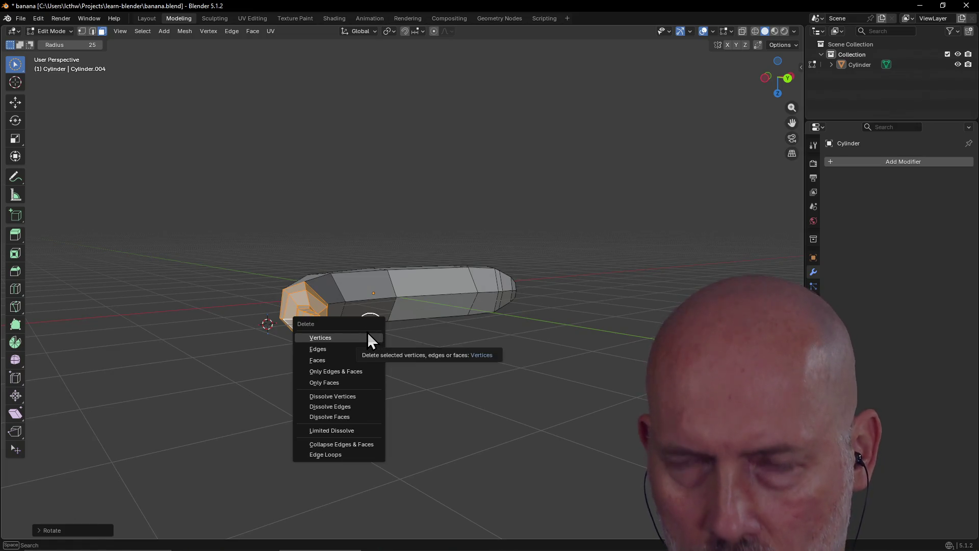
key("Escape")
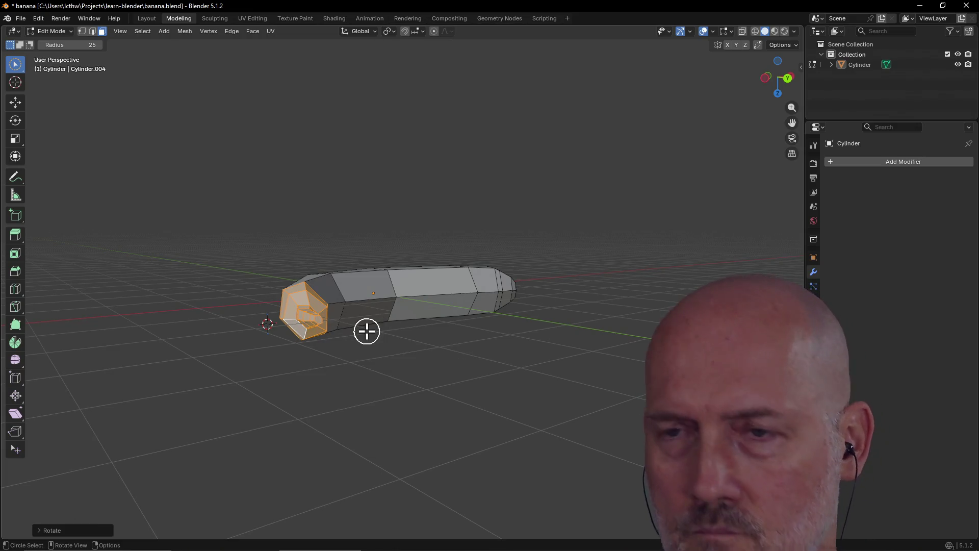
middle_click_drag(367, 330, 366, 330)
key("r")
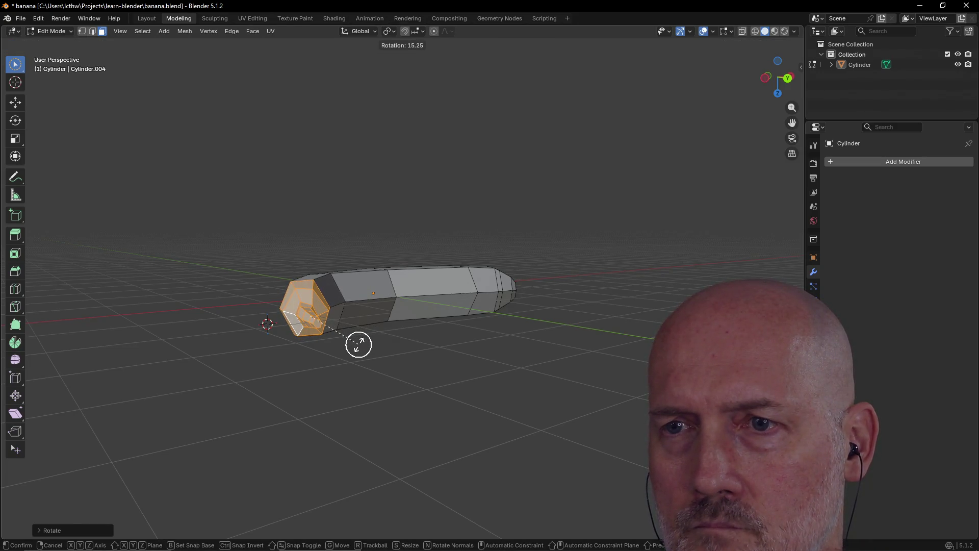
left_click(358, 344)
mouse_move(359, 344)
middle_mouse_down()
mouse_move(345, 393)
mouse_move(529, 422)
mouse_move(531, 365)
mouse_move(574, 323)
mouse_move(433, 290)
mouse_move(416, 448)
mouse_move(463, 431)
mouse_move(435, 427)
middle_mouse_up()
scroll(345, 394, "up", 2)
scroll(531, 365, "up", 2)
left_click(398, 444, "alt")
left_click(551, 387)
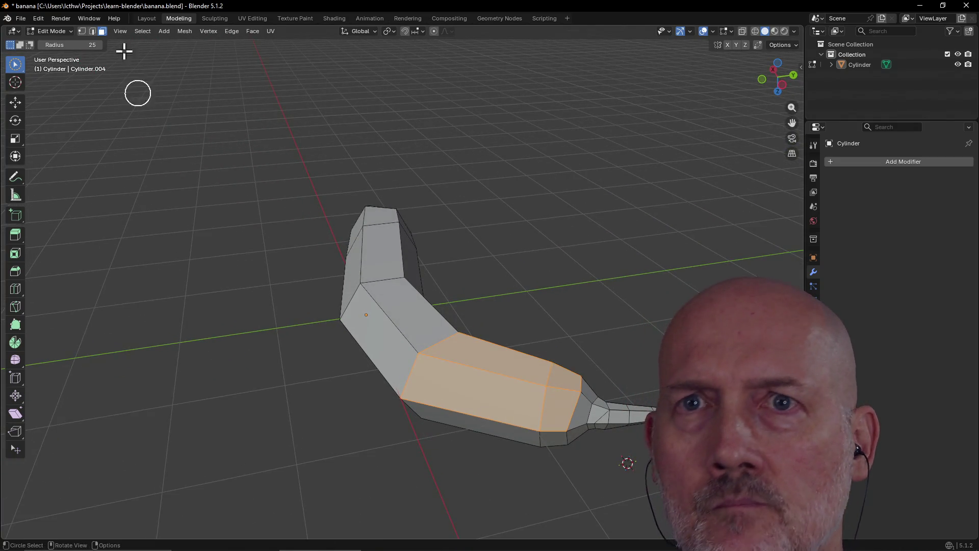
In vertex select mode, select the single edge loop next to the stem.
left_click(82, 31)
left_click(538, 380)
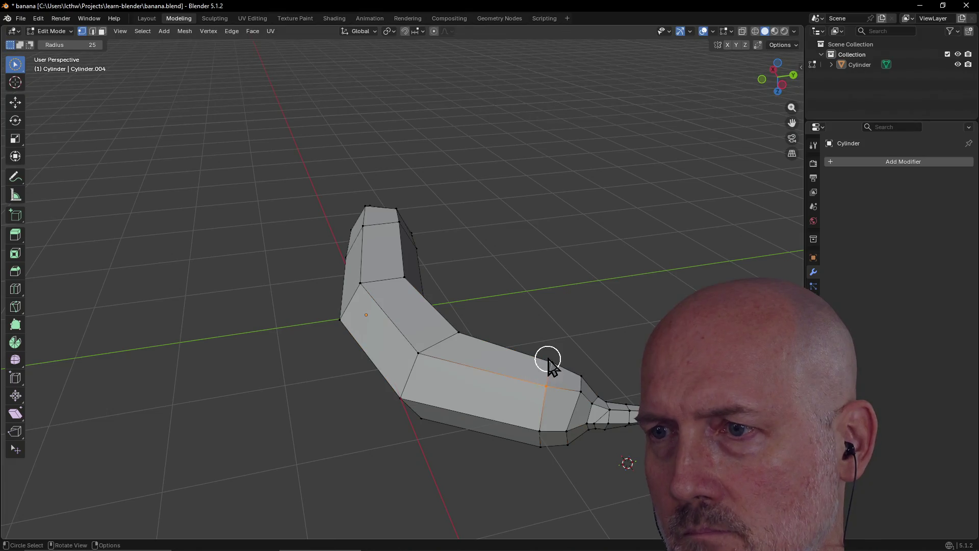
middle_click_drag(538, 447, 498, 234)
mouse_move(508, 131)
middle_mouse_down()
mouse_move(321, 208)
mouse_move(350, 251)
mouse_move(400, 252)
mouse_move(324, 278)
middle_mouse_up()
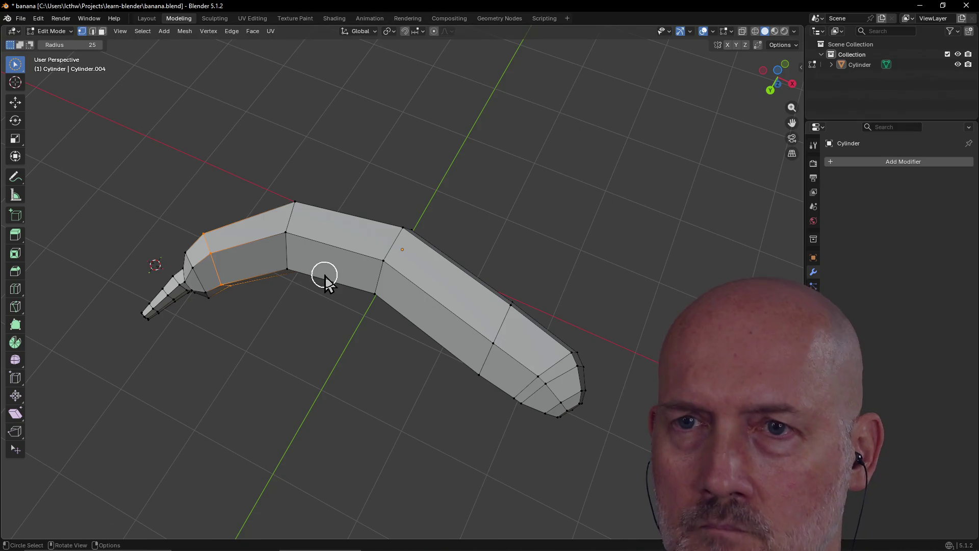
Edge-slide that loop along the body toward the tip.
key("g")
key("g")
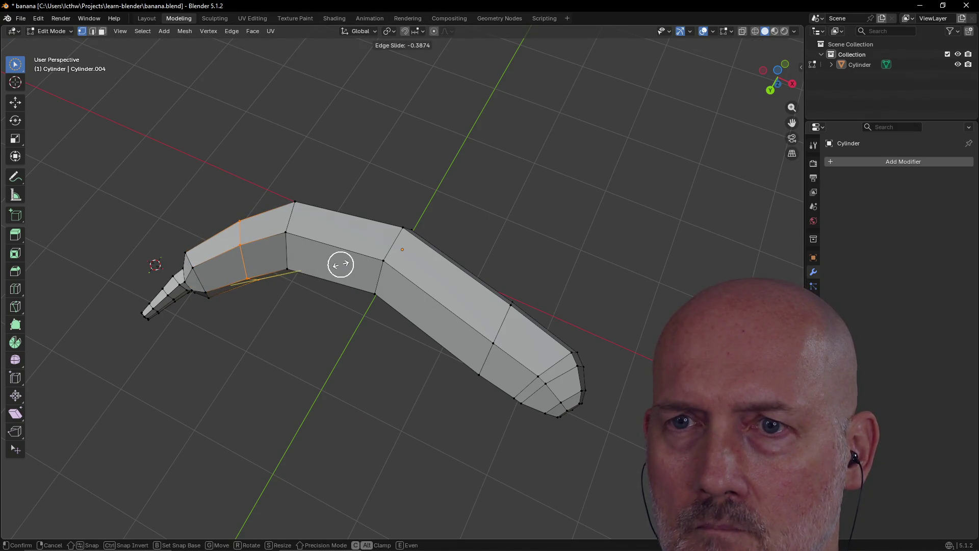
left_click(341, 264)
mouse_move(211, 249)
middle_mouse_down()
mouse_move(267, 185)
mouse_move(256, 136)
mouse_move(260, 71)
mouse_move(278, 48)
mouse_move(269, 249)
middle_mouse_up()
scroll(270, 249, "down", 4)
mouse_move(273, 291)
middle_mouse_down()
mouse_move(301, 264)
mouse_move(325, 314)
middle_mouse_up()
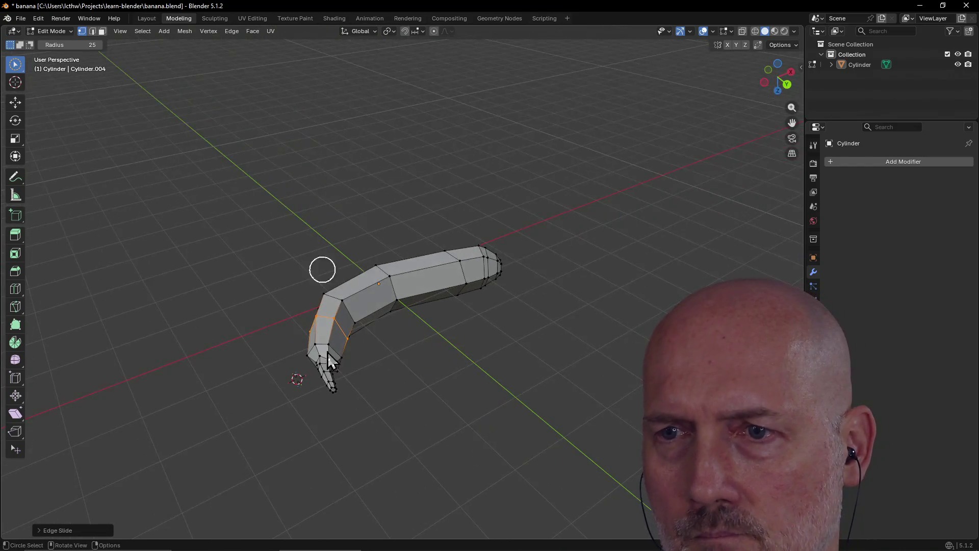
Select just the faces at the banana's tip in face mode, dropping the neighbouring ones.
left_click(102, 32)
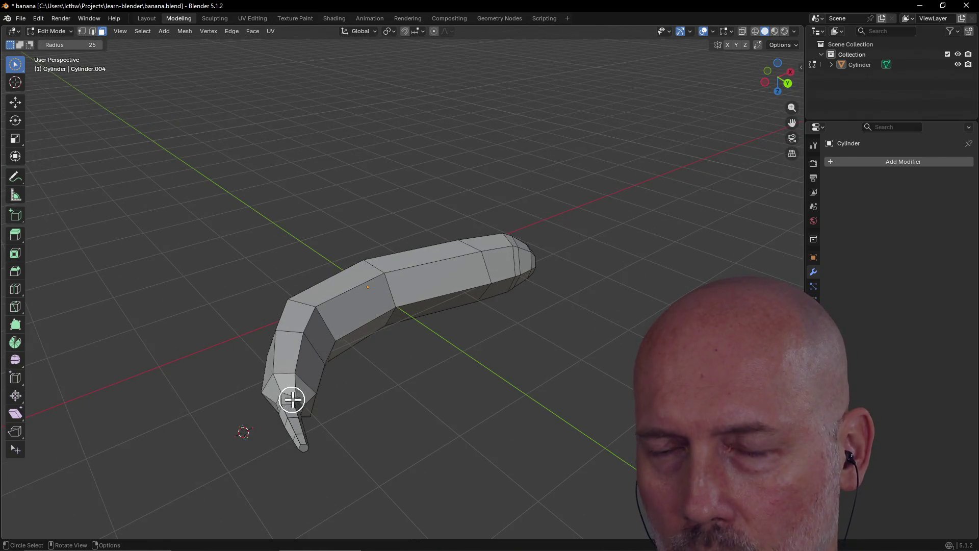
left_click_drag(290, 398, 274, 401)
middle_click_drag(301, 421, 298, 246)
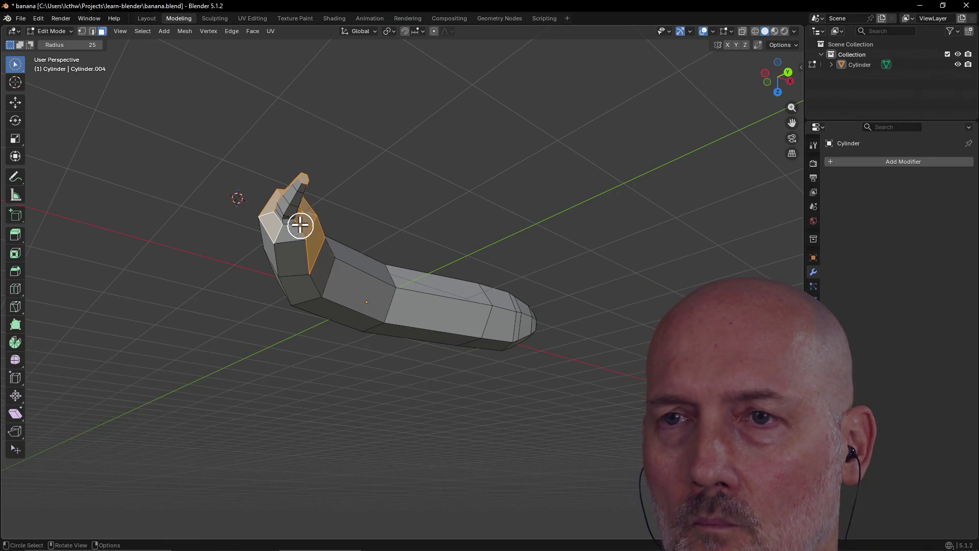
left_click_drag(301, 224, 297, 224)
middle_click_drag(303, 189, 216, 271)
scroll(248, 279, "up", 3)
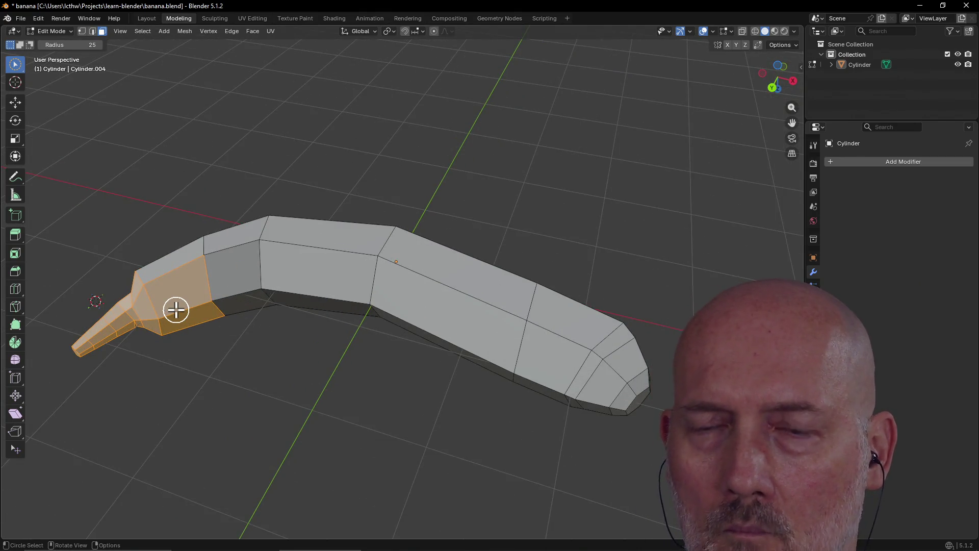
middle_click_drag(175, 308, 179, 278)
key("Escape")
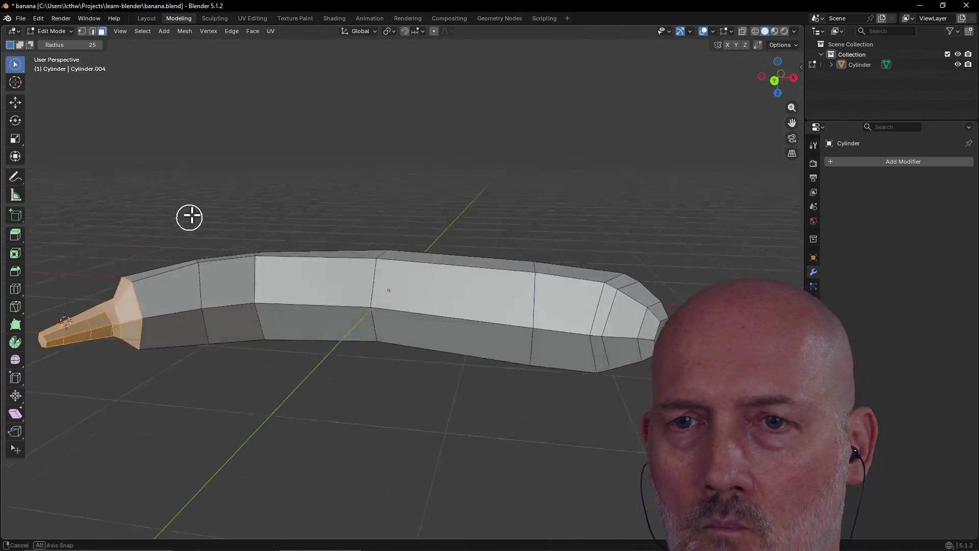
mouse_move(189, 221)
middle_mouse_down()
mouse_move(336, 231)
mouse_move(272, 331)
middle_mouse_up()
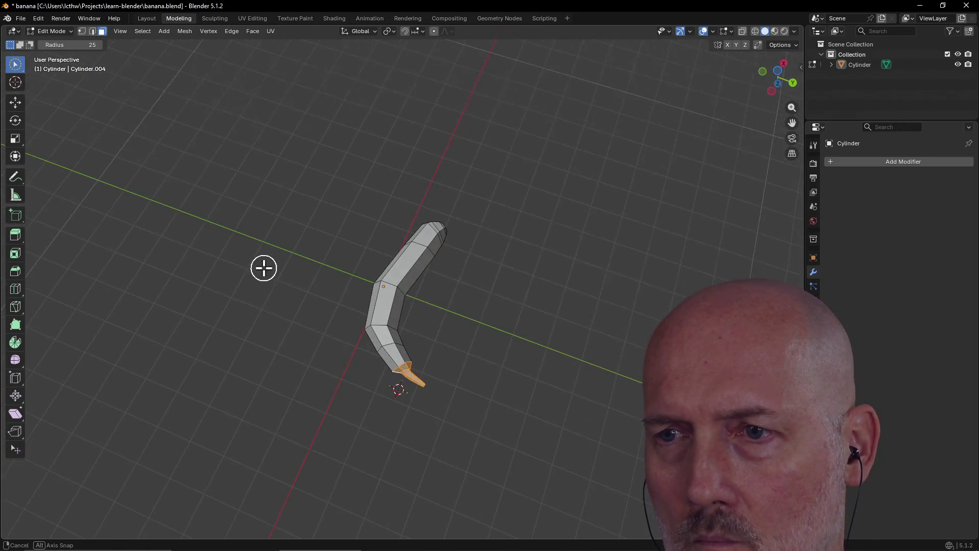
middle_click_drag(271, 331, 391, 337)
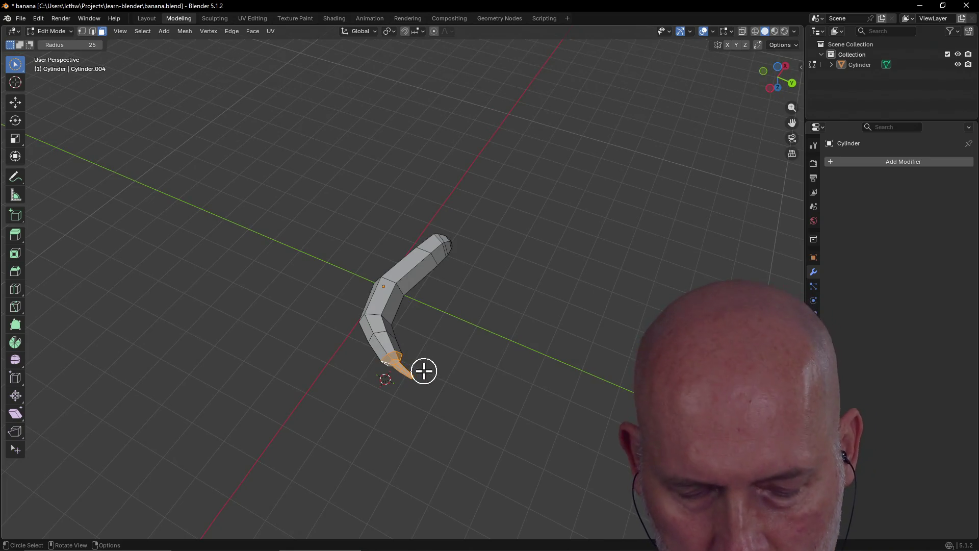
scroll(416, 439, "up", 1)
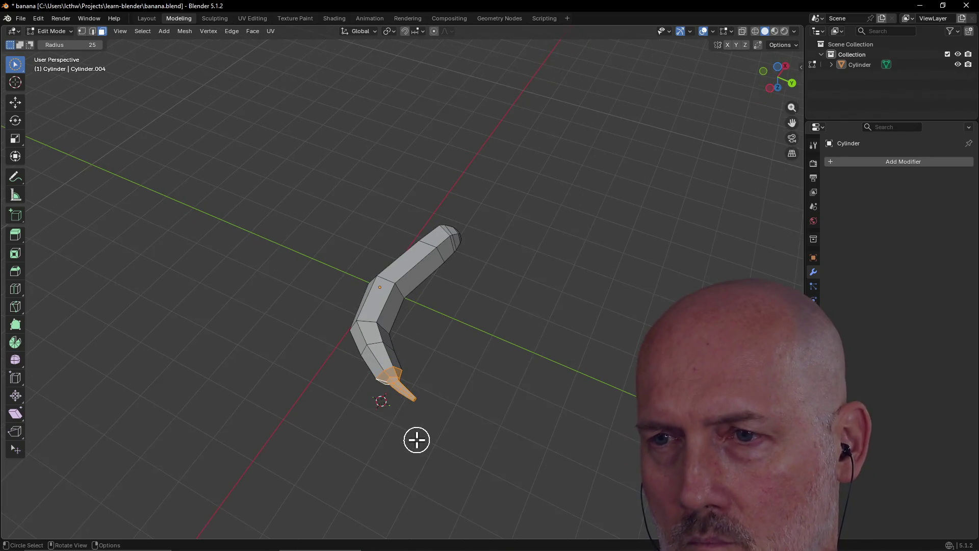
Rotate the tip section freely and move it sideways away from the body.
key("r")
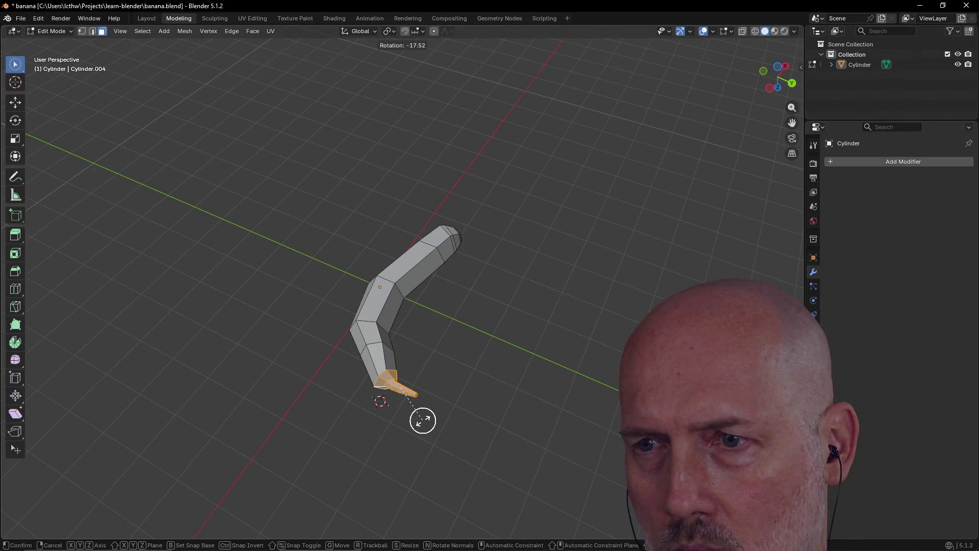
left_click(423, 420)
middle_click_drag(422, 414, 374, 404)
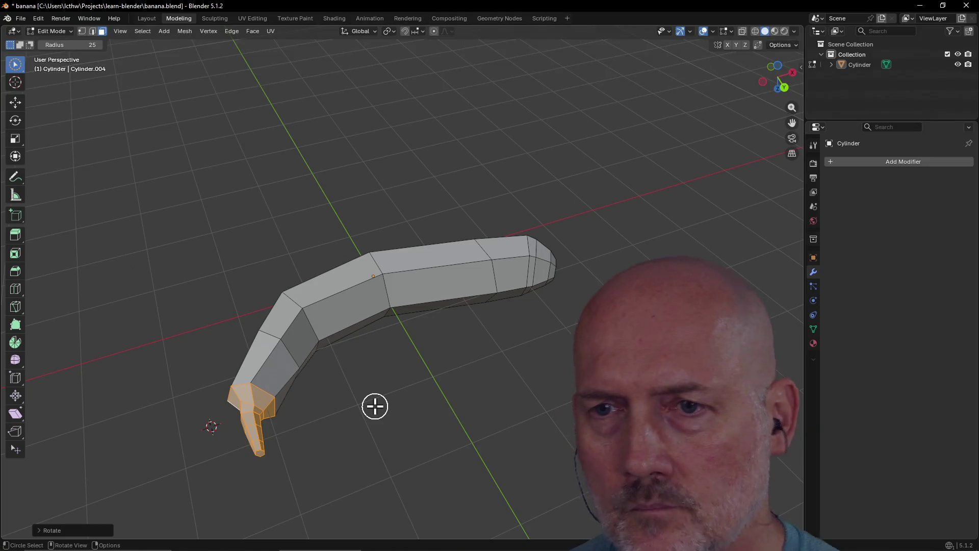
key("g")
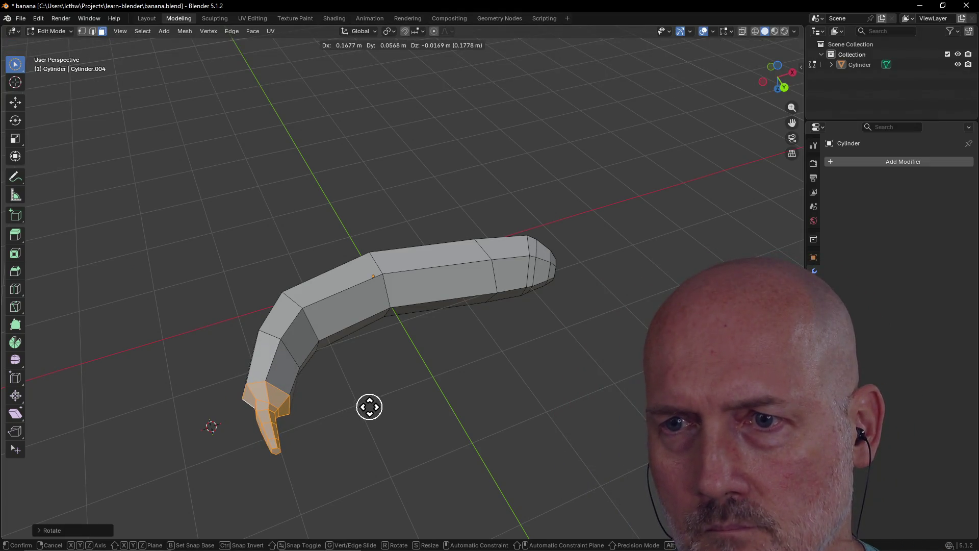
left_click(369, 402)
mouse_move(369, 403)
middle_mouse_down()
mouse_move(324, 394)
mouse_move(301, 400)
mouse_move(375, 396)
middle_mouse_up()
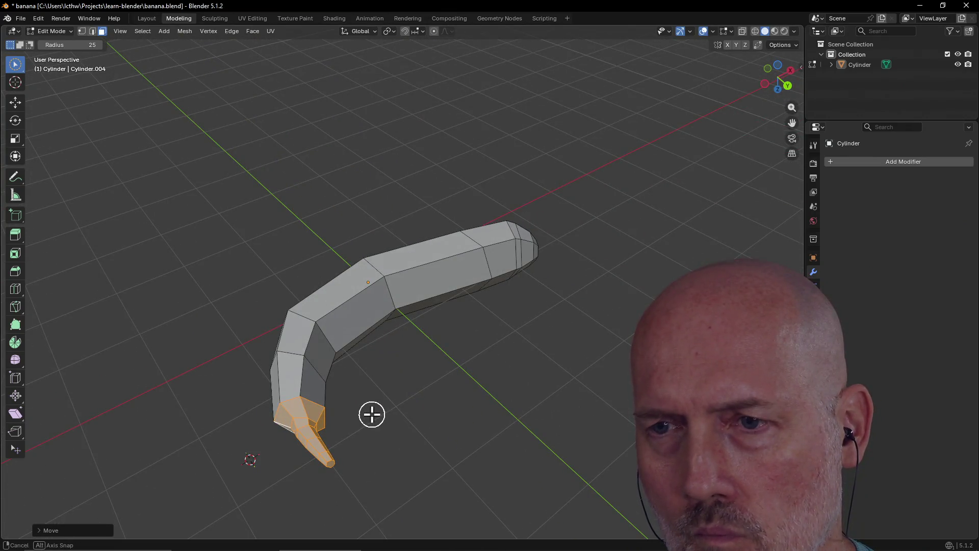
Turn the tip about the vertical Z axis and shift it again so it hooks further out.
key("r")
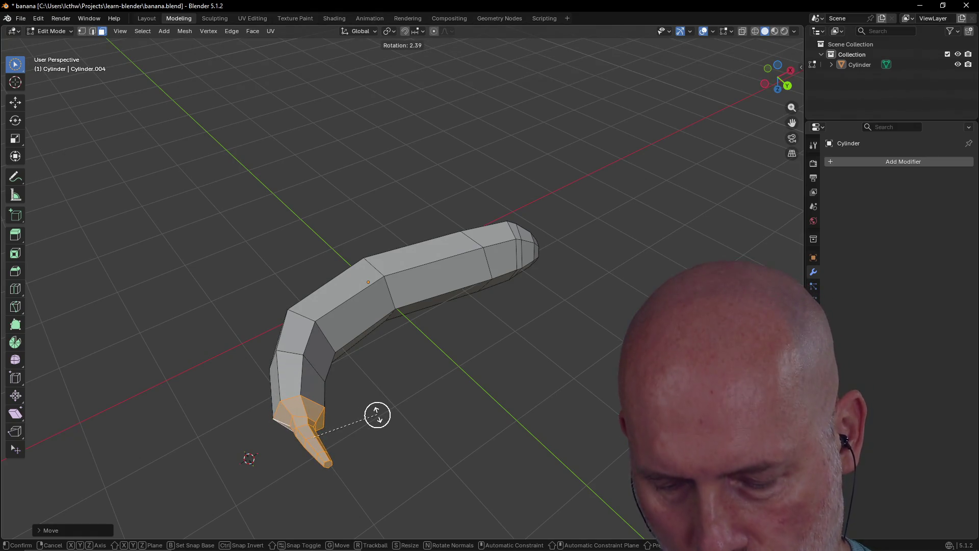
key("z")
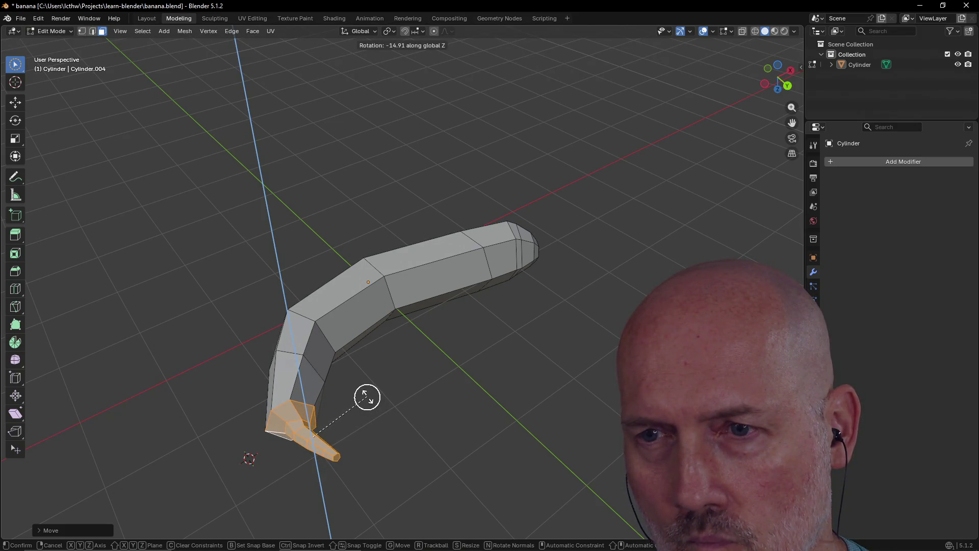
left_click(366, 396)
key("g")
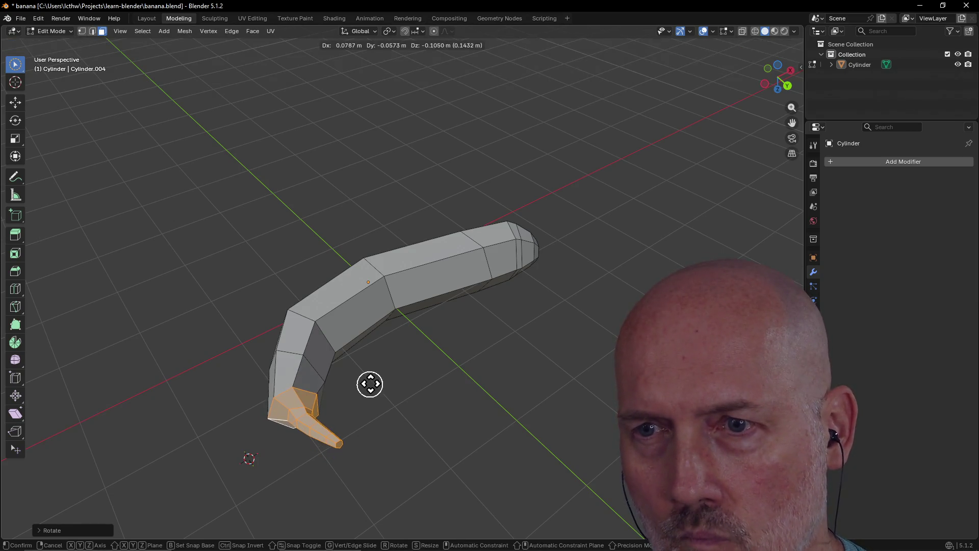
left_click(375, 388)
mouse_move(375, 388)
middle_mouse_down()
mouse_move(382, 417)
mouse_move(361, 421)
middle_mouse_up()
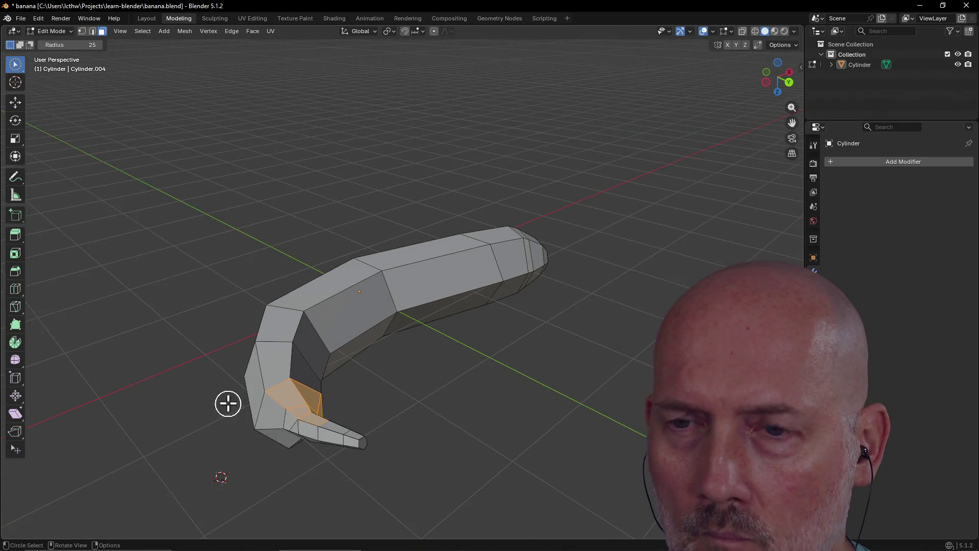
Clear the stray face selection and switch to edge mode, ready to pick the stem-base ring.
middle_click_drag(229, 404, 306, 403)
left_click(501, 423)
mouse_move(501, 423)
middle_mouse_down()
mouse_move(506, 406)
mouse_move(499, 446)
mouse_move(494, 431)
mouse_move(457, 434)
middle_mouse_up()
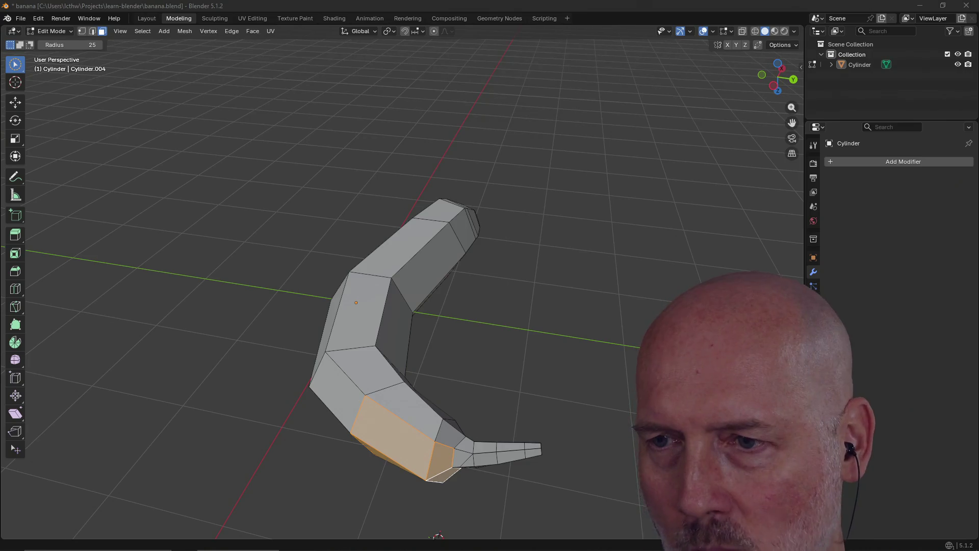
middle_click_drag(439, 433, 426, 350)
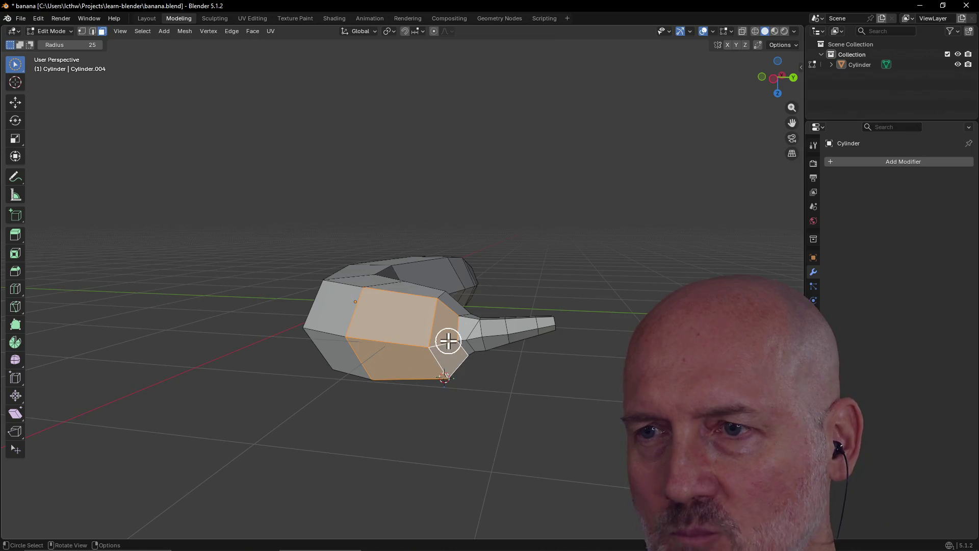
left_click(438, 421)
middle_click_drag(437, 426, 437, 440)
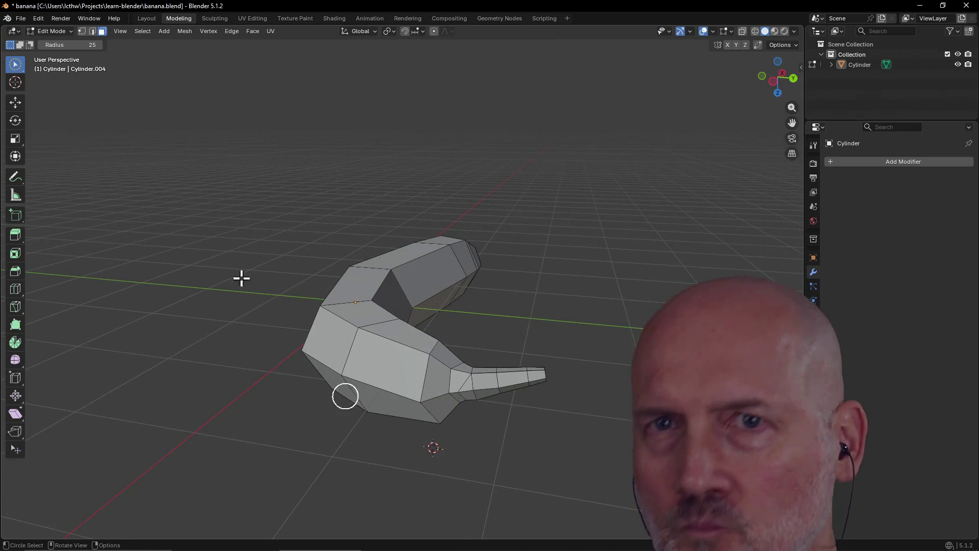
left_click(93, 31)
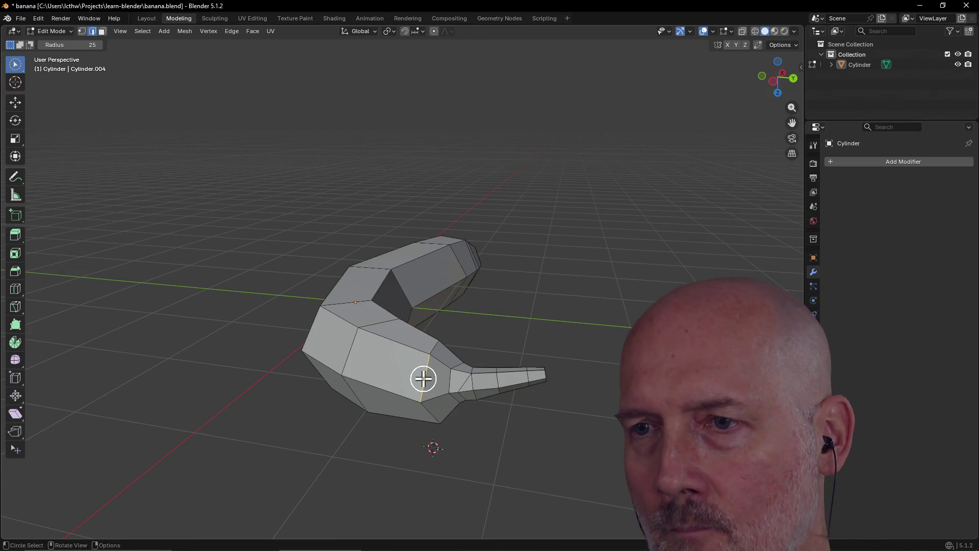
middle_click_drag(512, 336, 433, 363)
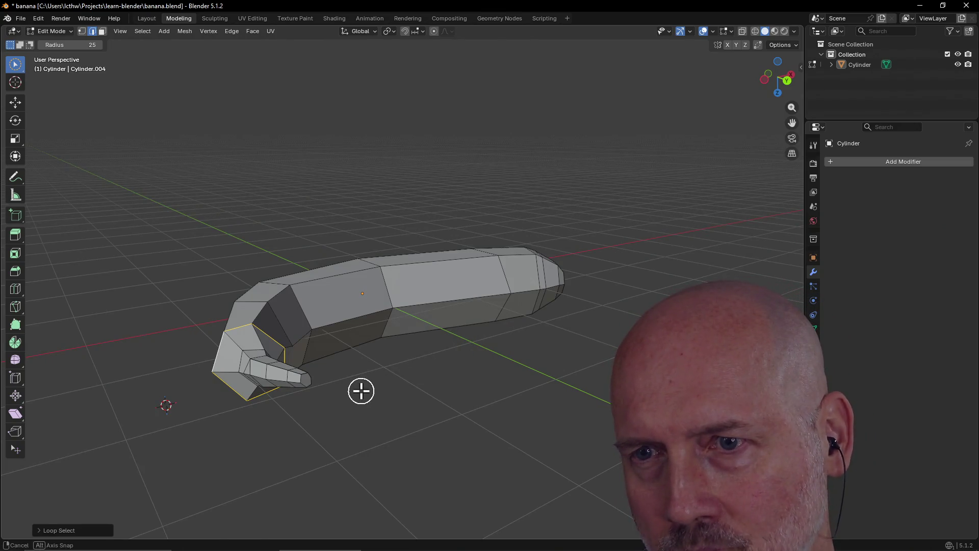
Scale up the stem-base ring, then vertex-slide the loop along the body to tighten the joint.
key("s")
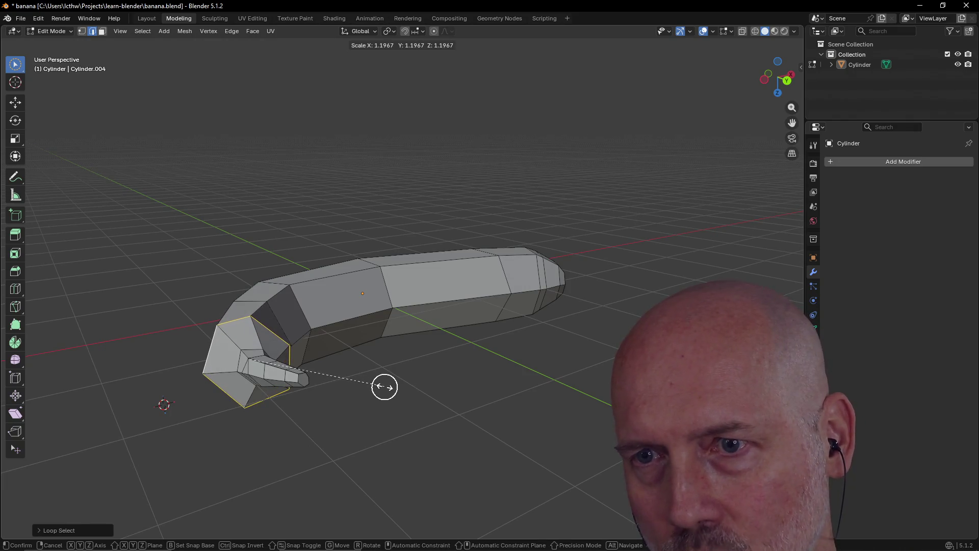
left_click(385, 387)
mouse_move(385, 387)
middle_mouse_down()
mouse_move(466, 388)
mouse_move(462, 408)
mouse_move(452, 381)
middle_mouse_up()
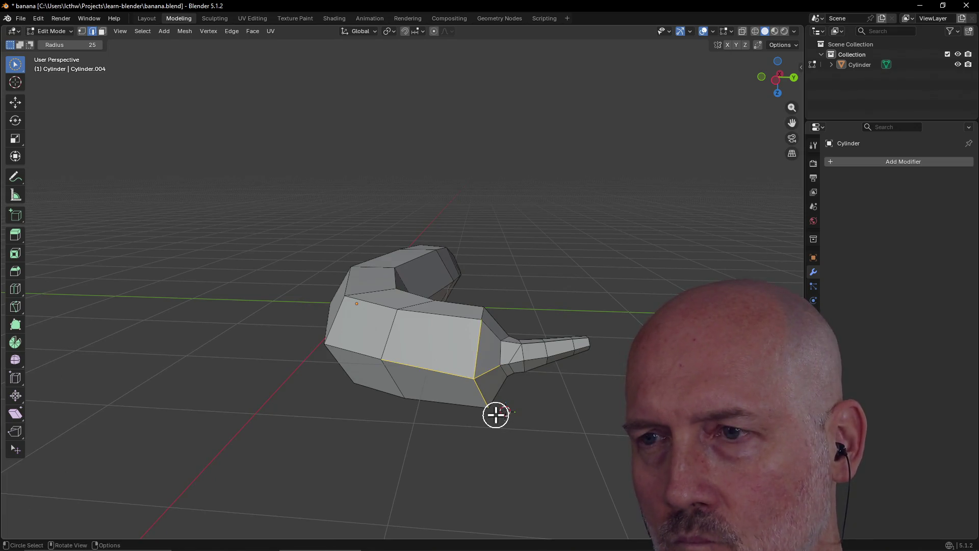
key("shift+v")
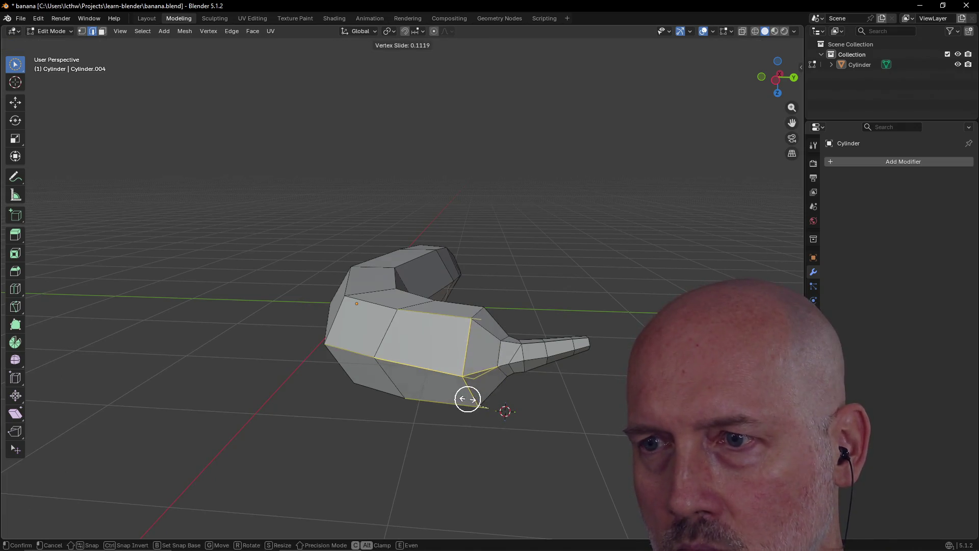
left_click(463, 397)
mouse_move(474, 419)
middle_mouse_down()
mouse_move(464, 430)
mouse_move(379, 396)
middle_mouse_up()
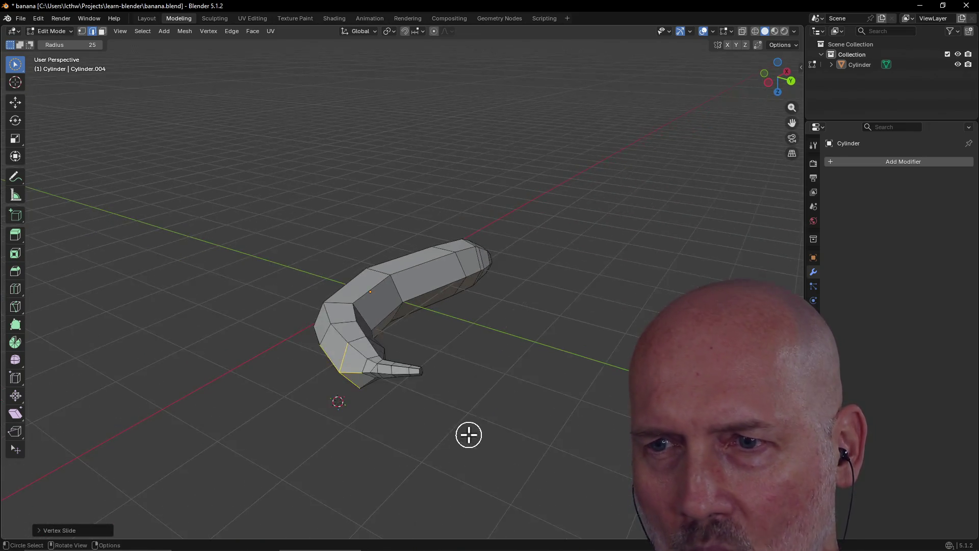
scroll(378, 395, "up", 1)
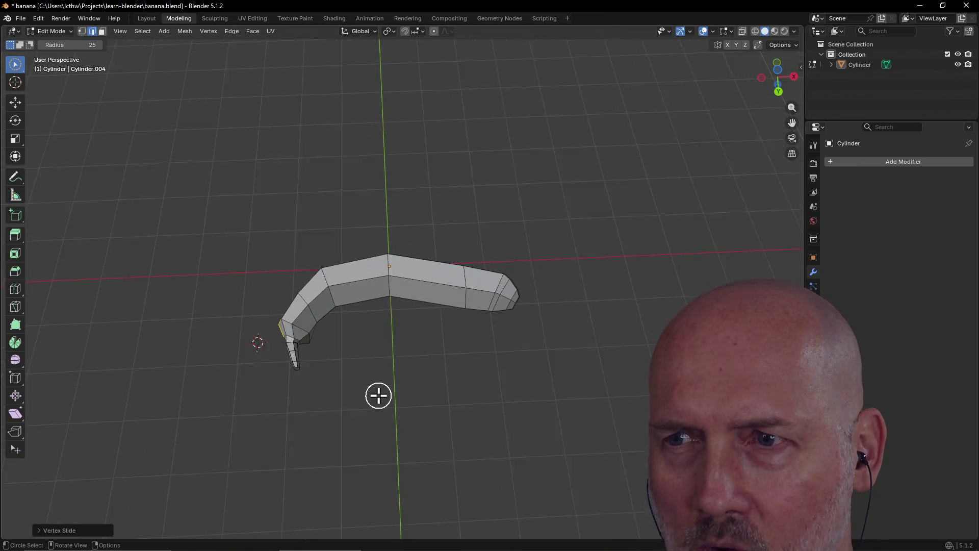
scroll(378, 395, "up", 2)
scroll(378, 395, "up", 2)
mouse_move(378, 396)
middle_mouse_down()
mouse_move(275, 285)
mouse_move(219, 300)
middle_mouse_up()
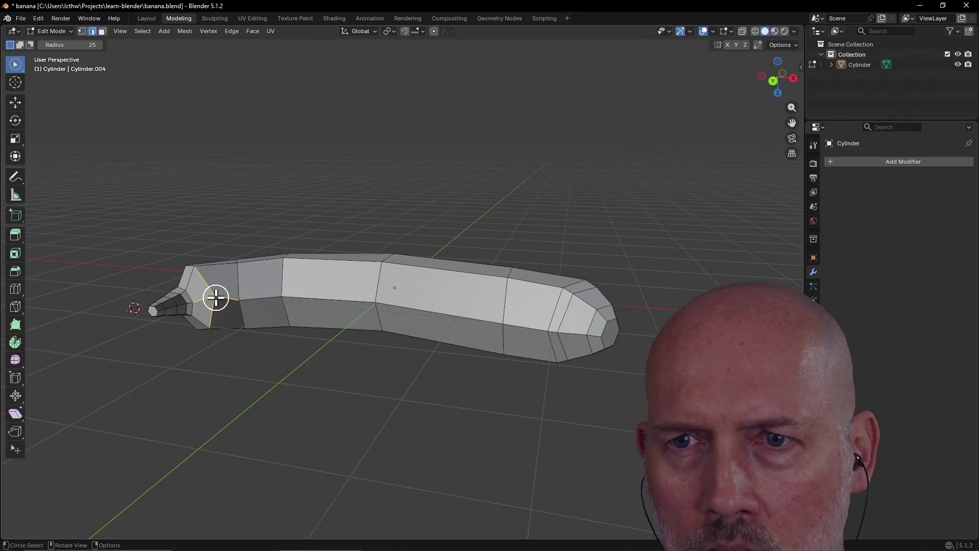
Move the stem-joint loop, then in vertex mode move the vertices at the joint.
key("g")
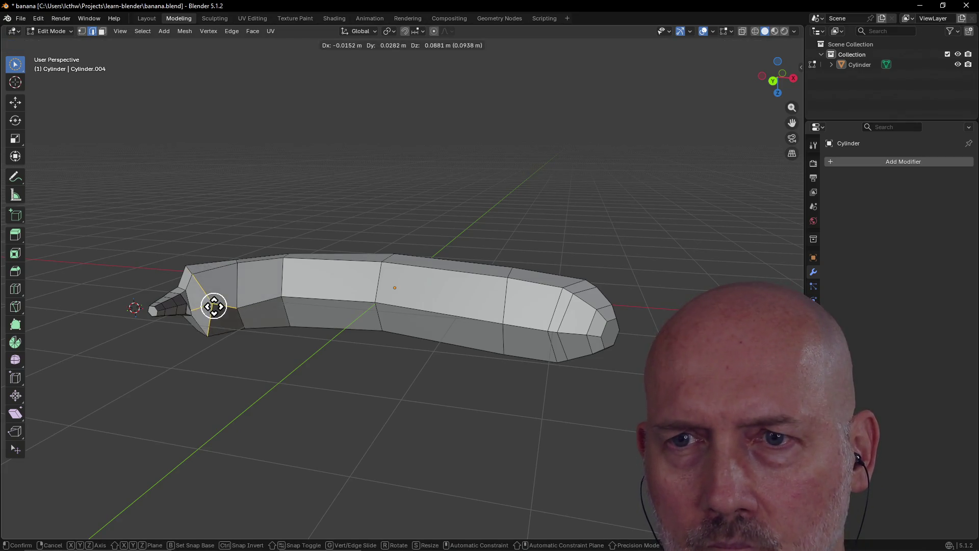
left_click(214, 304)
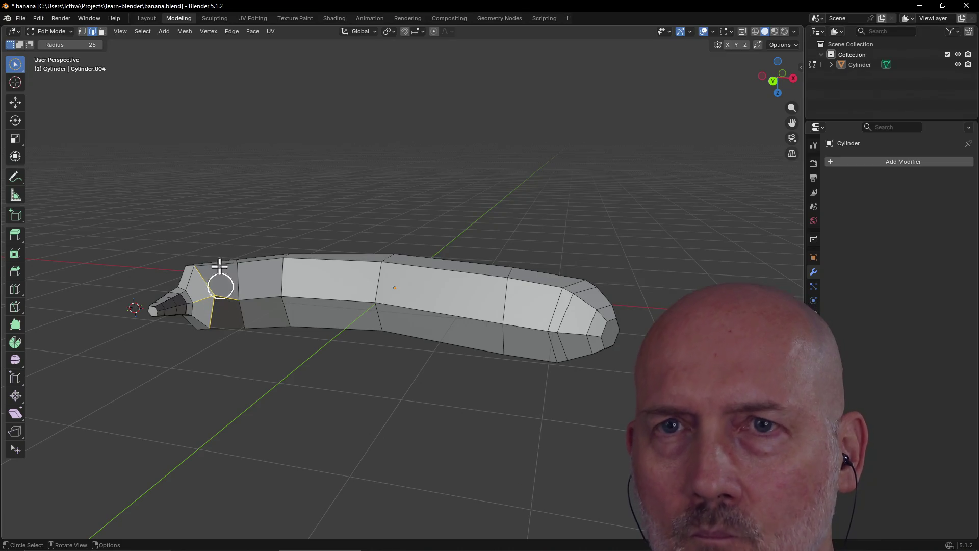
left_click(82, 31)
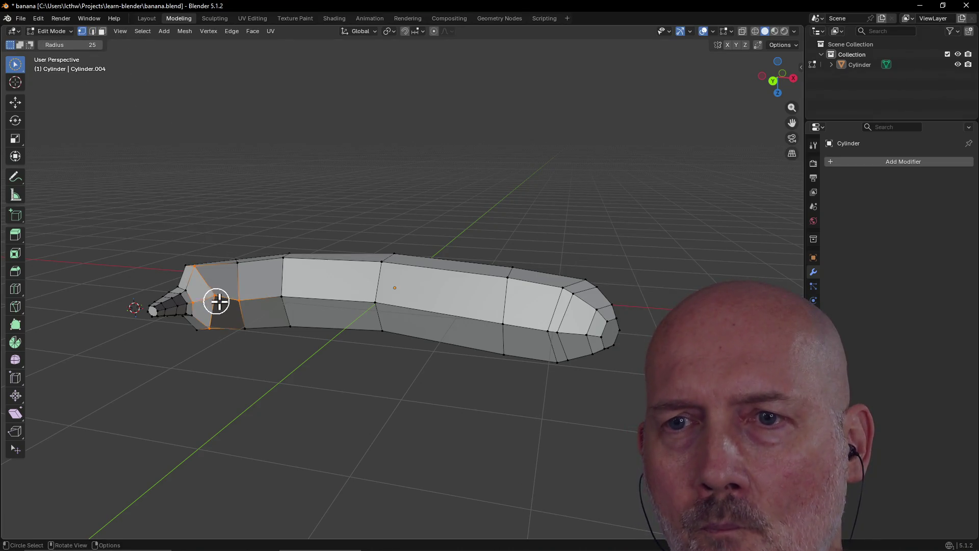
key("g")
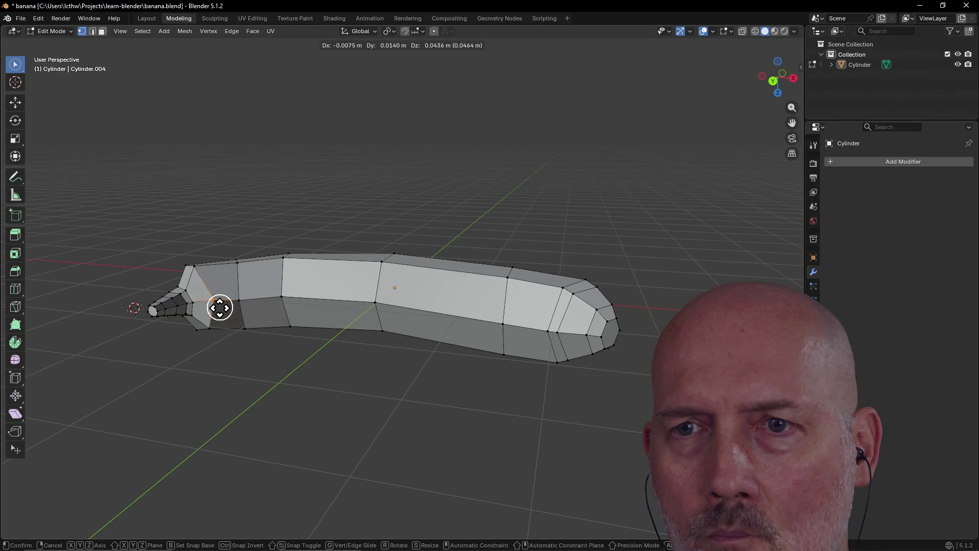
left_click(217, 309)
Nudge the chosen joint vertices once more and inspect the reshaped joint.
mouse_move(219, 306)
middle_mouse_down()
mouse_move(292, 287)
mouse_move(240, 321)
middle_mouse_up()
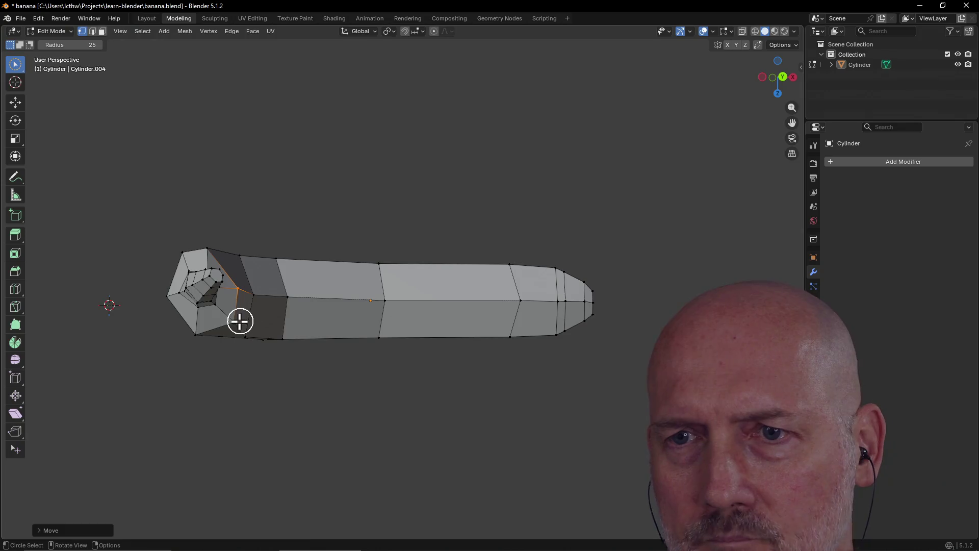
key("g")
left_click(235, 320)
middle_click_drag(237, 321, 280, 308)
key("Escape")
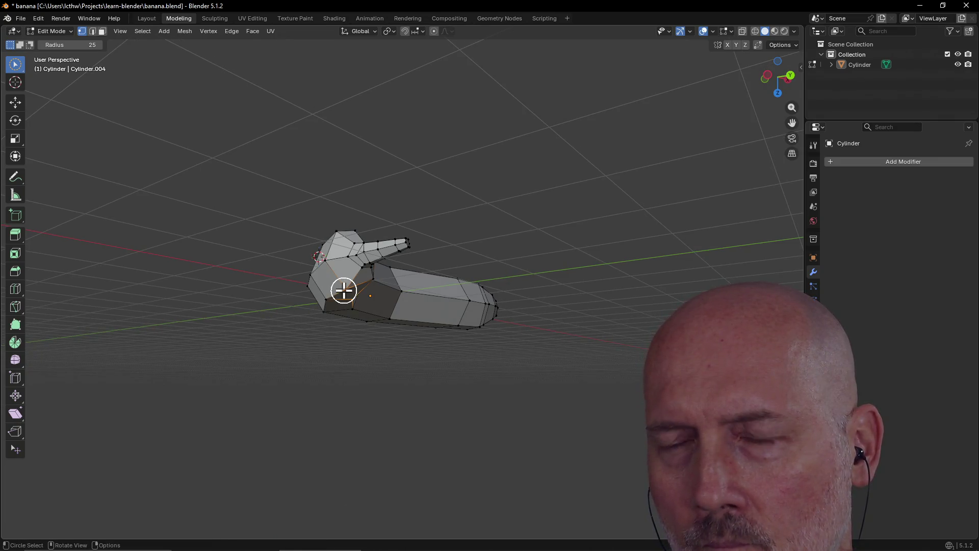
mouse_move(343, 290)
middle_mouse_down()
mouse_move(325, 338)
mouse_move(482, 350)
middle_mouse_up()
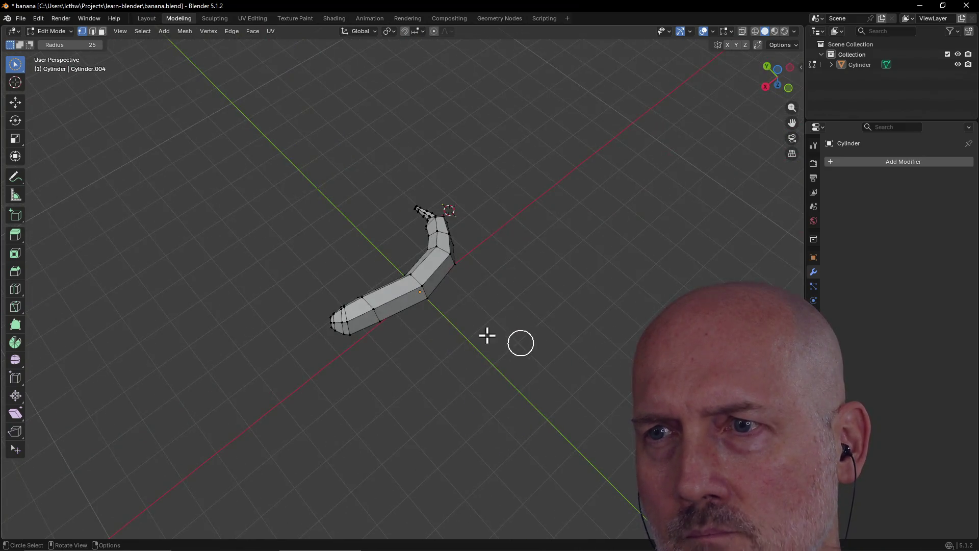
In edge mode, resize the cross-section ring at the banana's bend.
mouse_move(482, 350)
middle_mouse_down()
mouse_move(397, 332)
mouse_move(448, 282)
mouse_move(474, 278)
mouse_move(477, 265)
mouse_move(408, 268)
mouse_move(488, 258)
mouse_move(485, 301)
mouse_move(566, 278)
mouse_move(494, 289)
mouse_move(603, 278)
mouse_move(596, 305)
middle_mouse_up()
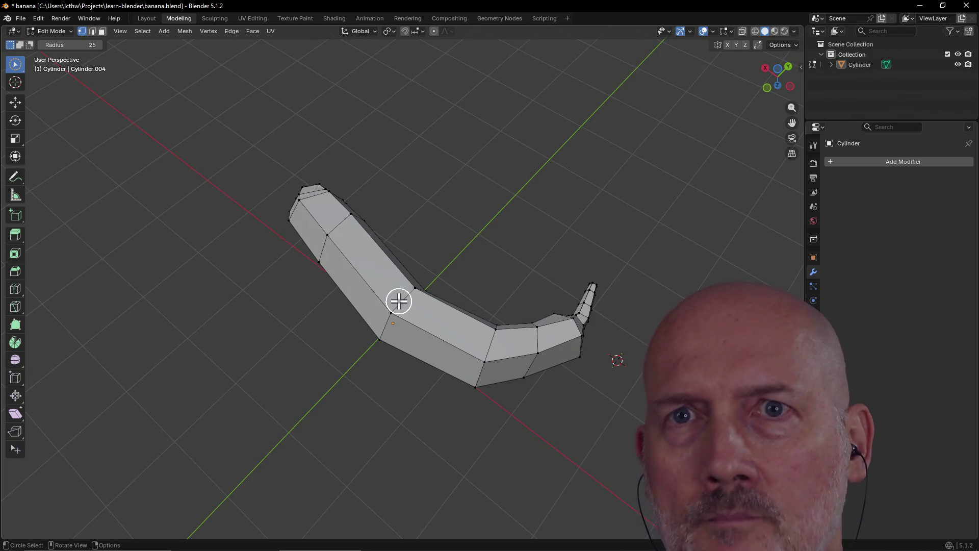
left_click(92, 32)
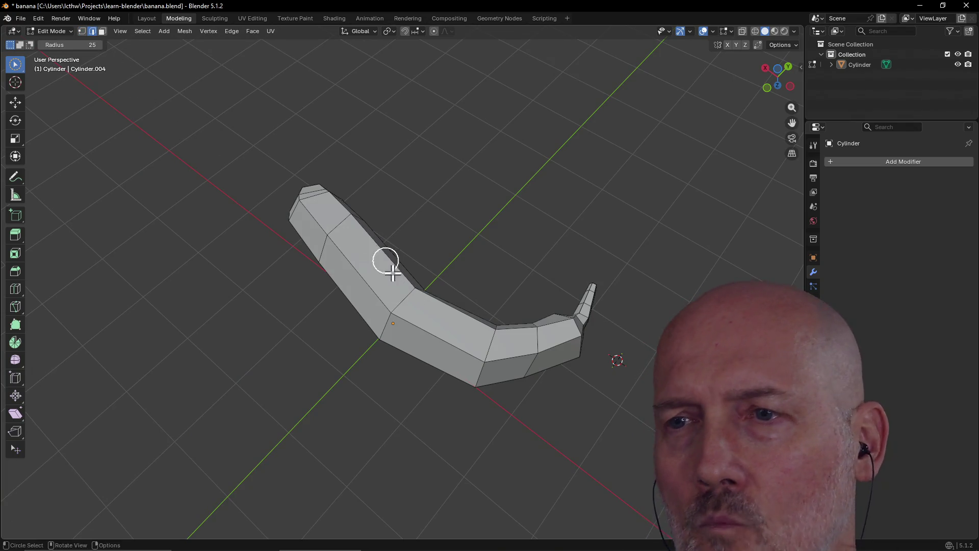
left_click(405, 300, "alt")
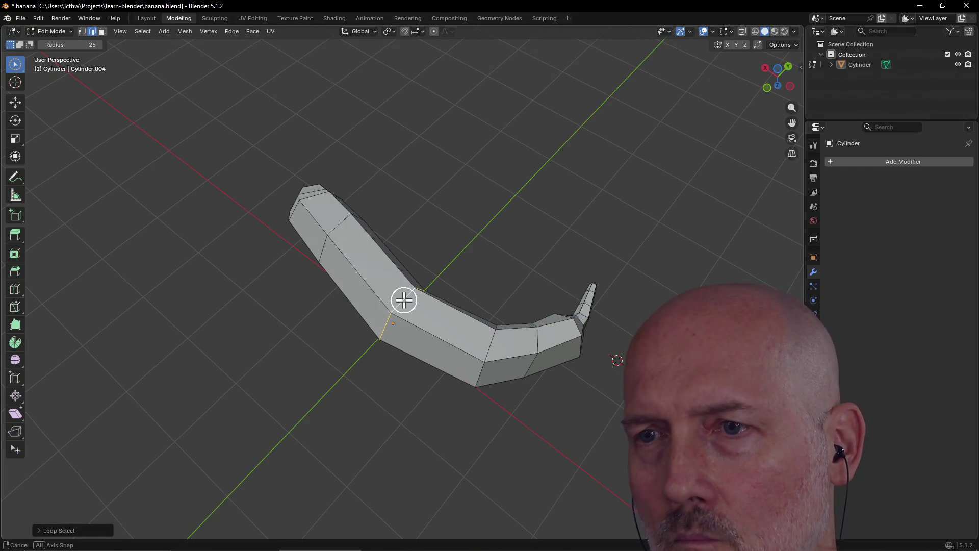
key("s")
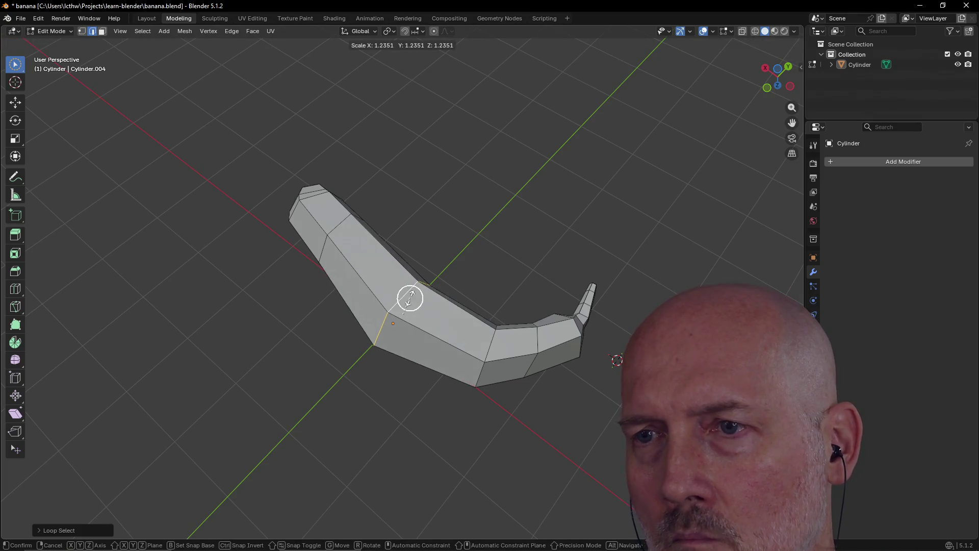
left_click(404, 301)
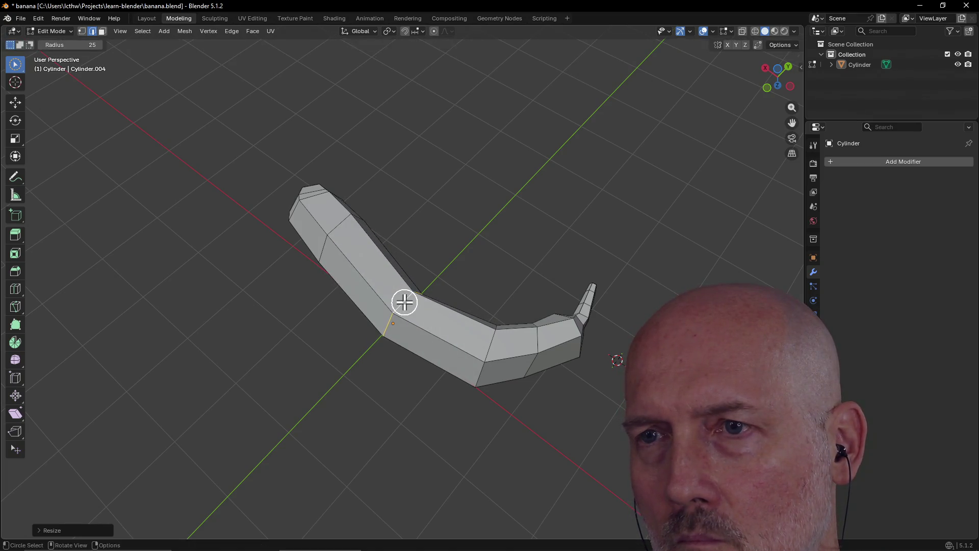
key("c")
mouse_move(389, 335)
middle_mouse_down()
mouse_move(505, 332)
mouse_move(253, 216)
mouse_move(295, 262)
middle_mouse_up()
scroll(374, 345, "up", 3)
middle_click_drag(363, 328, 361, 439)
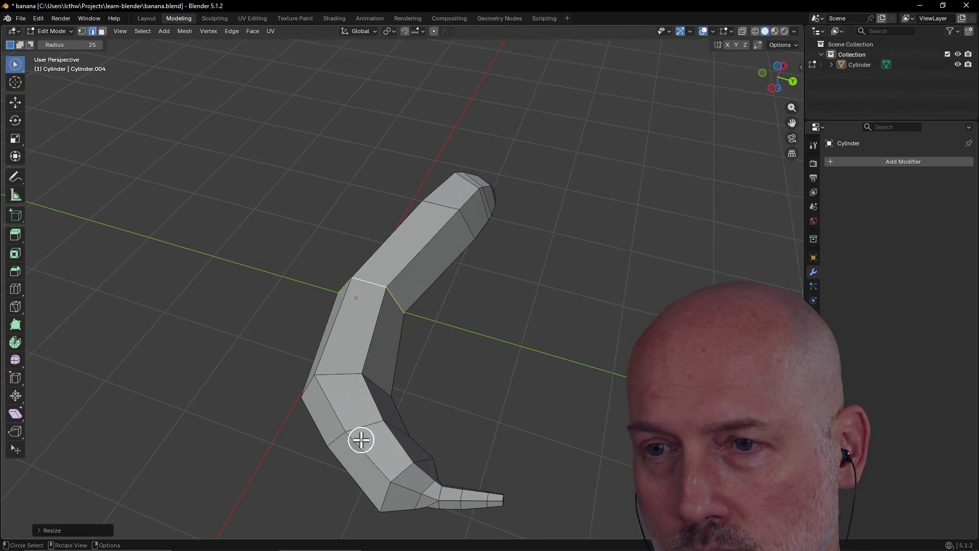
key("Escape")
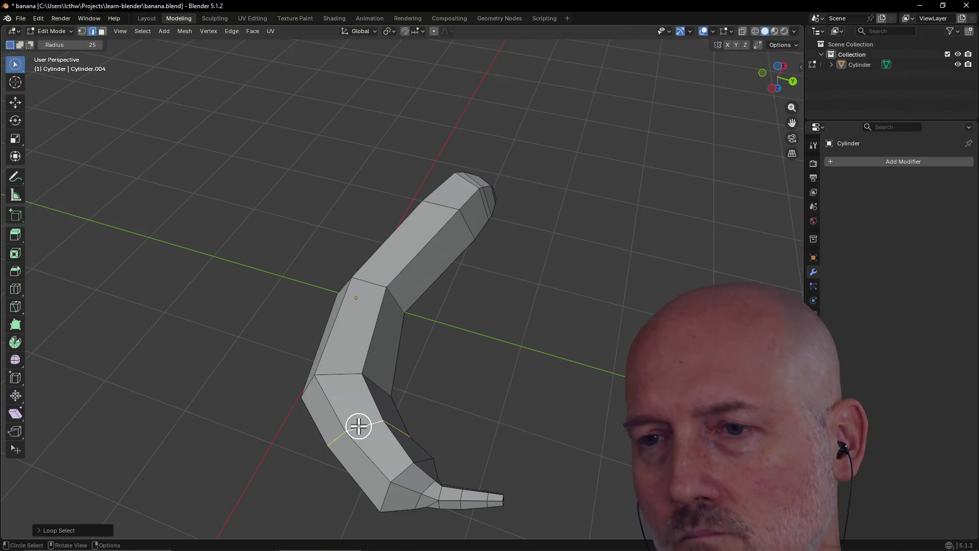
Enlarge the ring near the stem end slightly, then pick a ring in the middle of the body.
key("s")
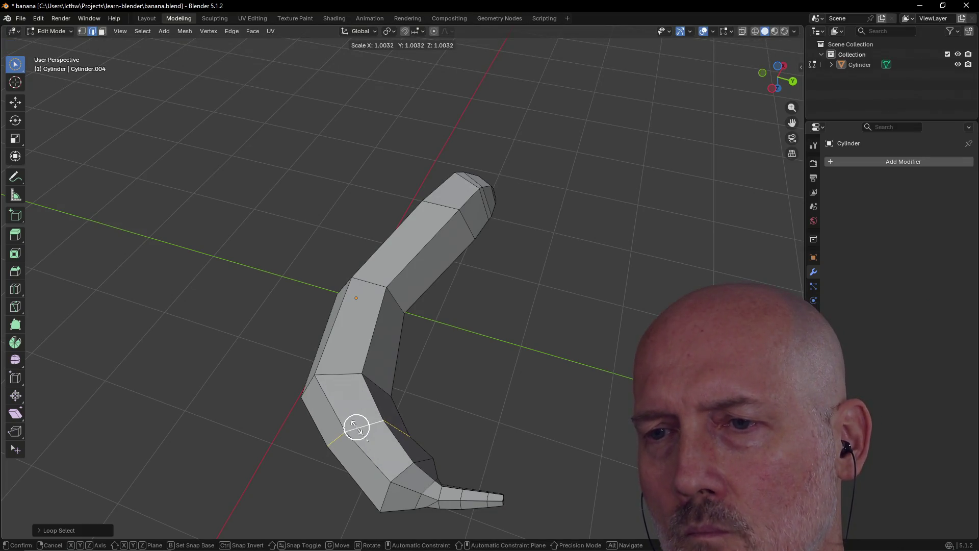
left_click(352, 428)
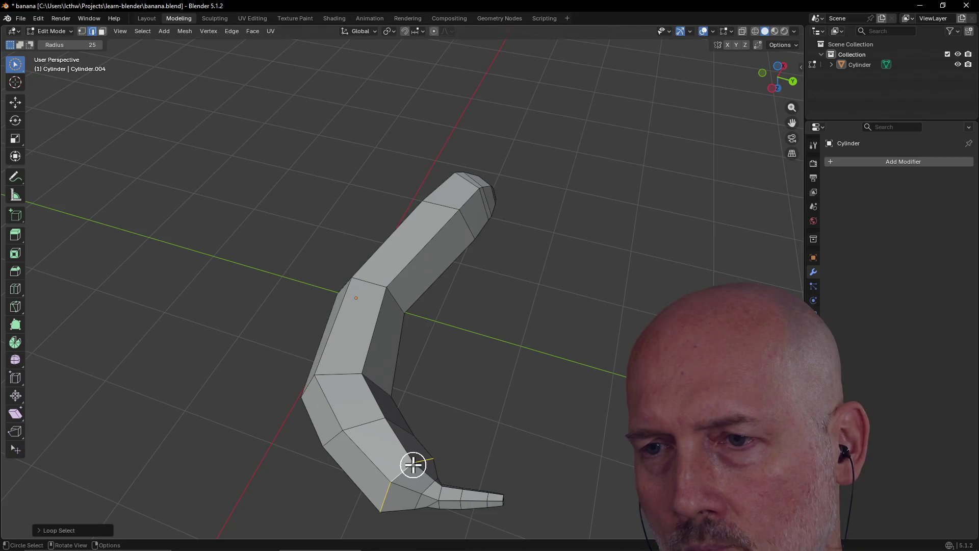
key("s")
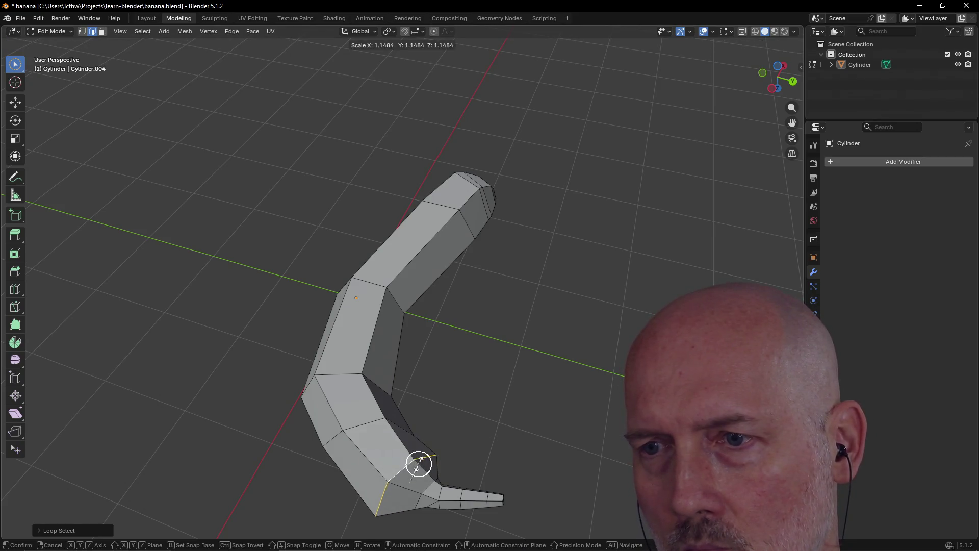
left_click(418, 464)
mouse_move(420, 454)
middle_mouse_down()
mouse_move(367, 387)
mouse_move(437, 437)
mouse_move(415, 417)
mouse_move(484, 388)
mouse_move(518, 391)
mouse_move(417, 321)
middle_mouse_up()
left_click(367, 388)
scroll(437, 438, "down", 3)
left_click(459, 348, "alt")
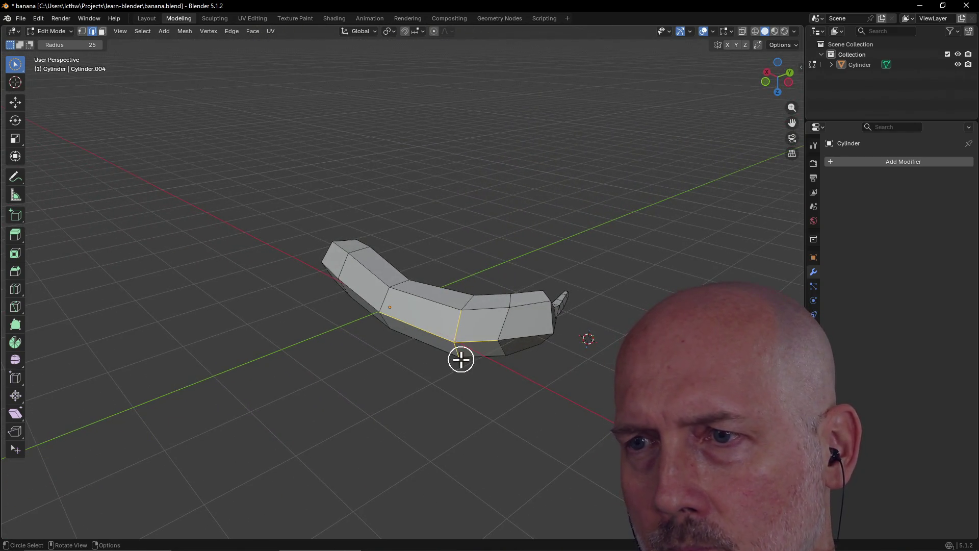
In vertex mode, move a single vertex on the banana's lower edge in two passes.
left_click(82, 30)
left_click(456, 344)
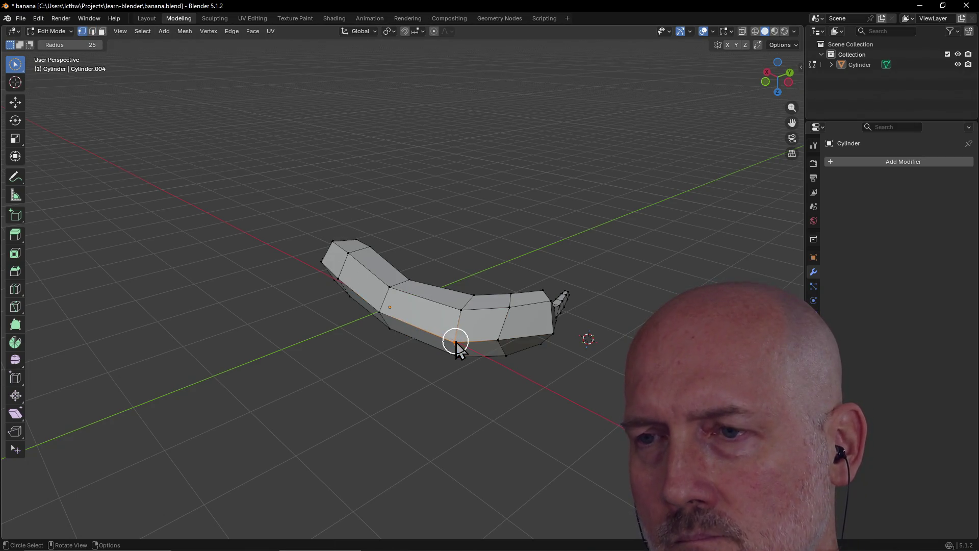
key("g")
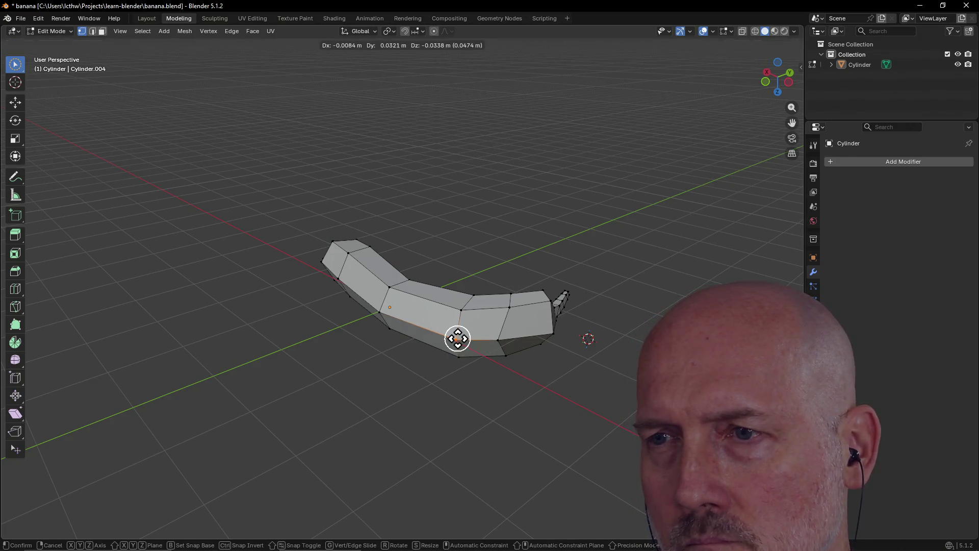
left_click(457, 338)
middle_click_drag(456, 338, 448, 417)
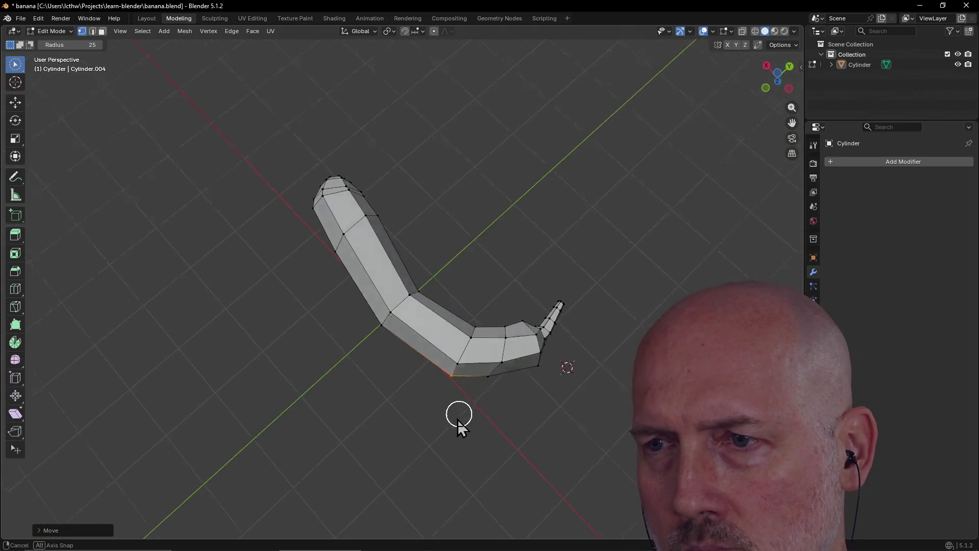
key("g")
left_click(436, 392)
mouse_move(437, 393)
middle_mouse_down()
mouse_move(612, 325)
mouse_move(452, 338)
mouse_move(525, 343)
mouse_move(515, 365)
mouse_move(436, 351)
mouse_move(448, 339)
middle_mouse_up()
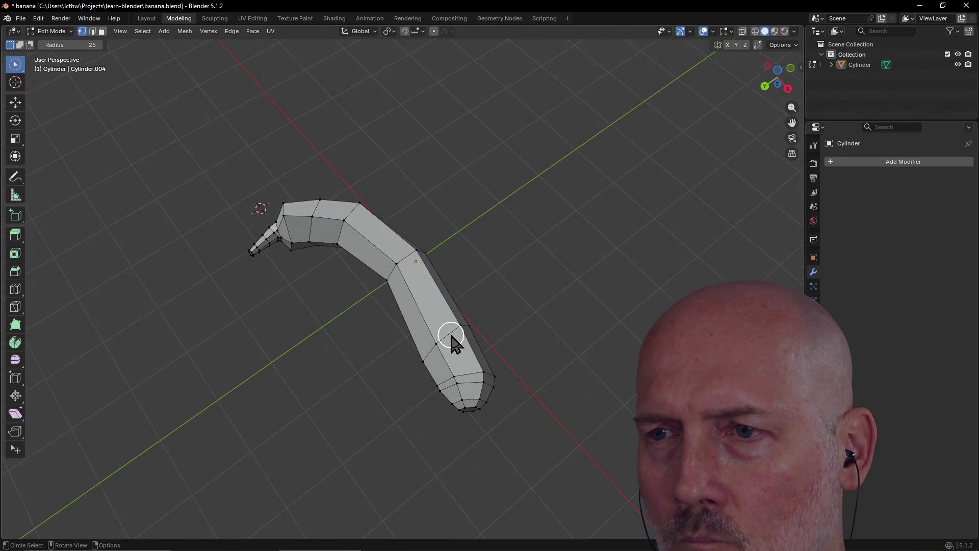
Back in edge mode, shrink the selected body ring slightly.
left_click(92, 30)
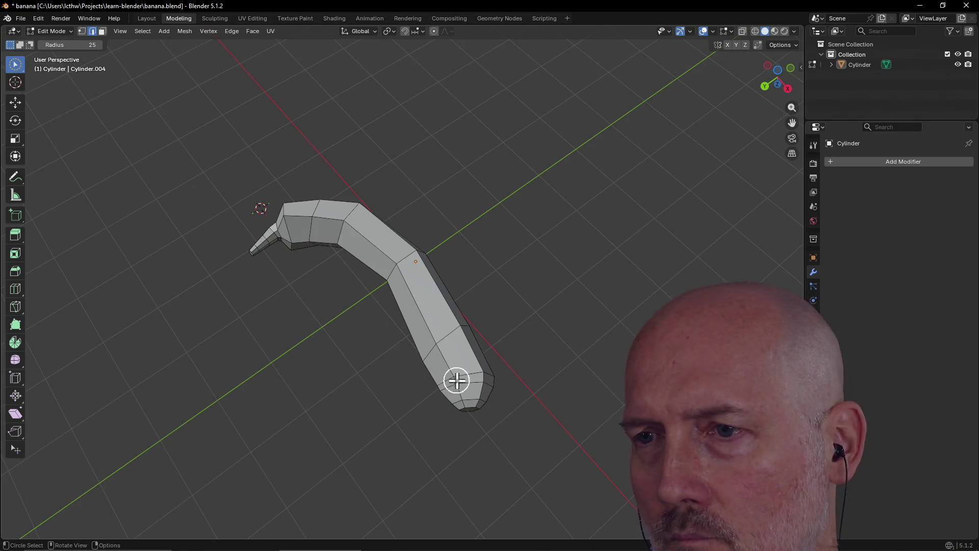
middle_click_drag(442, 339, 442, 338)
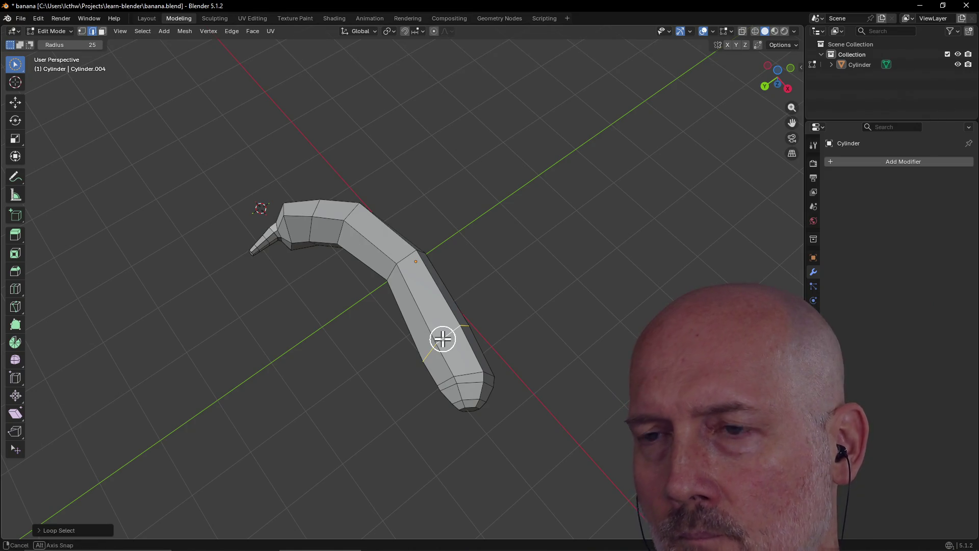
key("s")
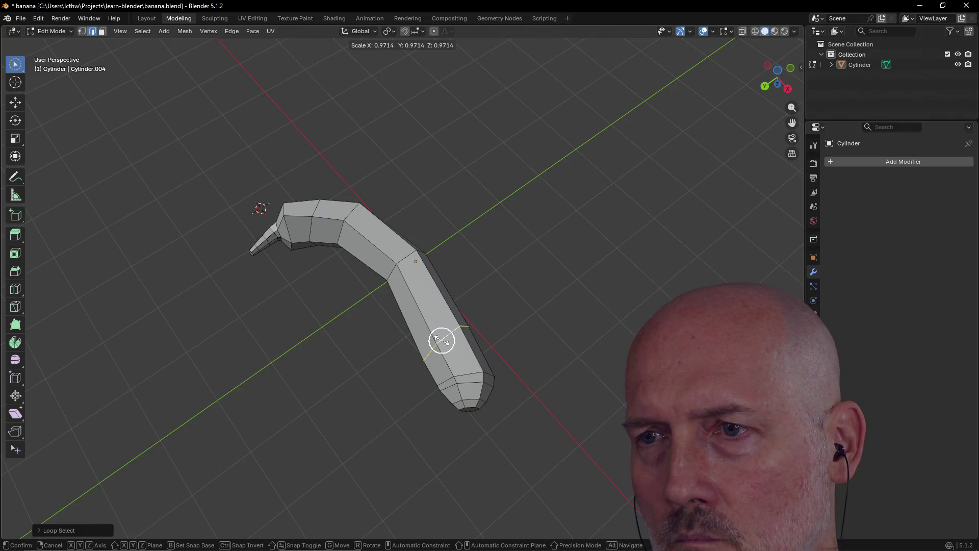
left_click(438, 342)
mouse_move(439, 343)
middle_mouse_down()
mouse_move(558, 207)
mouse_move(617, 202)
mouse_move(554, 307)
mouse_move(486, 284)
mouse_move(394, 466)
mouse_move(557, 355)
mouse_move(533, 329)
mouse_move(544, 302)
mouse_move(517, 321)
mouse_move(597, 290)
mouse_move(583, 273)
mouse_move(525, 328)
middle_mouse_up()
In vertex mode, move one body vertex into place over two grabs.
left_click(524, 331)
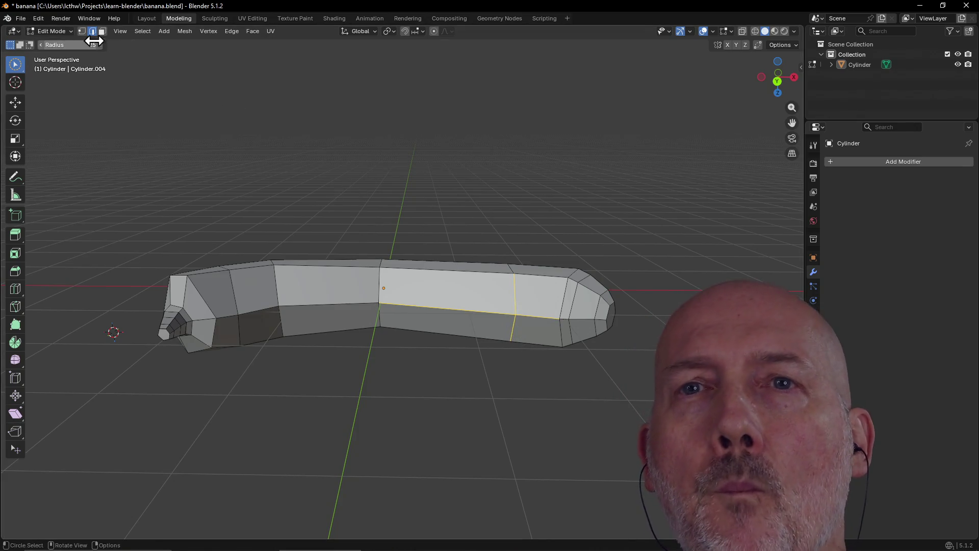
left_click(83, 32)
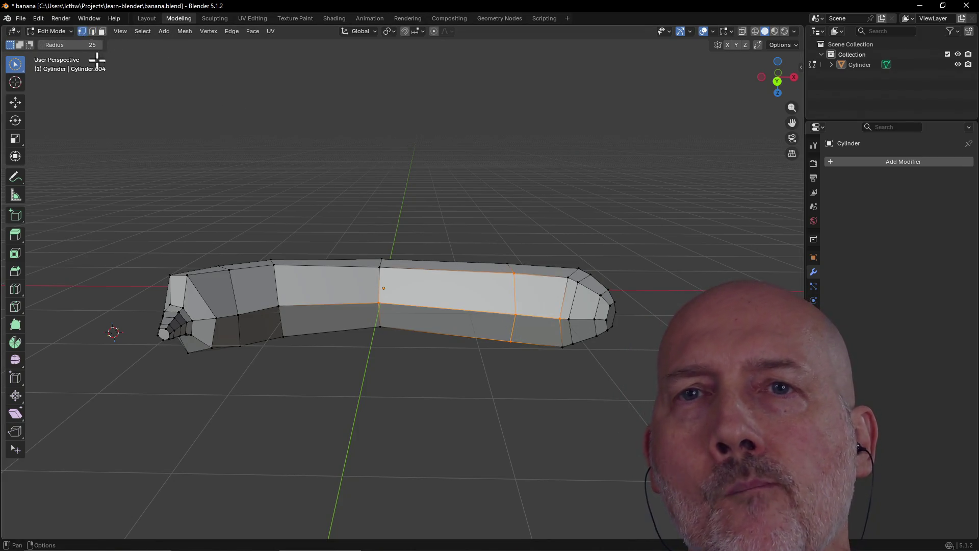
left_click(512, 310)
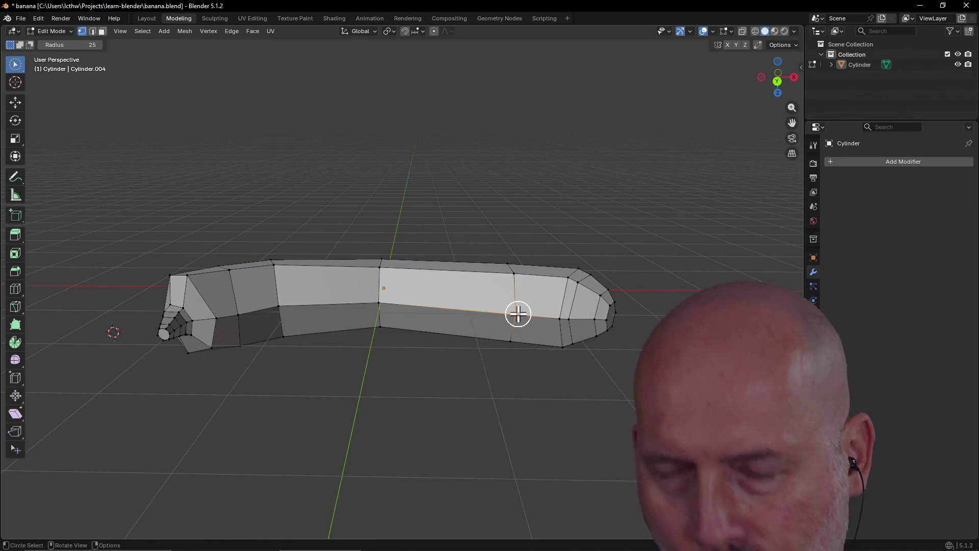
key("g")
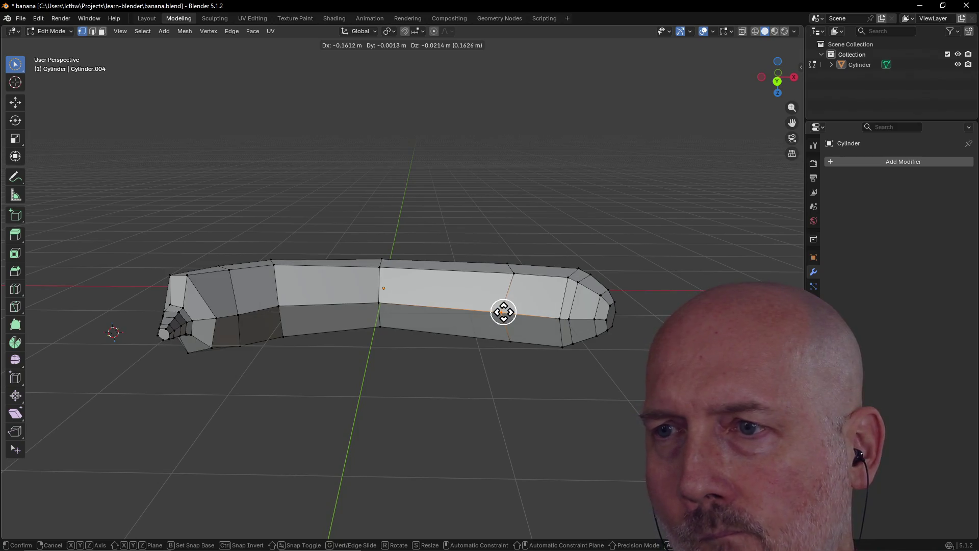
left_click(503, 310)
mouse_move(503, 310)
middle_mouse_down()
mouse_move(495, 344)
mouse_move(517, 320)
mouse_move(482, 345)
middle_mouse_up()
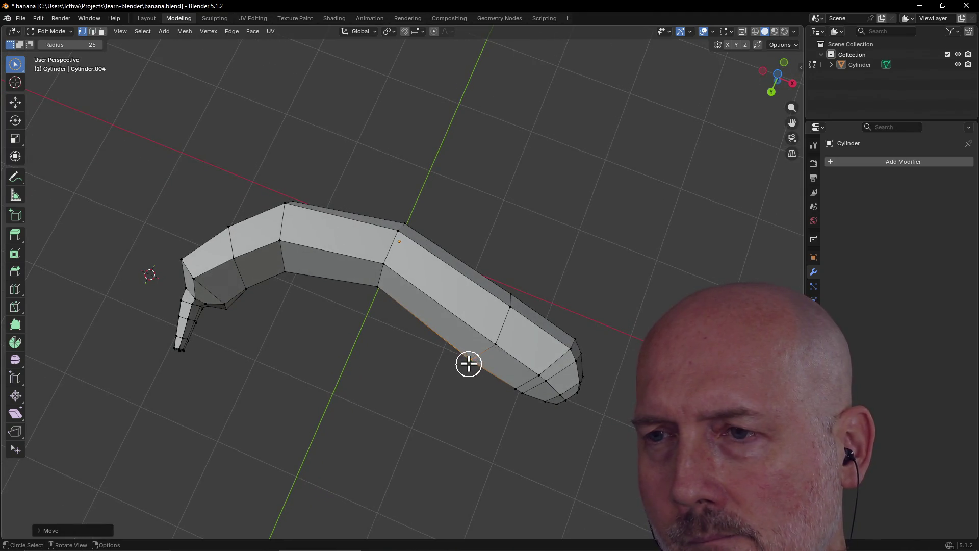
key("g")
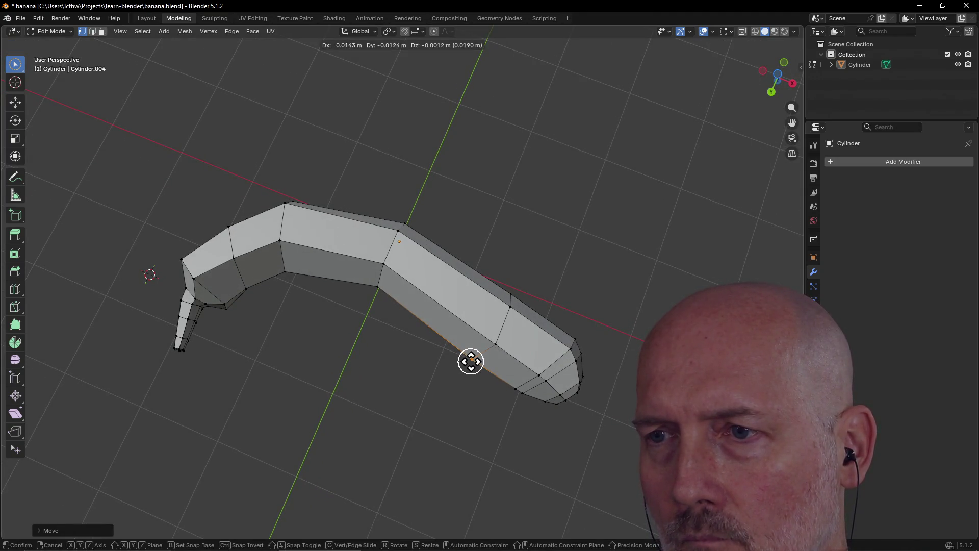
left_click(470, 359)
Vertex-slide that vertex and a lower-edge vertex along their edges, then switch to face mode.
key("shift+v")
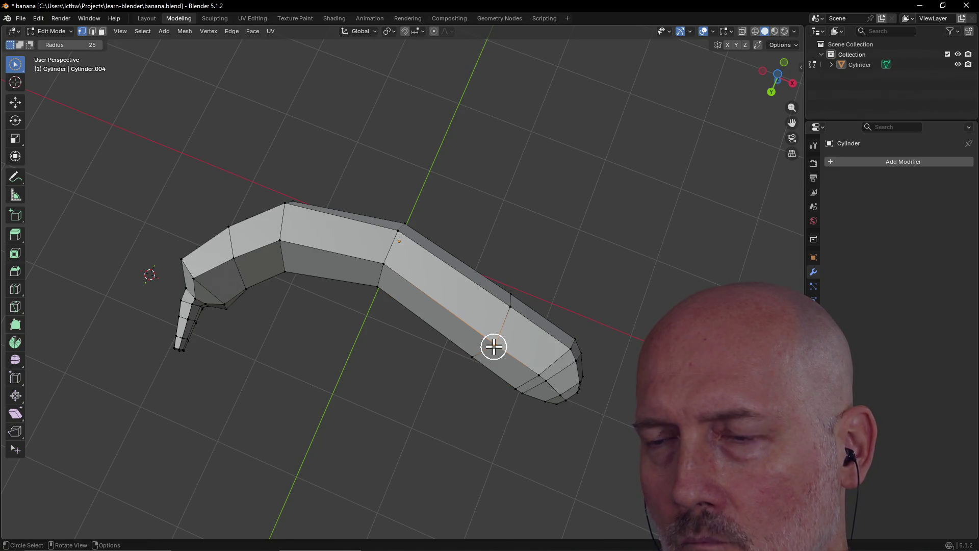
left_click(489, 340)
mouse_move(489, 337)
middle_mouse_down()
mouse_move(516, 207)
mouse_move(519, 285)
middle_mouse_up()
left_click(517, 293)
key("shift+v")
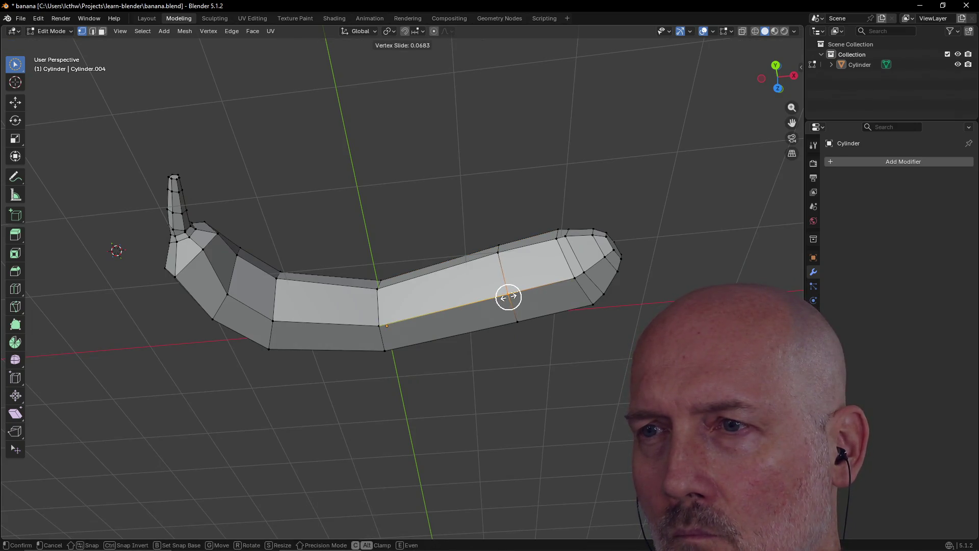
left_click(508, 297)
mouse_move(507, 297)
middle_mouse_down()
mouse_move(498, 382)
mouse_move(462, 424)
mouse_move(398, 420)
mouse_move(417, 415)
mouse_move(428, 394)
middle_mouse_up()
left_click(102, 31)
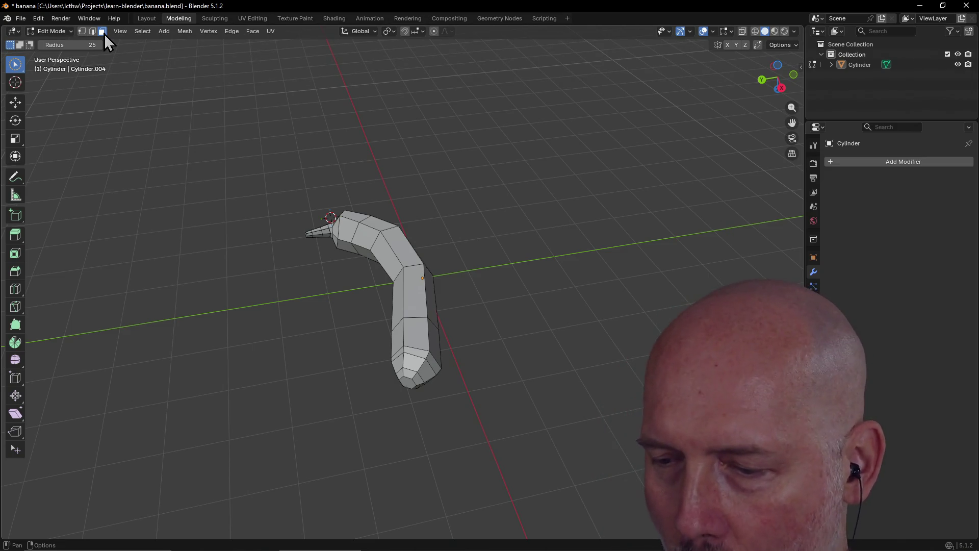
key("alt+Tab")
key("alt+Tab")
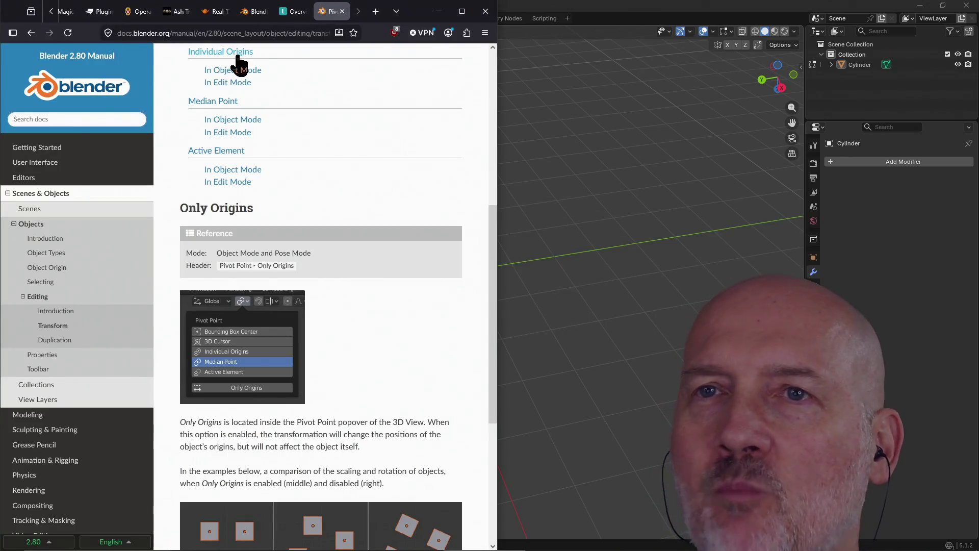
Search 'blender proportional editing', open the Proportional Edit manual page, and return to Blender.
key("ctrl+l")
type("blend")
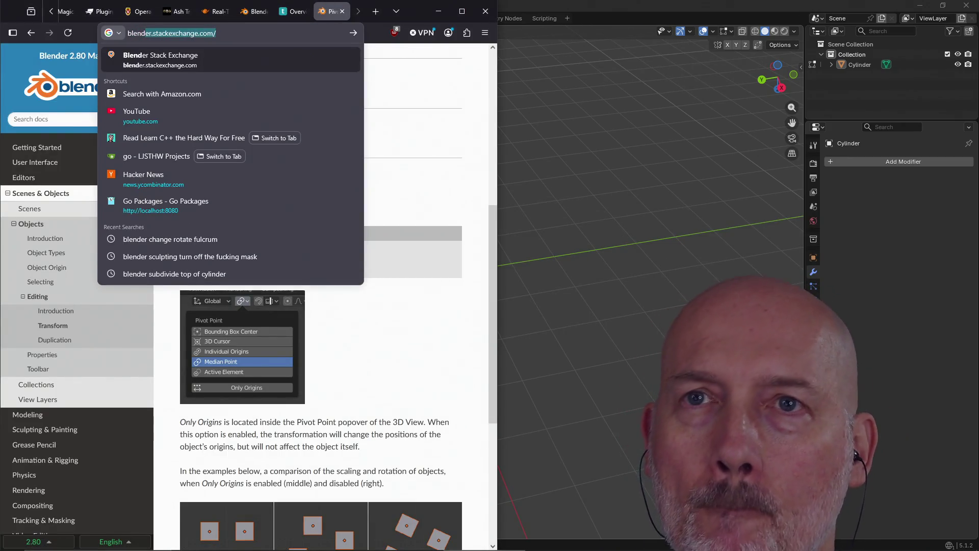
type("er proportion")
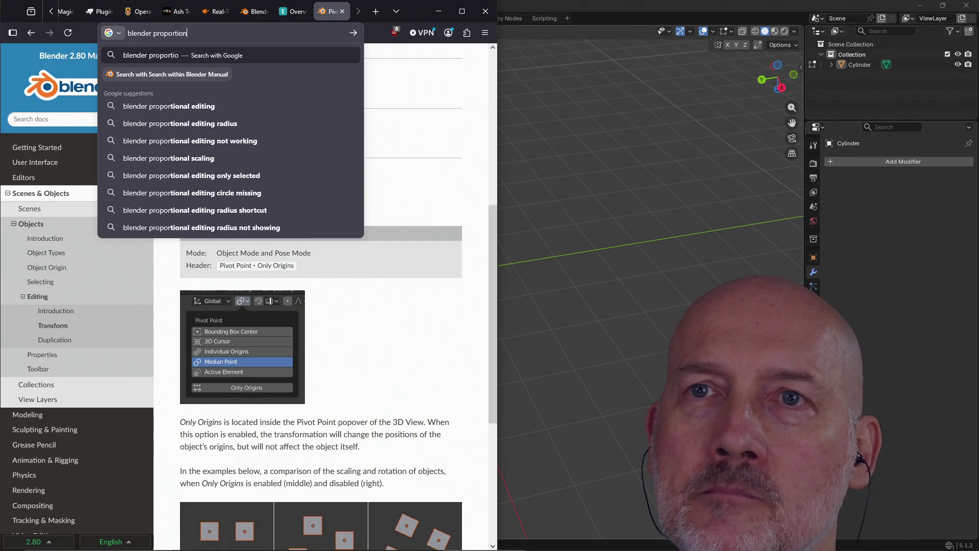
type("al editing")
key("Return")
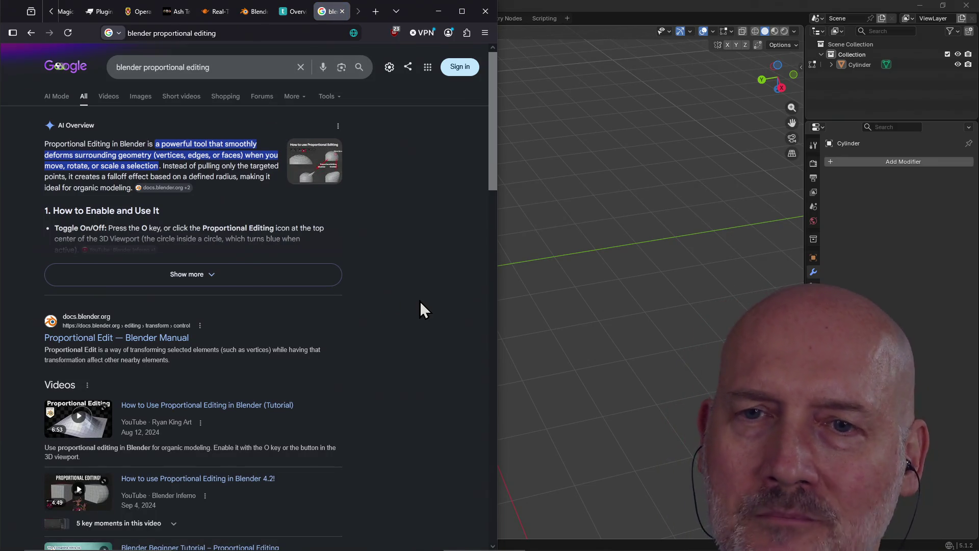
left_click(172, 337)
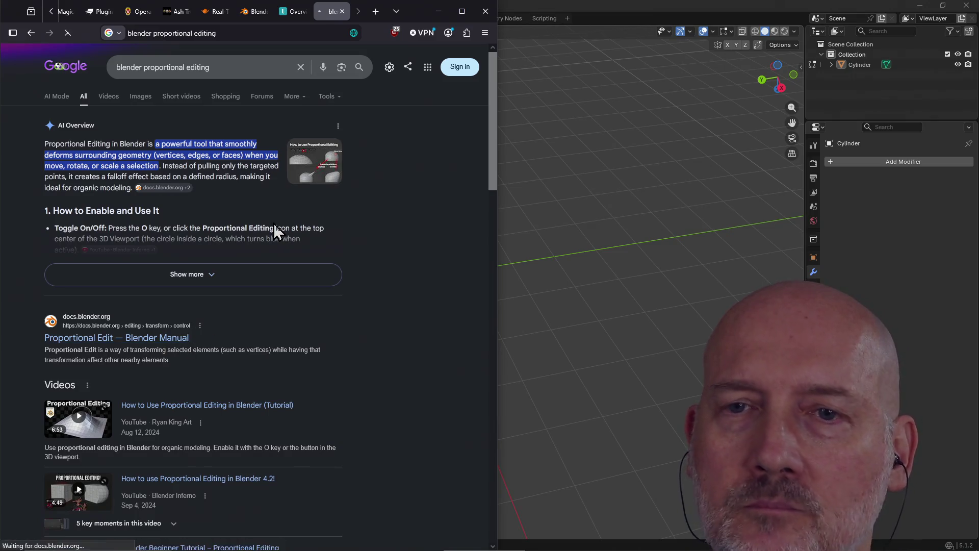
left_click(531, 13)
mouse_move(384, 327)
middle_mouse_down()
mouse_move(381, 271)
mouse_move(382, 301)
middle_mouse_up()
Circle-select all the faces around the banana's blunt end in two passes.
key("c")
left_click_drag(409, 357, 427, 353)
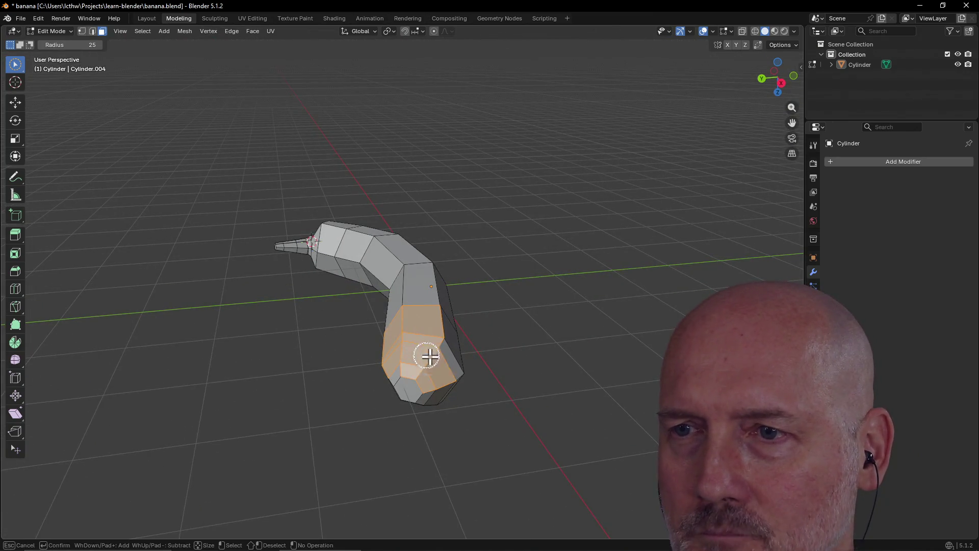
right_click(398, 373)
mouse_move(397, 371)
middle_mouse_down()
mouse_move(440, 306)
mouse_move(485, 261)
middle_mouse_up()
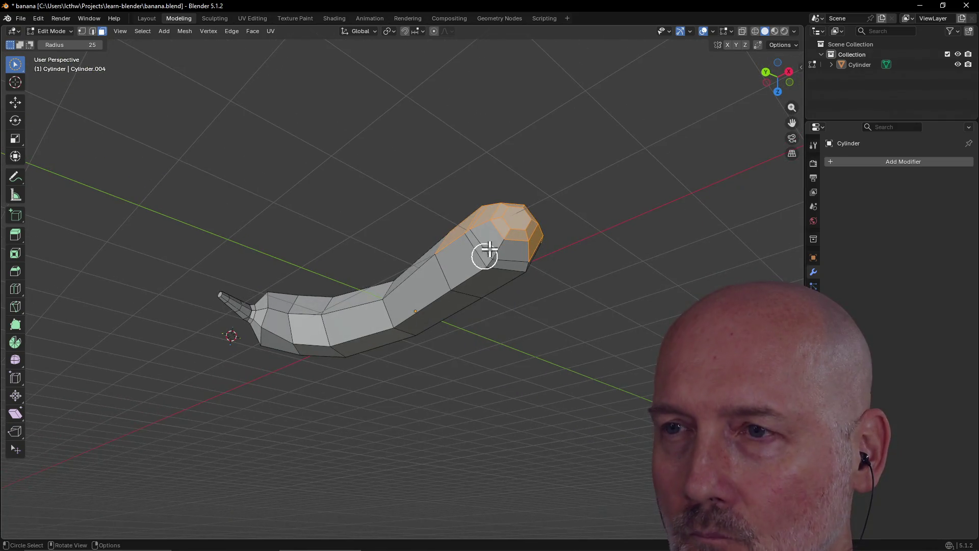
key("c")
mouse_move(493, 230)
left_mouse_down()
mouse_move(531, 251)
mouse_move(491, 241)
left_mouse_up()
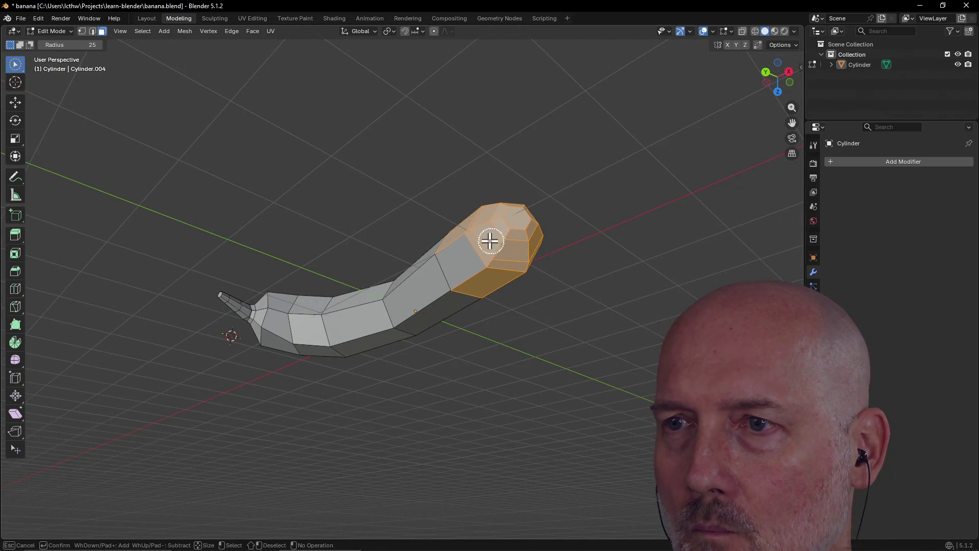
mouse_move(490, 241)
middle_mouse_down()
mouse_move(369, 284)
mouse_move(370, 222)
mouse_move(406, 192)
mouse_move(337, 363)
mouse_move(293, 312)
mouse_move(192, 321)
mouse_move(148, 253)
mouse_move(425, 324)
mouse_move(396, 280)
mouse_move(542, 300)
mouse_move(391, 362)
mouse_move(382, 355)
middle_mouse_up()
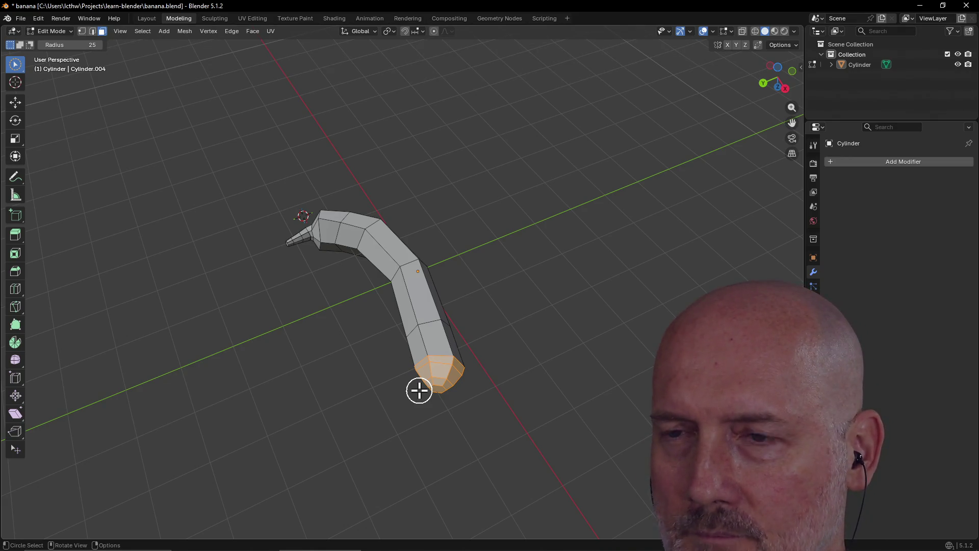
Move the blunt end along the Y axis, then along the X axis.
key("g")
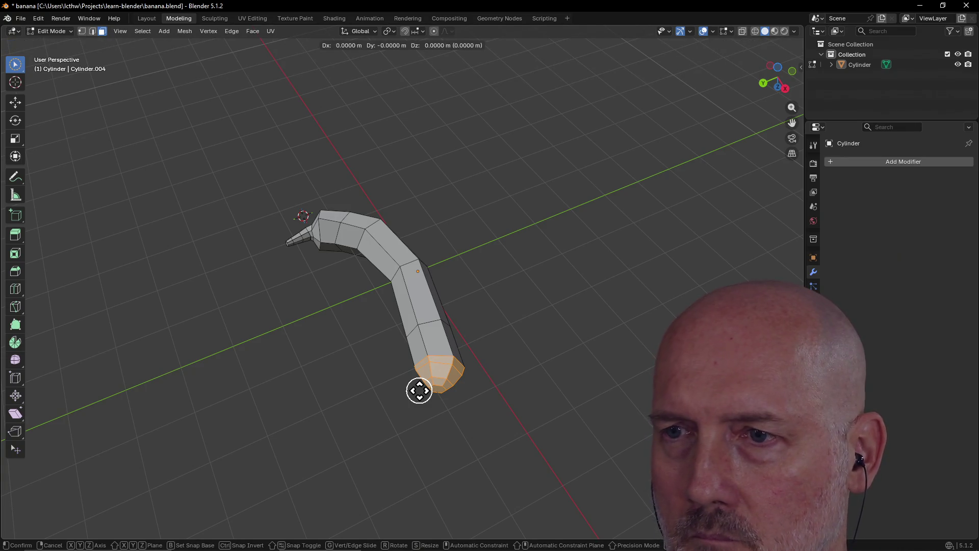
key("y")
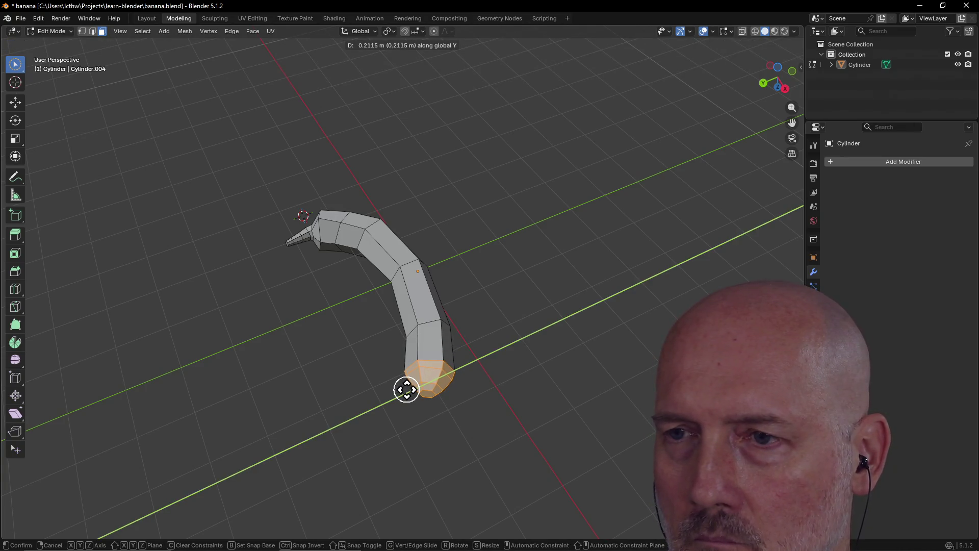
left_click(406, 389)
key("g")
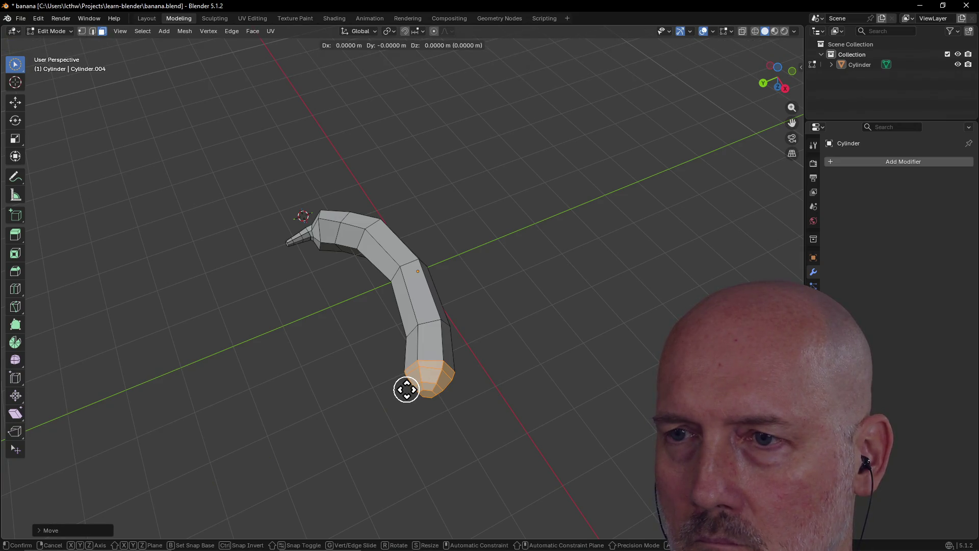
key("x")
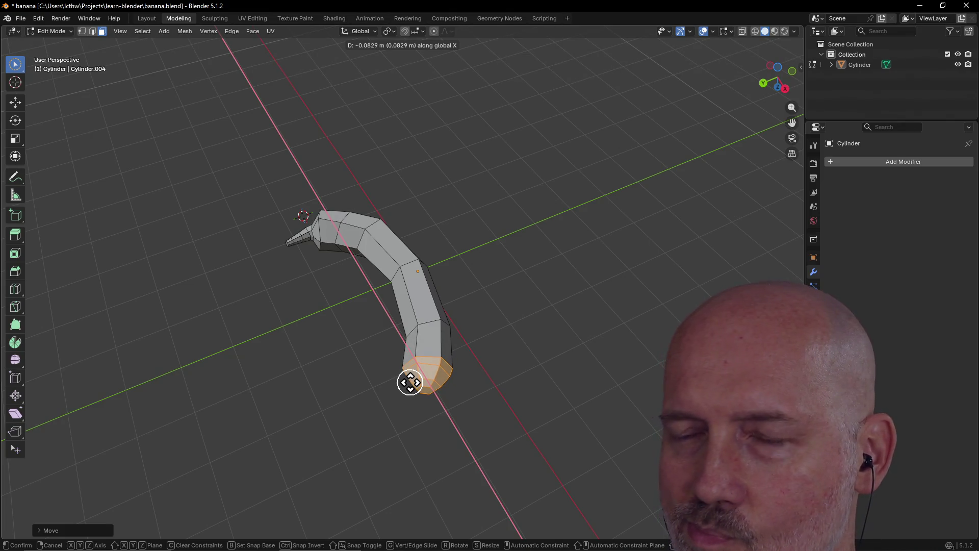
left_click(411, 383)
mouse_move(427, 438)
middle_mouse_down()
mouse_move(440, 396)
mouse_move(505, 422)
mouse_move(540, 408)
mouse_move(531, 372)
mouse_move(447, 361)
mouse_move(530, 362)
mouse_move(493, 375)
middle_mouse_up()
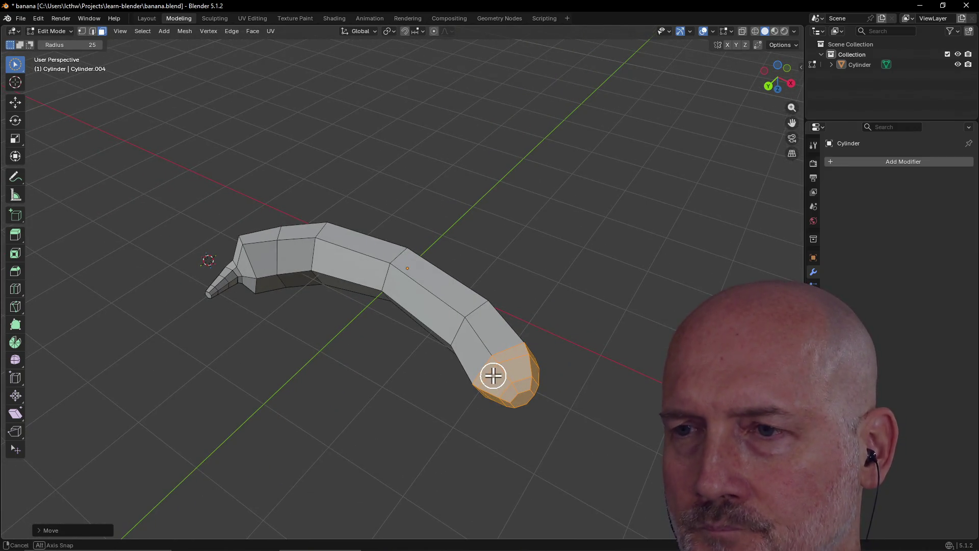
Rotate the blunt end about the Z axis to deepen the curve, then switch to edge mode.
key("r")
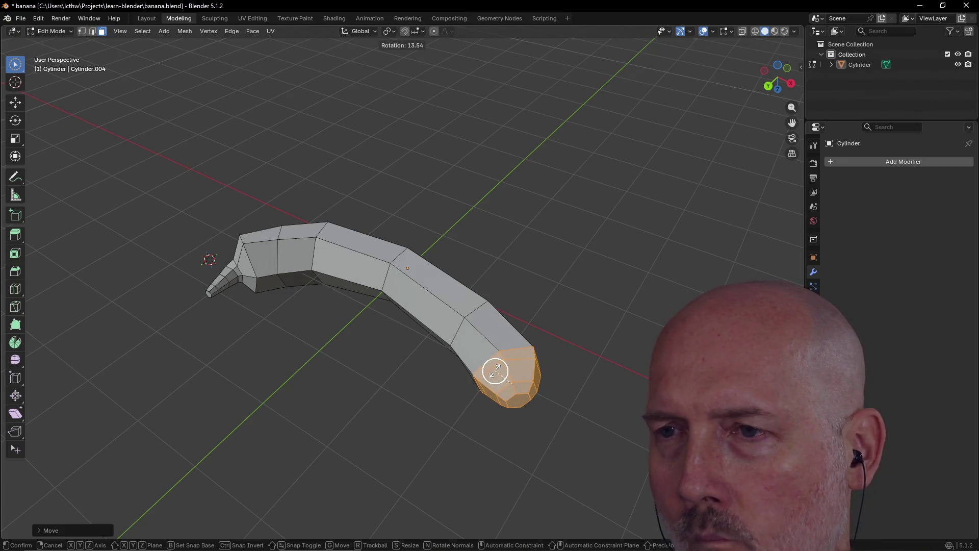
key("z")
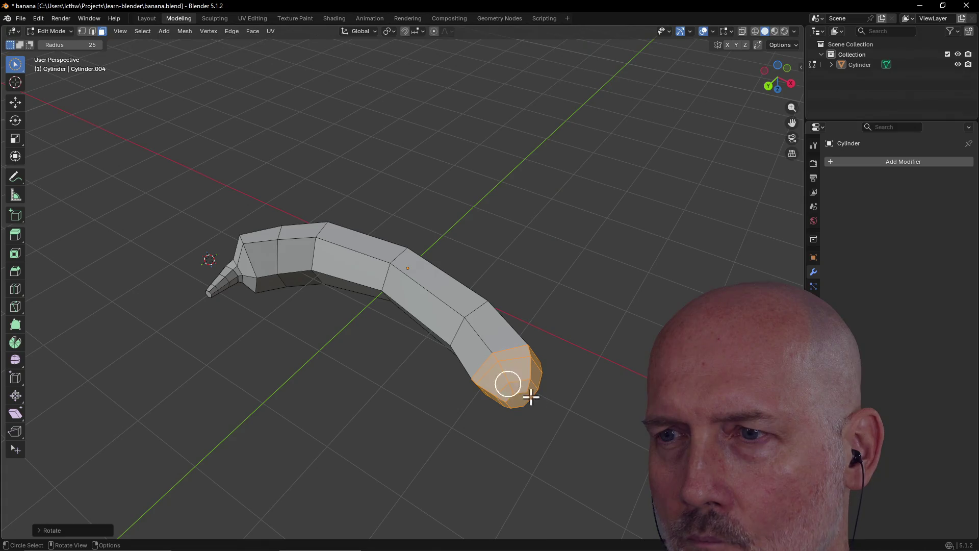
left_click(507, 385)
mouse_move(505, 437)
middle_mouse_down()
mouse_move(587, 465)
mouse_move(545, 365)
mouse_move(420, 410)
mouse_move(379, 413)
middle_mouse_up()
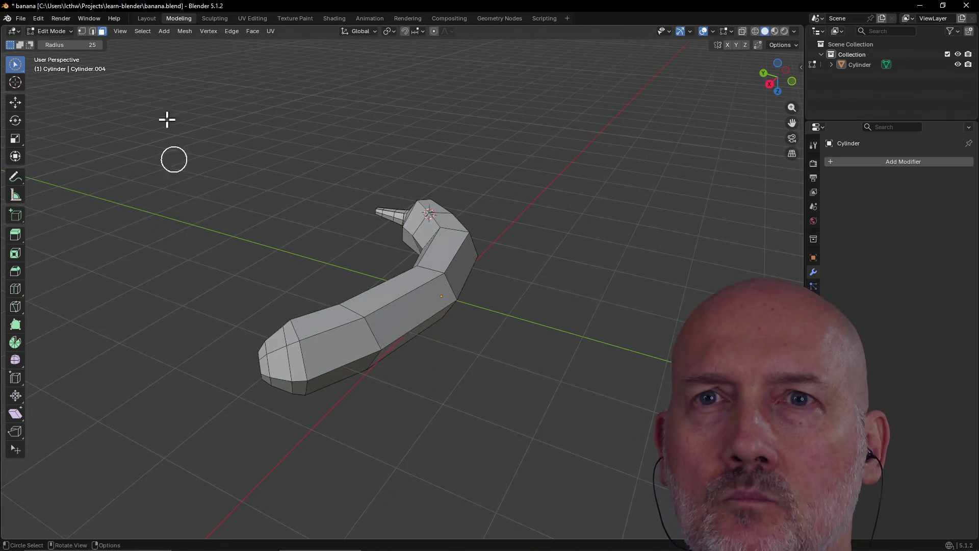
left_click(91, 32)
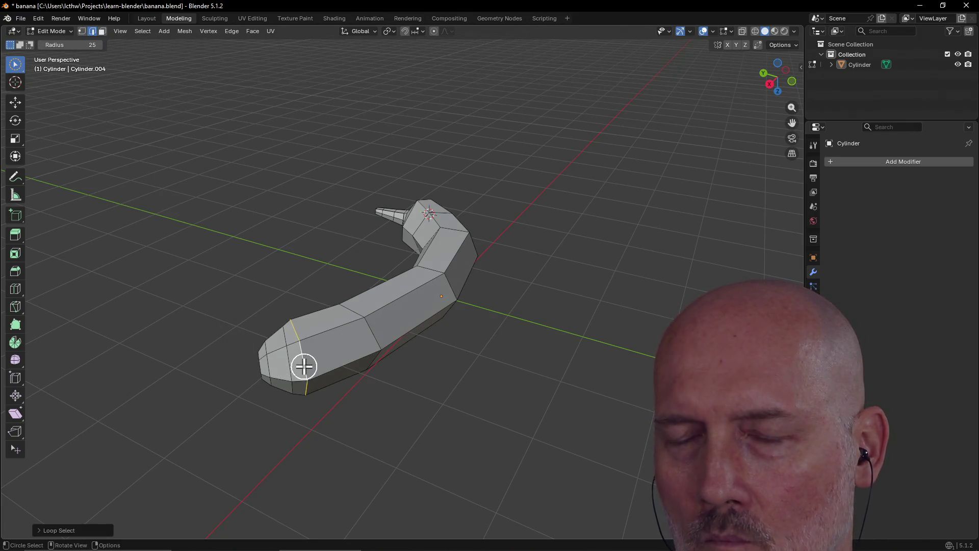
Shrink two selected edge loops near the banana's blunt end with the scale tool.
key("s")
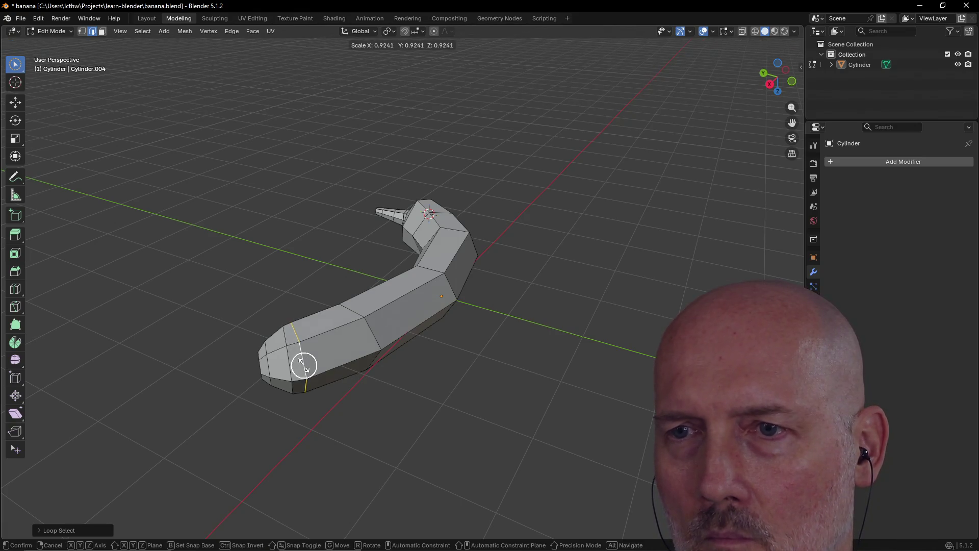
left_click(303, 365)
mouse_move(303, 363)
middle_mouse_down()
mouse_move(406, 384)
mouse_move(444, 403)
middle_mouse_up()
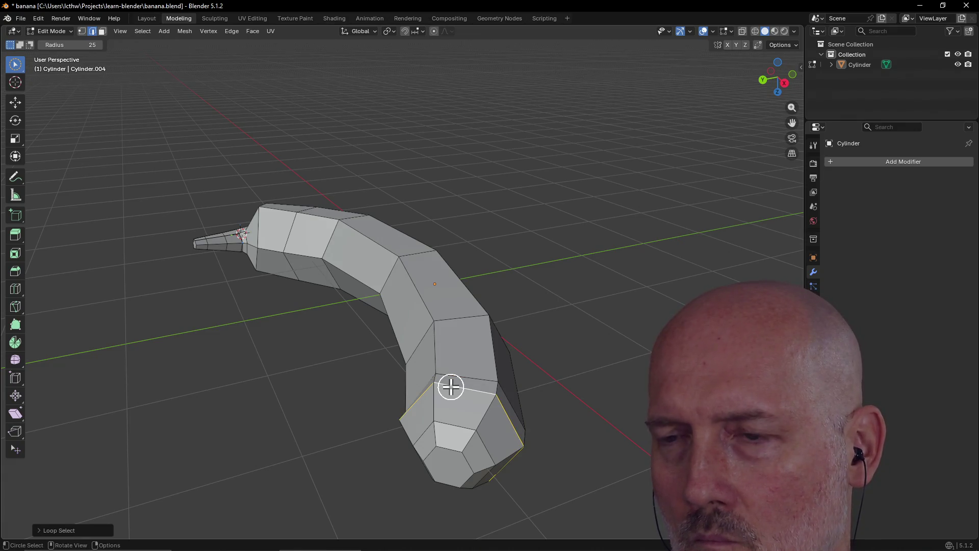
key("s")
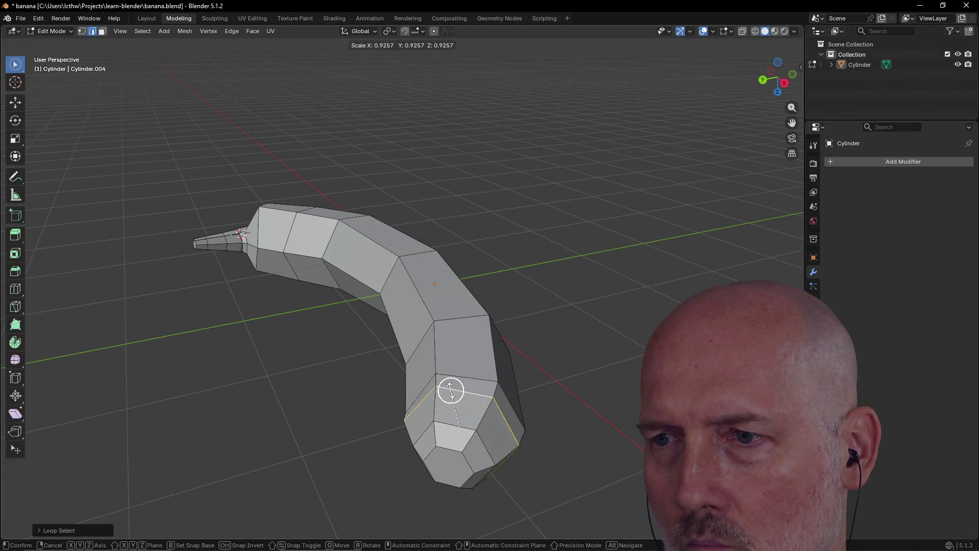
left_click(450, 390)
middle_click_drag(451, 389, 463, 369)
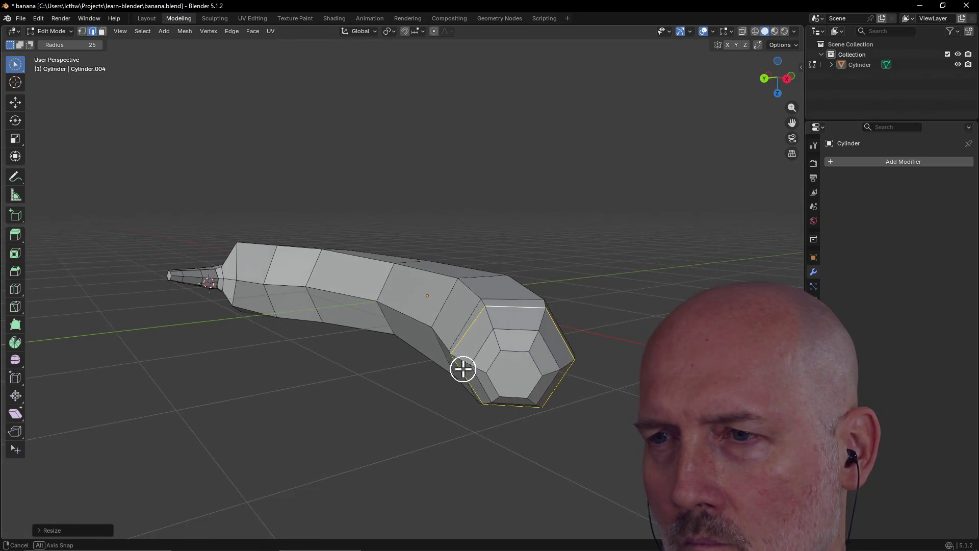
Scale the hexagonal end-cap loop down to about 0.85 and inspect the tapered tip.
left_click(495, 358)
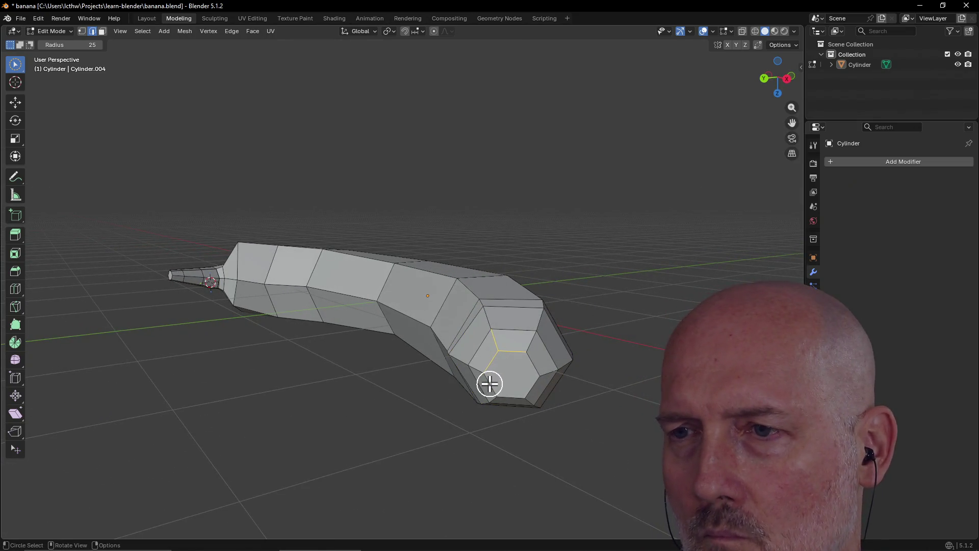
left_click(487, 378, "alt")
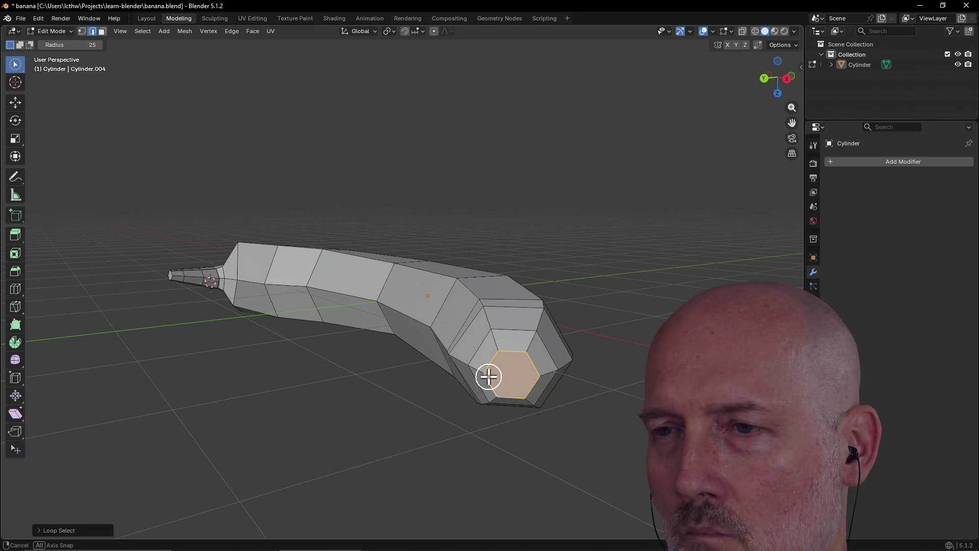
key("s")
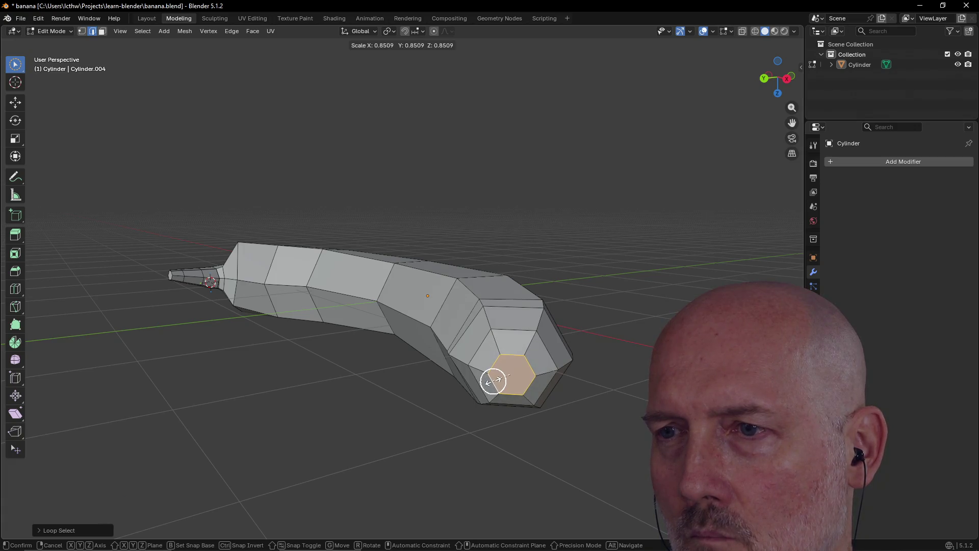
left_click(493, 380)
middle_click_drag(493, 380, 549, 387)
scroll(586, 378, "up", 5)
scroll(585, 379, "down", 3)
mouse_move(596, 355)
middle_mouse_down()
mouse_move(461, 267)
mouse_move(459, 334)
mouse_move(387, 348)
middle_mouse_up()
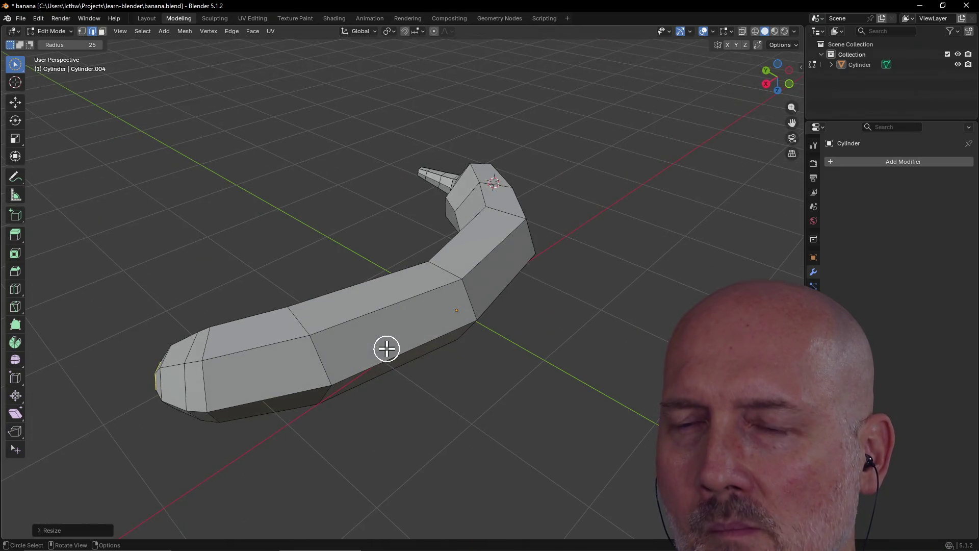
mouse_move(346, 322)
middle_mouse_down()
mouse_move(314, 284)
mouse_move(357, 332)
mouse_move(422, 352)
mouse_move(512, 350)
middle_mouse_up()
In vertex select mode, slide a vertex on the inner curve along its edge.
mouse_move(351, 358)
middle_mouse_down()
mouse_move(474, 347)
mouse_move(459, 376)
mouse_move(412, 378)
middle_mouse_up()
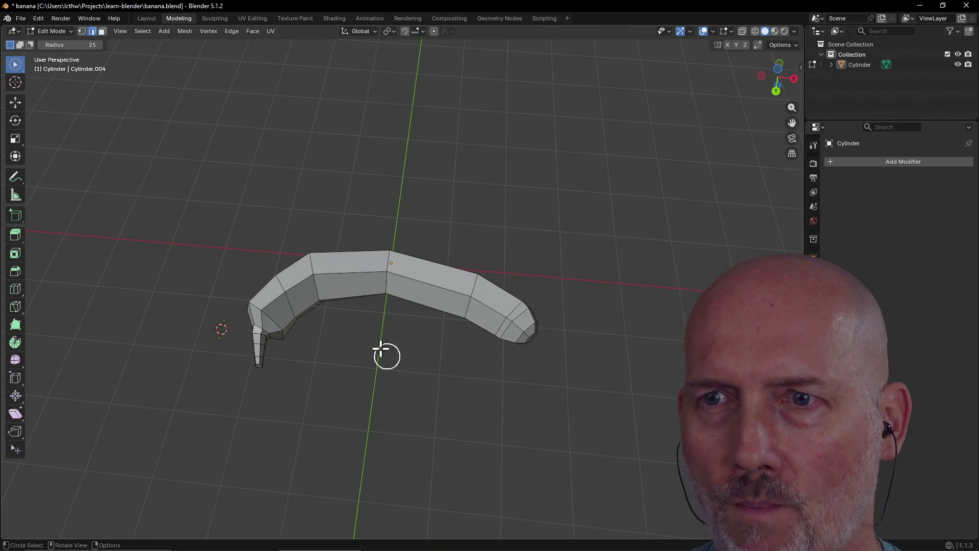
scroll(350, 277, "up", 2)
scroll(350, 277, "up", 1)
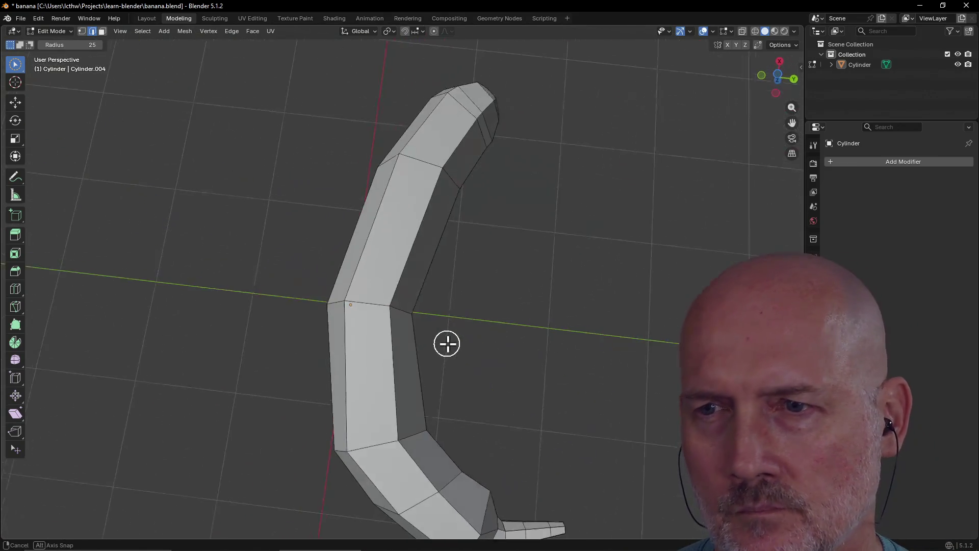
middle_click_drag(333, 320, 456, 345)
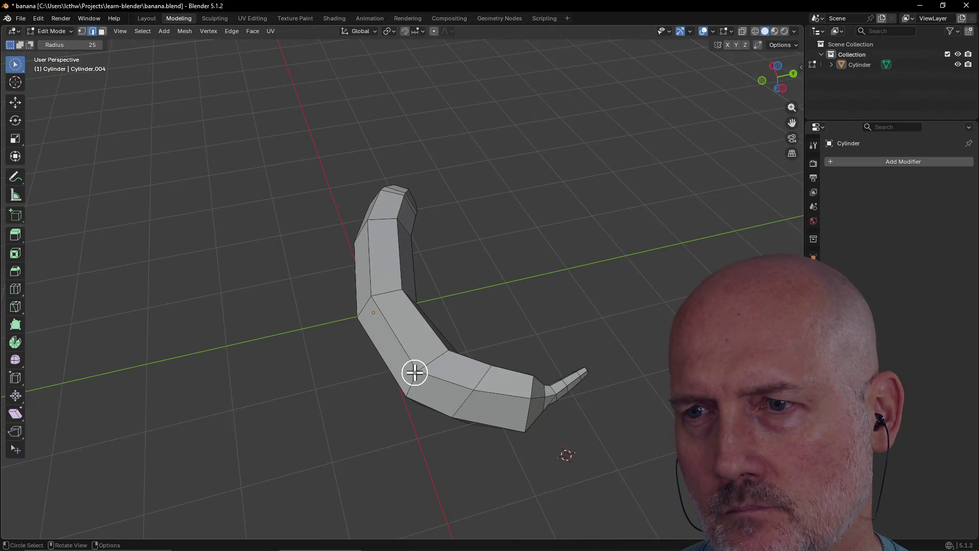
mouse_move(414, 372)
middle_mouse_down()
mouse_move(385, 374)
mouse_move(395, 368)
mouse_move(344, 288)
middle_mouse_up()
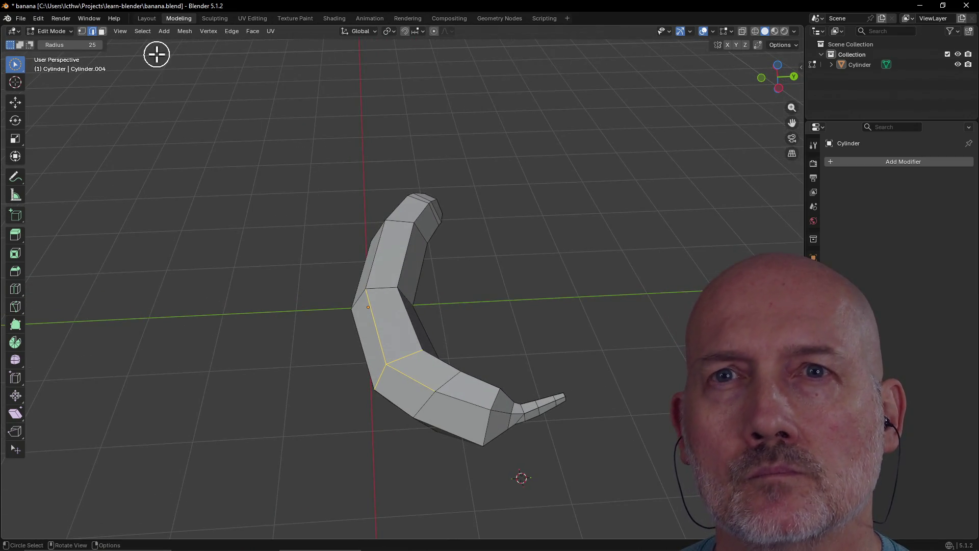
left_click(83, 32)
middle_click_drag(393, 361, 373, 373)
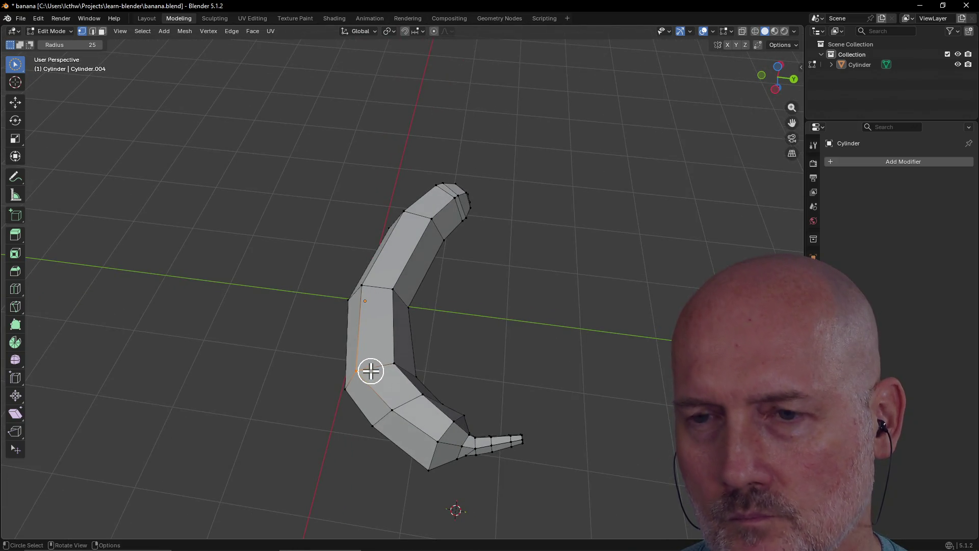
key("shift+v")
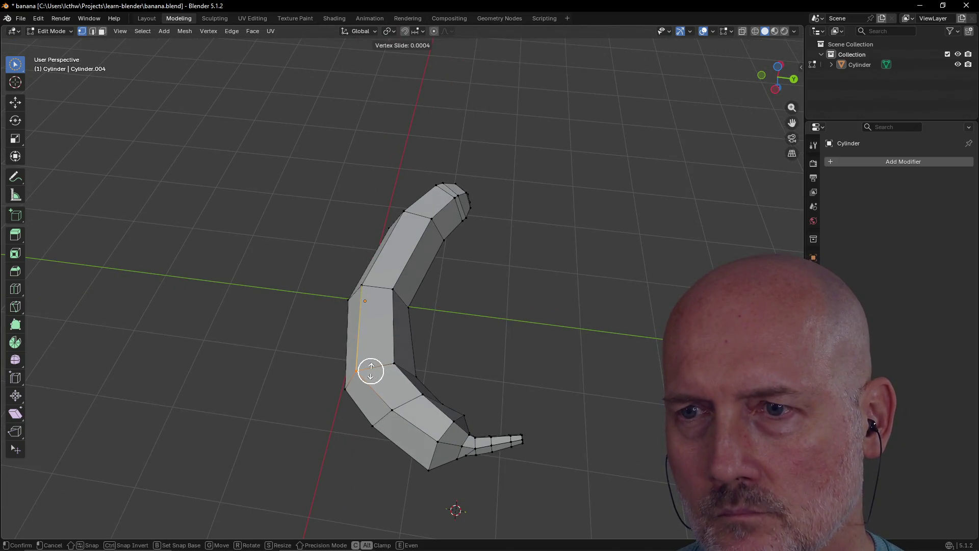
left_click(377, 370)
mouse_move(377, 370)
middle_mouse_down()
mouse_move(409, 323)
mouse_move(388, 351)
mouse_move(347, 350)
mouse_move(398, 313)
mouse_move(419, 328)
mouse_move(454, 319)
mouse_move(438, 354)
mouse_move(443, 319)
mouse_move(415, 284)
mouse_move(375, 284)
mouse_move(360, 322)
middle_mouse_up()
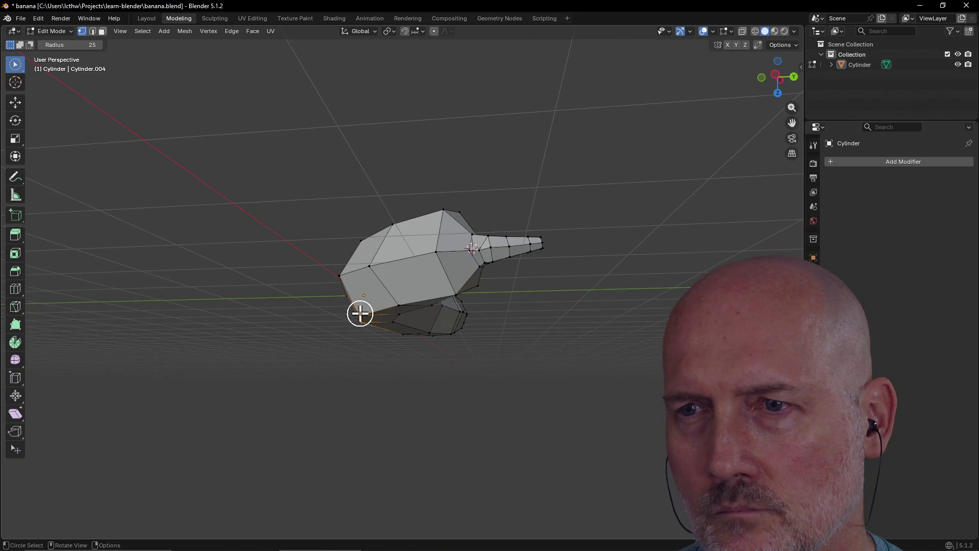
Move that vertex twice, then slide an edge along the banana's underside.
key("g")
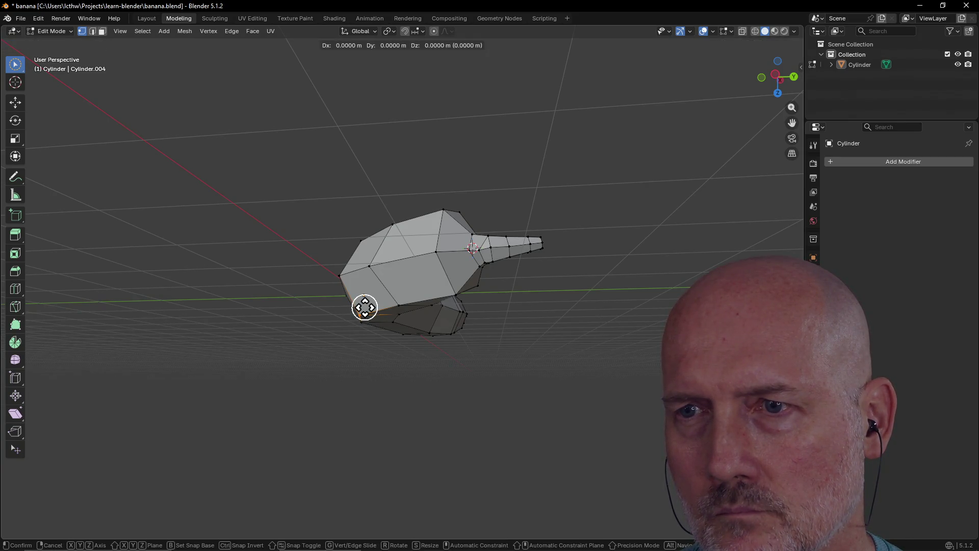
left_click(366, 305)
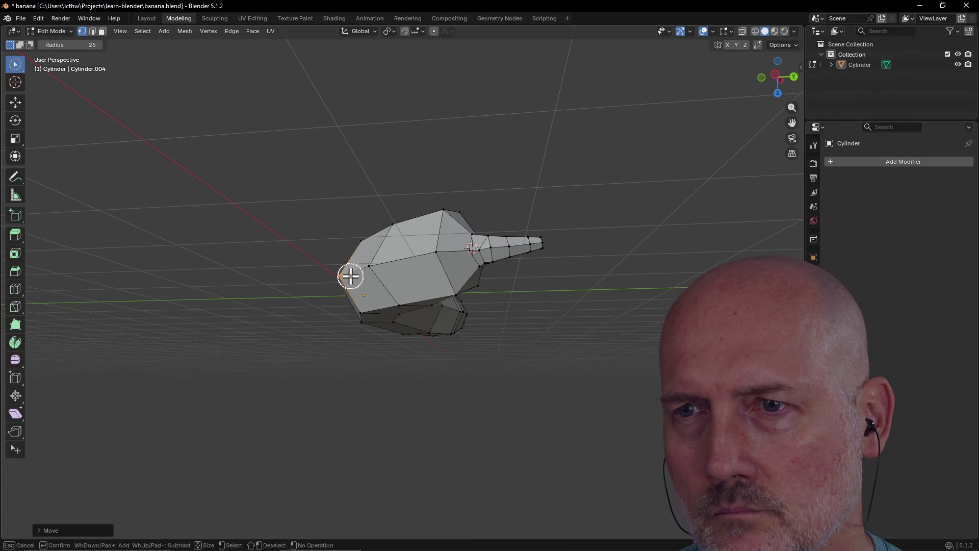
key("g")
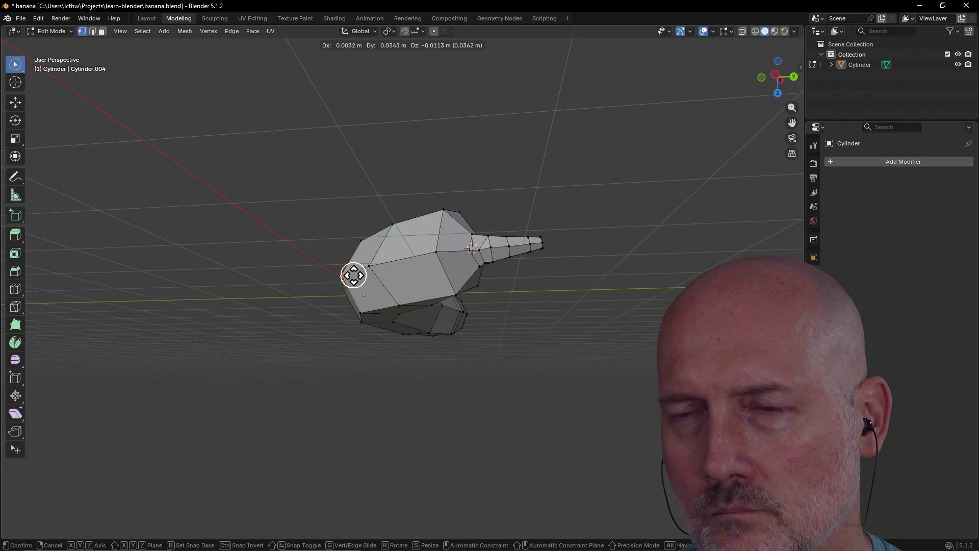
left_click(353, 276)
mouse_move(354, 280)
middle_mouse_down()
mouse_move(527, 349)
mouse_move(498, 288)
mouse_move(496, 306)
middle_mouse_up()
scroll(494, 318, "up", 2)
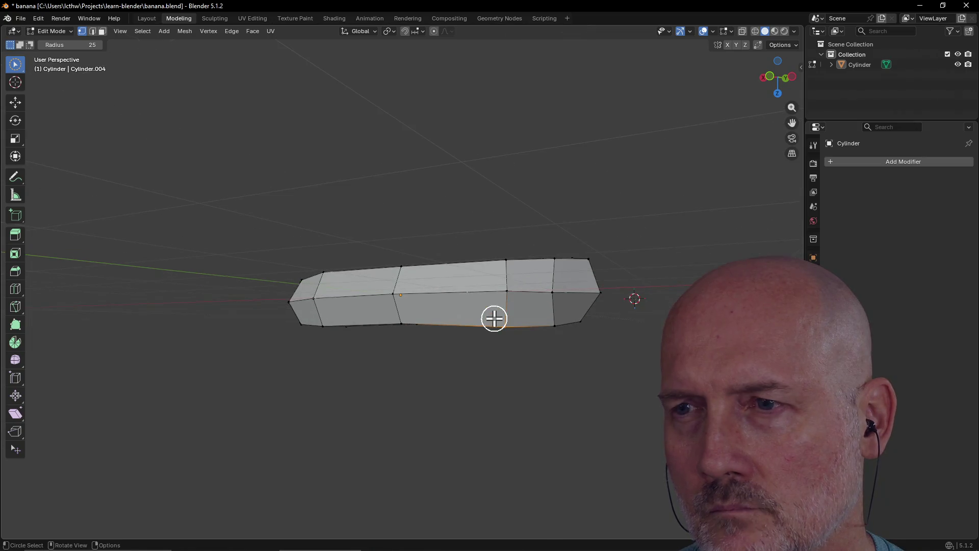
scroll(518, 344, "up", 1)
key("g")
key("g")
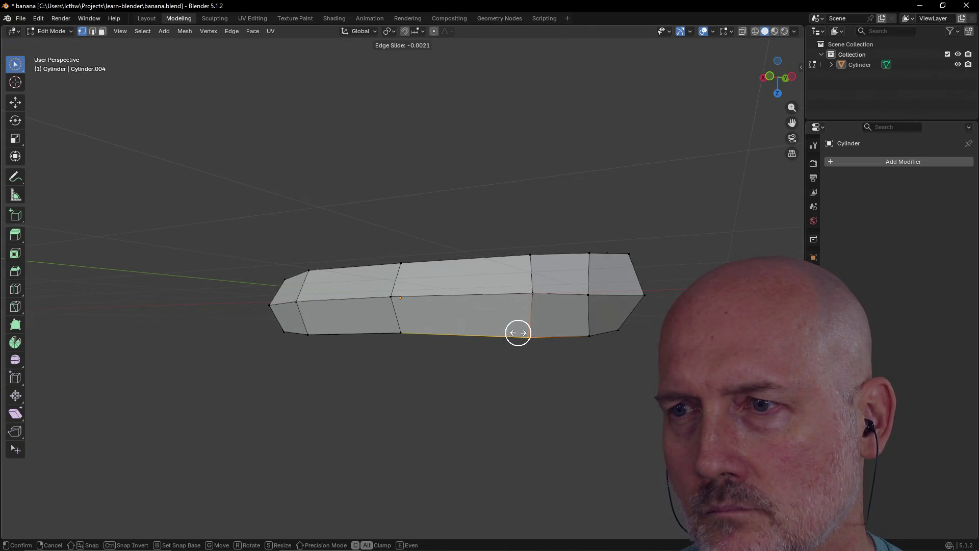
left_click(518, 332)
Slide two vertices on the lower body edge and move one near the stem end.
middle_click_drag(534, 340, 531, 295)
key("shift+v")
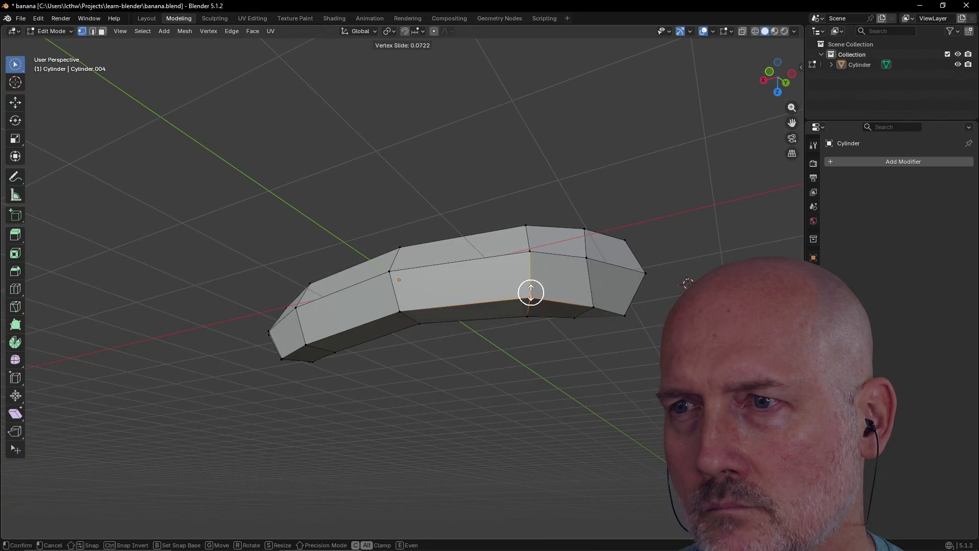
left_click(531, 291)
middle_click_drag(531, 291, 477, 307)
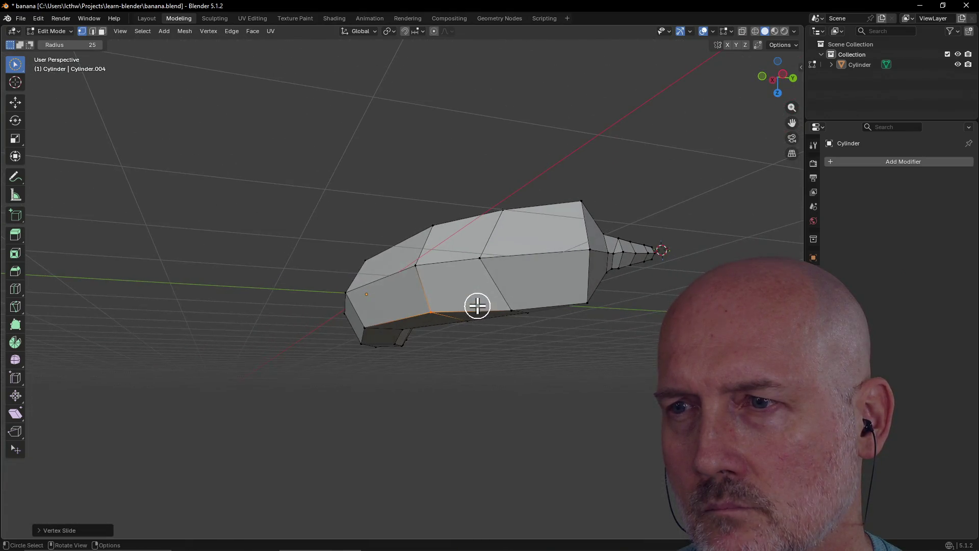
key("shift+v")
left_click(505, 306)
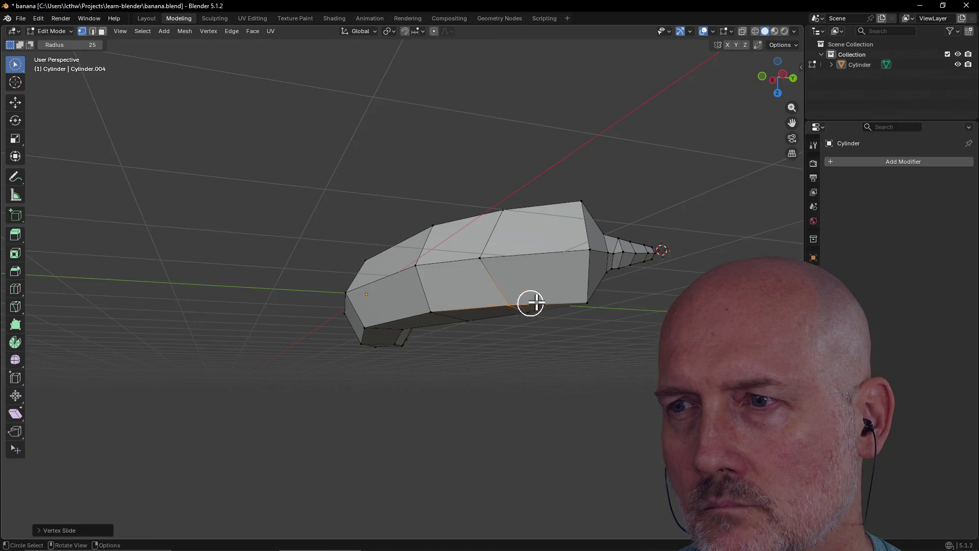
middle_click_drag(525, 301, 495, 303)
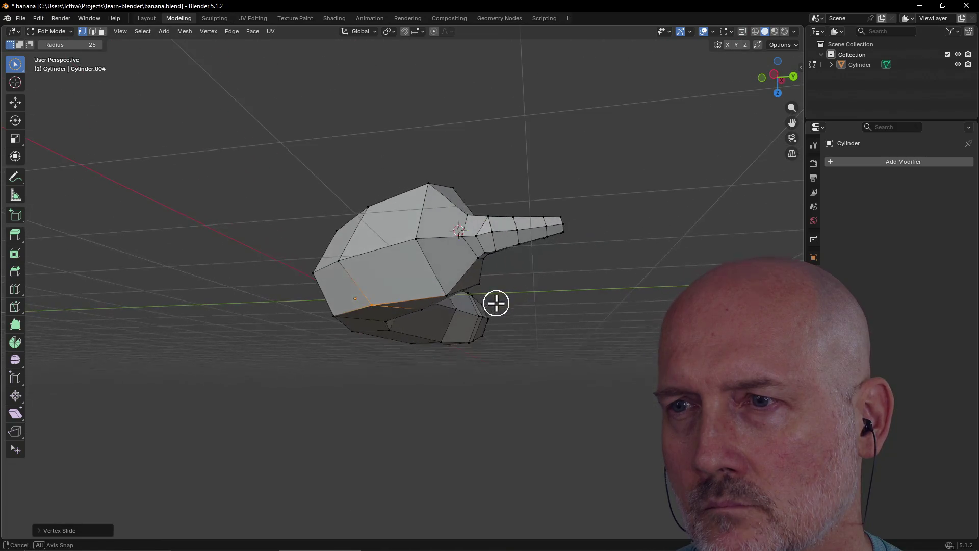
key("g")
left_click(443, 290)
mouse_move(443, 289)
middle_mouse_down()
mouse_move(559, 337)
mouse_move(588, 321)
mouse_move(573, 364)
mouse_move(448, 313)
mouse_move(392, 306)
mouse_move(421, 348)
middle_mouse_up()
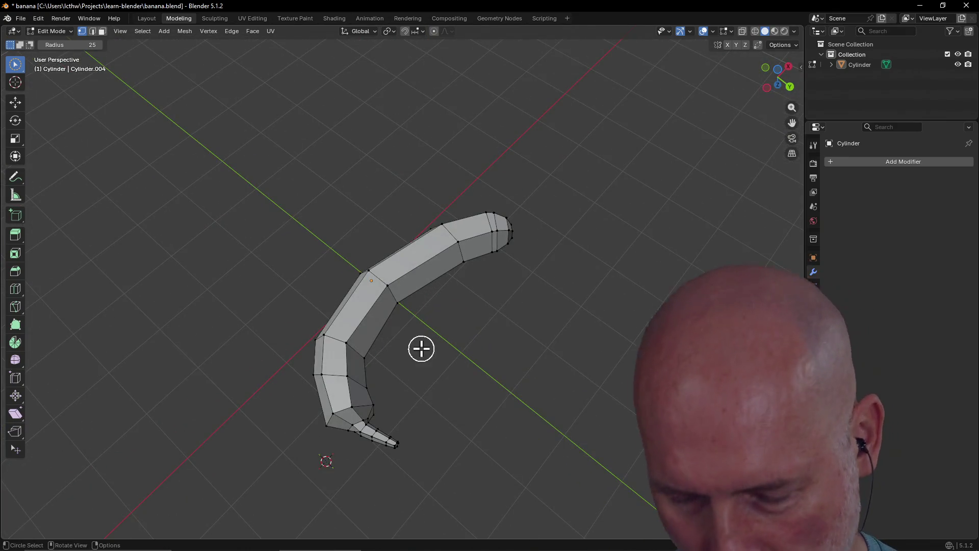
Save banana.blend with the reshaped curved body.
key("ctrl+s")
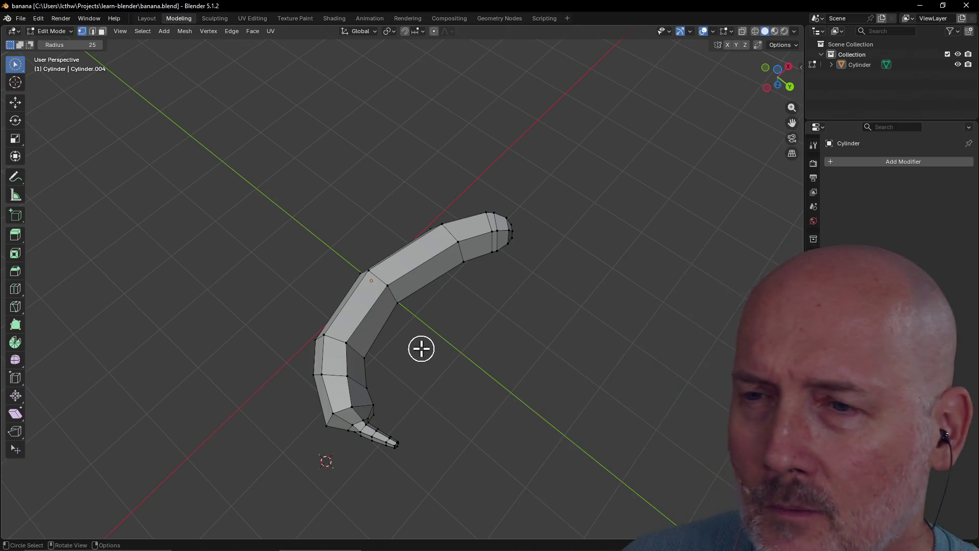
scroll(423, 323, "up", 1)
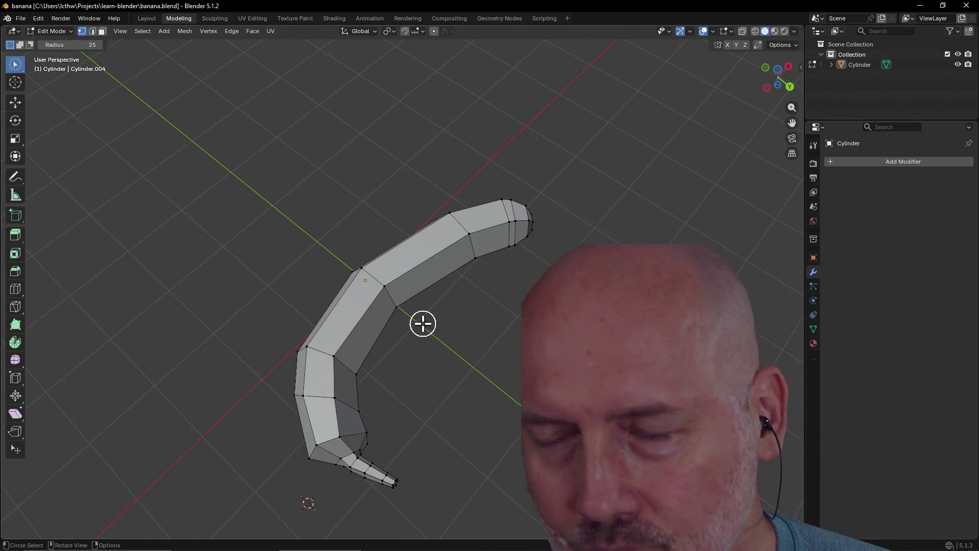
Select the vertex at the stem base from a low side-on view.
mouse_move(424, 323)
middle_mouse_down()
mouse_move(438, 296)
mouse_move(394, 326)
middle_mouse_up()
scroll(439, 296, "down", 2)
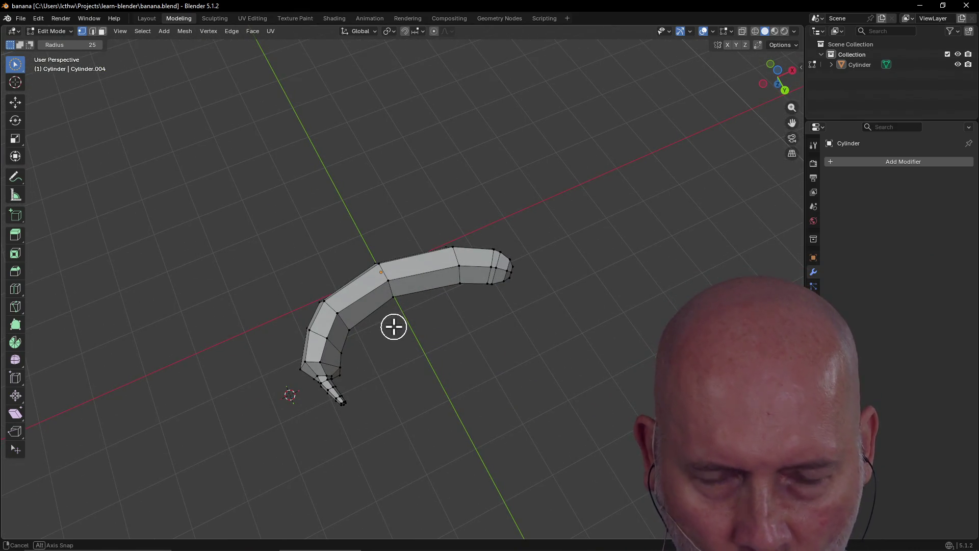
mouse_move(394, 327)
middle_mouse_down()
mouse_move(313, 418)
mouse_move(332, 371)
mouse_move(335, 421)
mouse_move(278, 436)
middle_mouse_up()
left_click(334, 417)
scroll(241, 410, "up", 2)
mouse_move(241, 410)
middle_mouse_down()
mouse_move(236, 387)
mouse_move(144, 468)
mouse_move(161, 436)
mouse_move(186, 415)
mouse_move(204, 416)
middle_mouse_up()
middle_click_drag(260, 474, 261, 461)
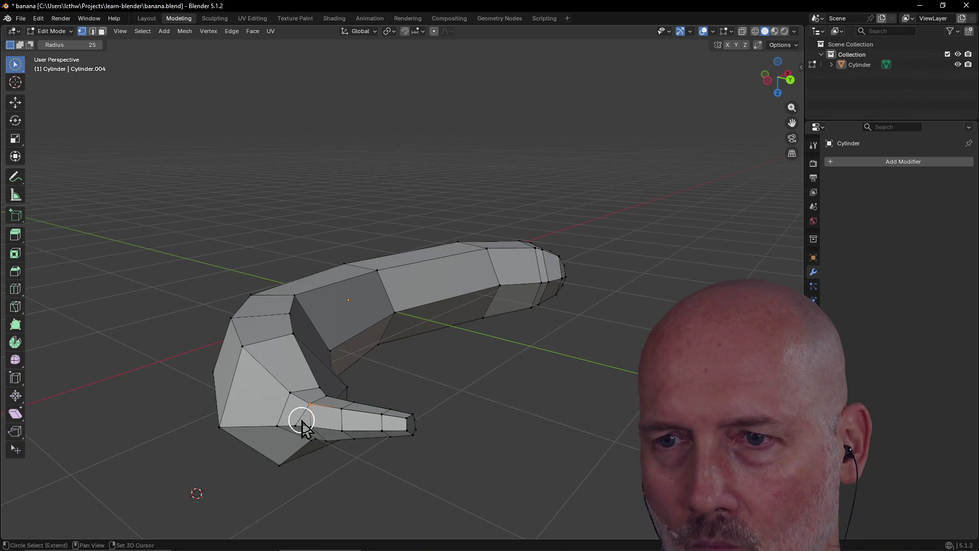
Snap the 3D cursor to the selected stem-joint vertex via Cursor to Selected.
key("shift+s")
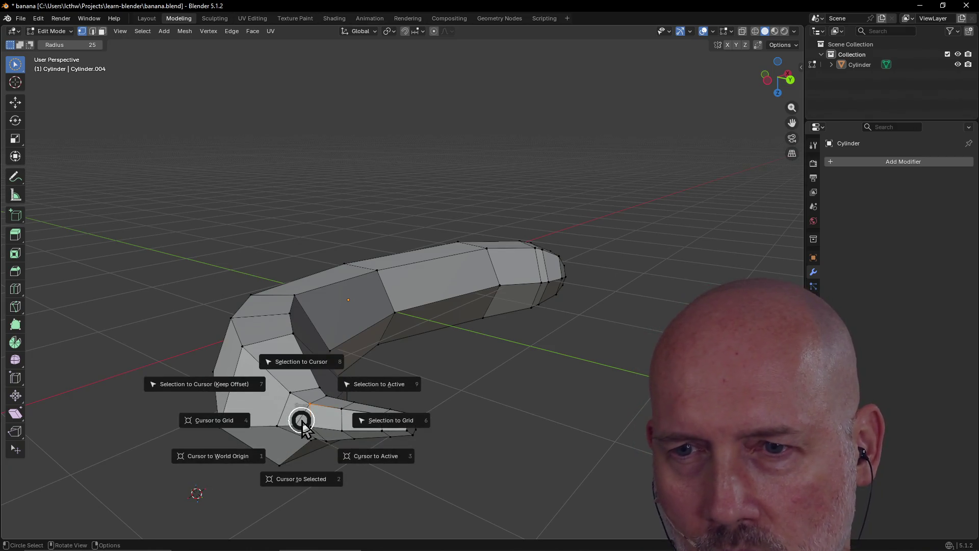
left_click(305, 482)
mouse_move(317, 437)
middle_mouse_down()
mouse_move(303, 461)
mouse_move(304, 423)
middle_mouse_up()
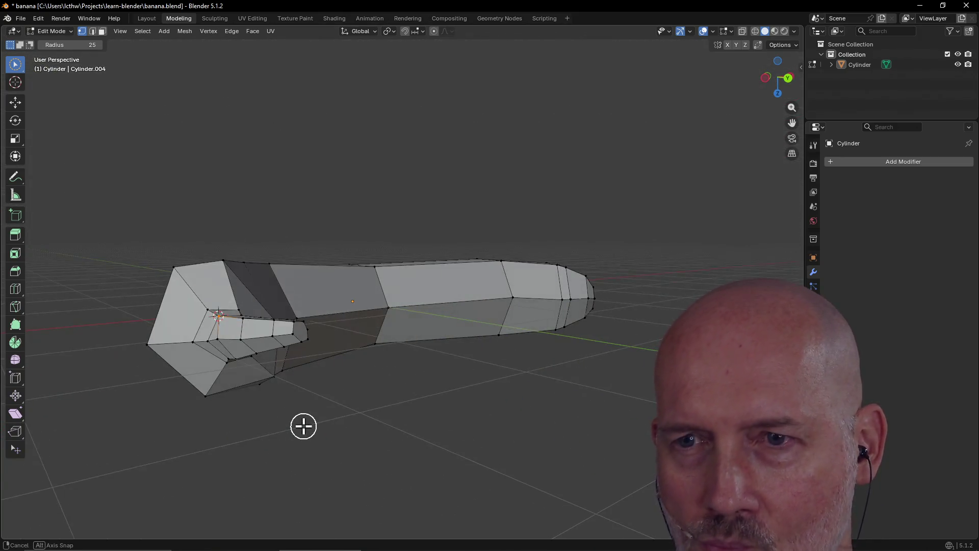
In face select mode, circle-select the stem and neighbouring body faces.
left_click(101, 30)
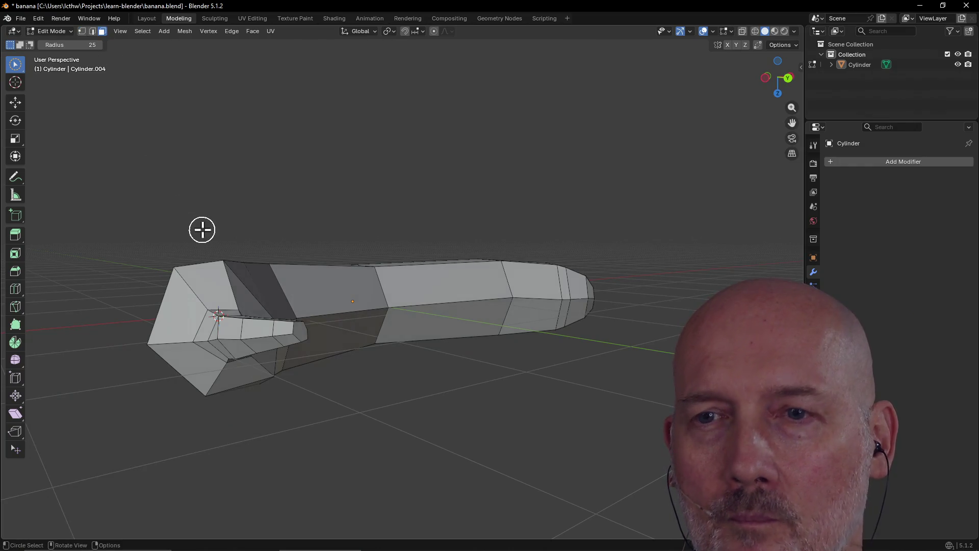
left_click_drag(287, 331, 237, 339)
mouse_move(268, 339)
middle_mouse_down()
mouse_move(313, 326)
mouse_move(201, 354)
mouse_move(206, 310)
middle_mouse_up()
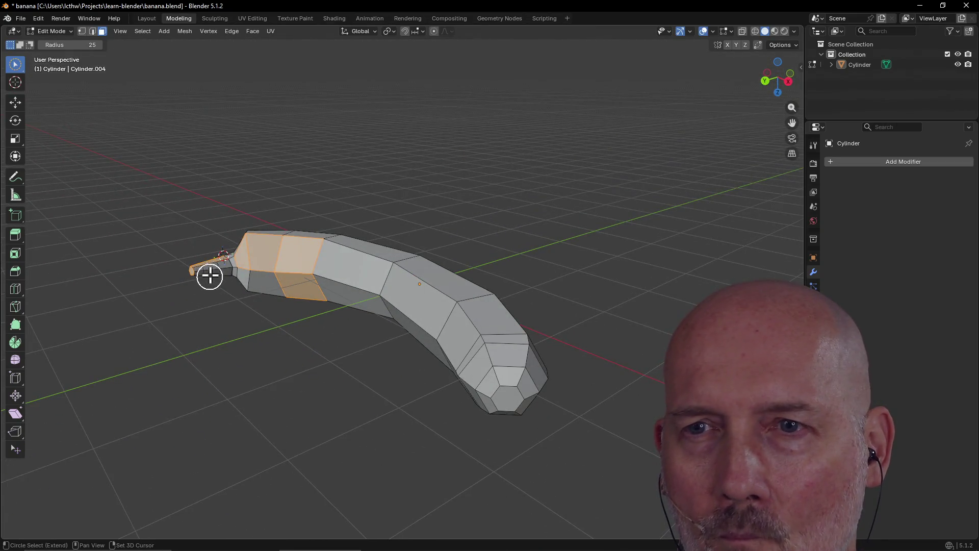
left_click_drag(214, 256, 216, 282)
scroll(214, 288, "up", 2)
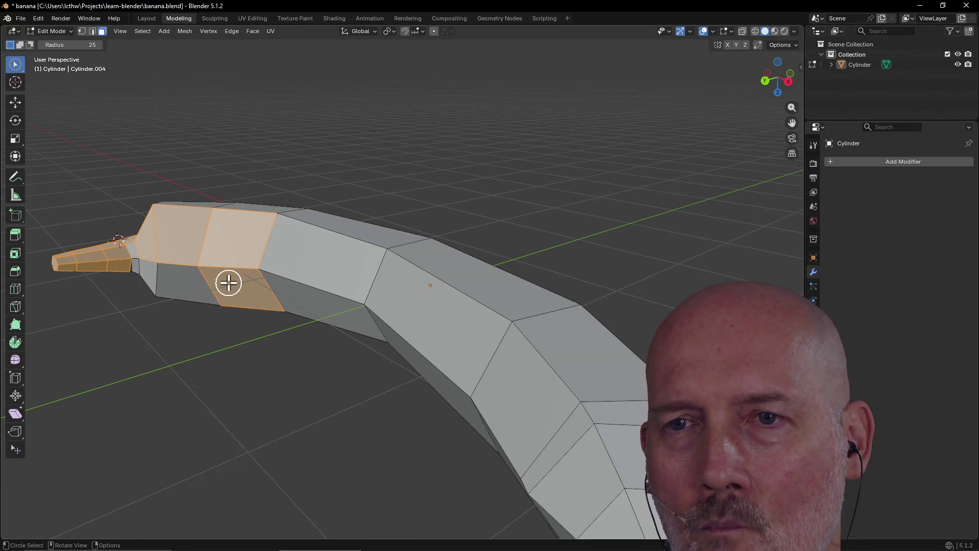
left_click_drag(228, 280, 231, 235, "ctrl")
mouse_move(159, 246)
middle_mouse_down()
mouse_move(246, 277)
mouse_move(307, 374)
middle_mouse_up()
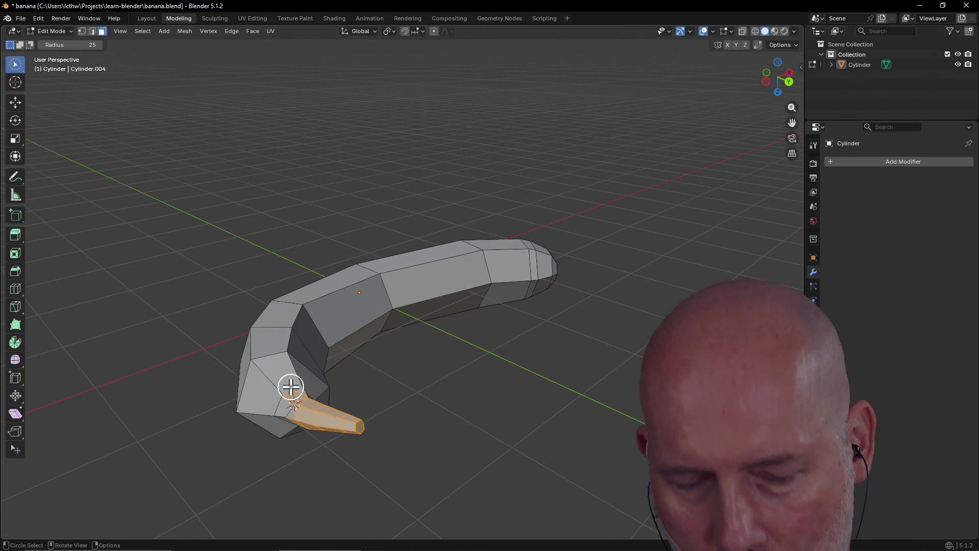
mouse_move(286, 387)
middle_mouse_down()
mouse_move(277, 405)
mouse_move(293, 393)
mouse_move(382, 393)
middle_mouse_up()
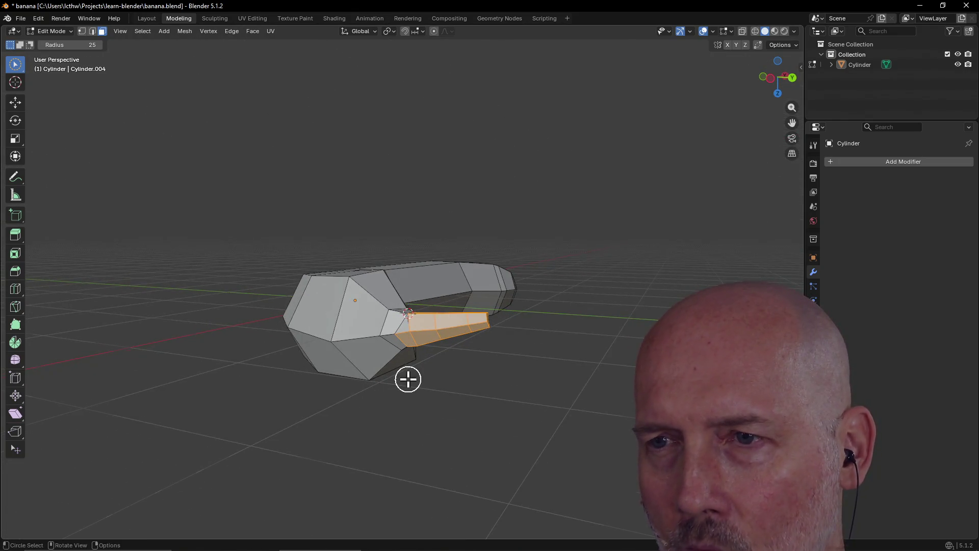
scroll(408, 378, "up", 1)
mouse_move(403, 362)
middle_mouse_down()
mouse_move(336, 384)
mouse_move(343, 393)
mouse_move(423, 366)
mouse_move(407, 384)
mouse_move(398, 367)
mouse_move(394, 428)
mouse_move(436, 435)
middle_mouse_up()
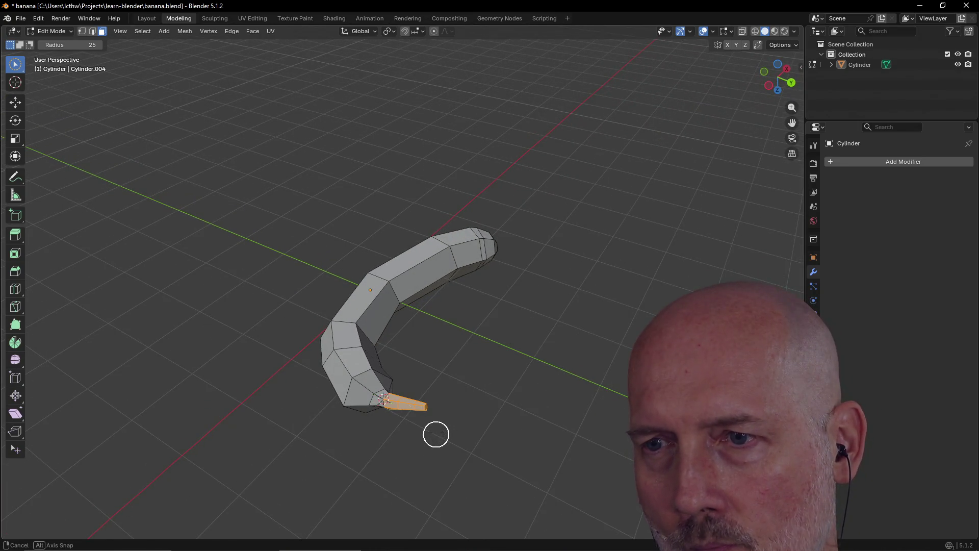
Rotate the selected stem around the Z axis and check the result.
key("r")
key("z")
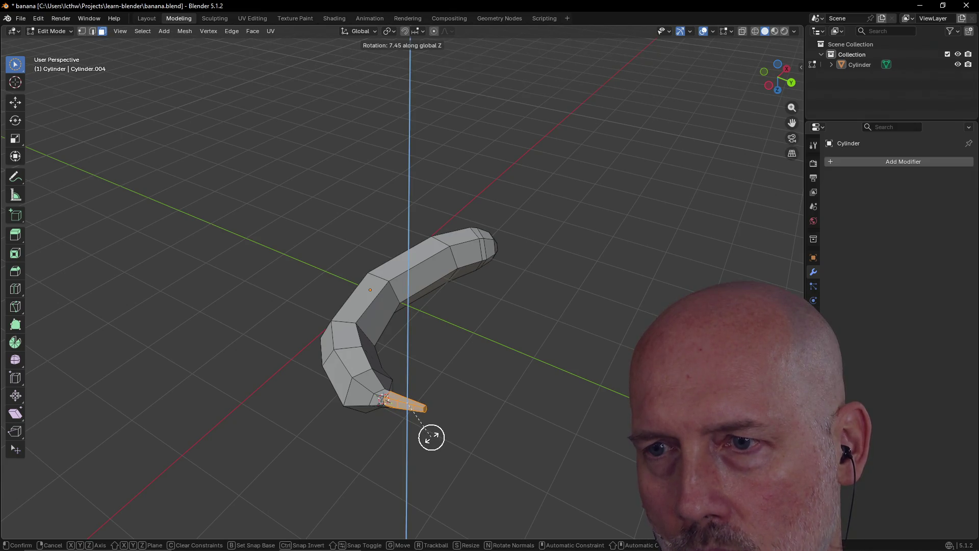
left_click(431, 436)
mouse_move(431, 437)
middle_mouse_down()
mouse_move(443, 411)
mouse_move(350, 431)
middle_mouse_up()
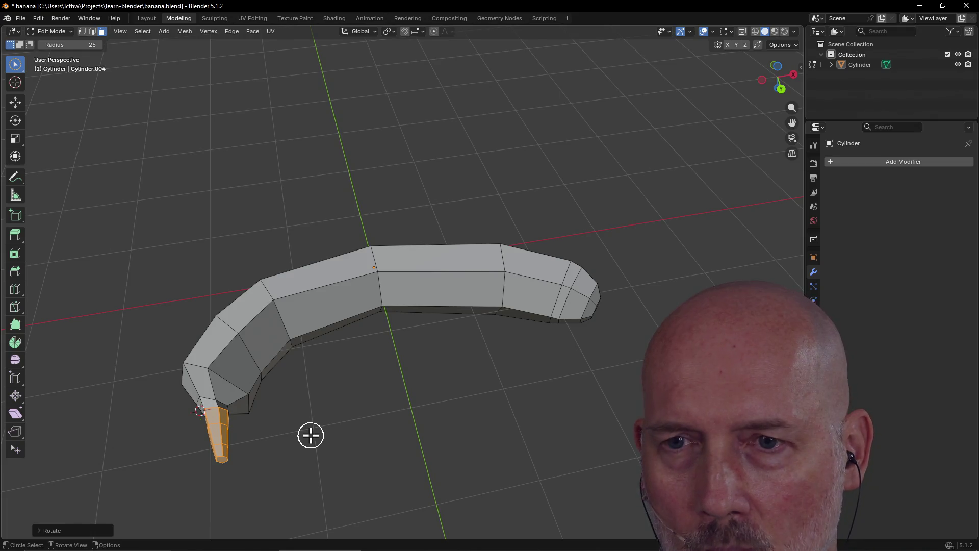
Nudge the stem along X, then along Y, to seat it on the banana's end.
key("g")
key("y")
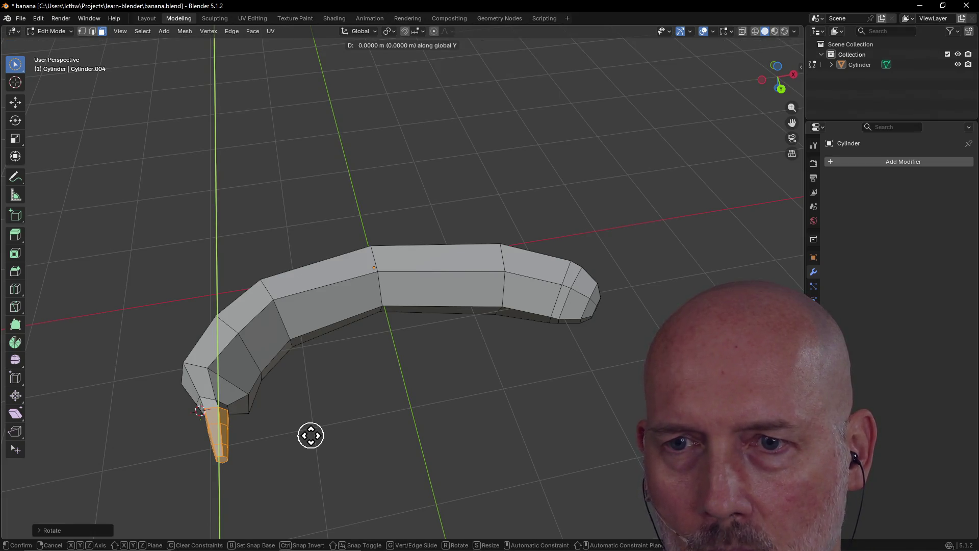
key("x")
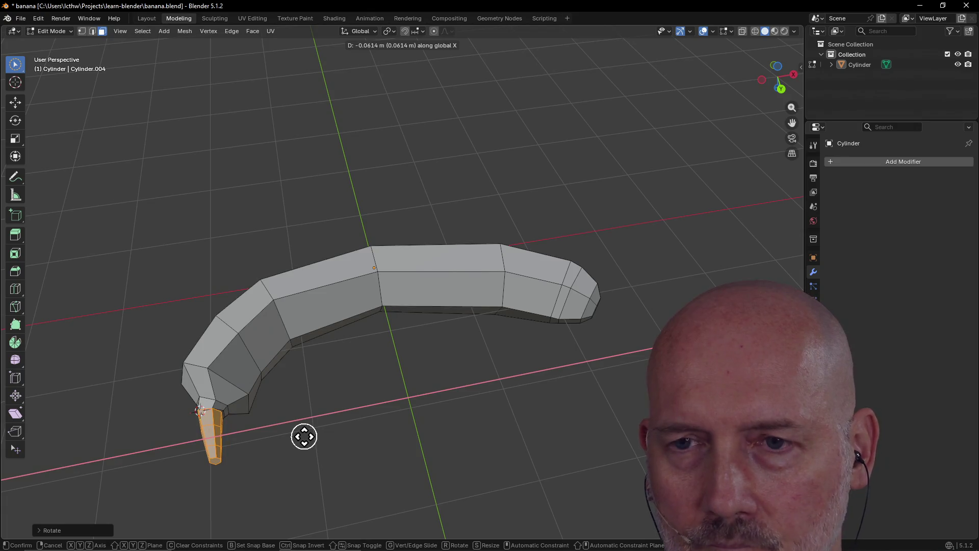
left_click(304, 435)
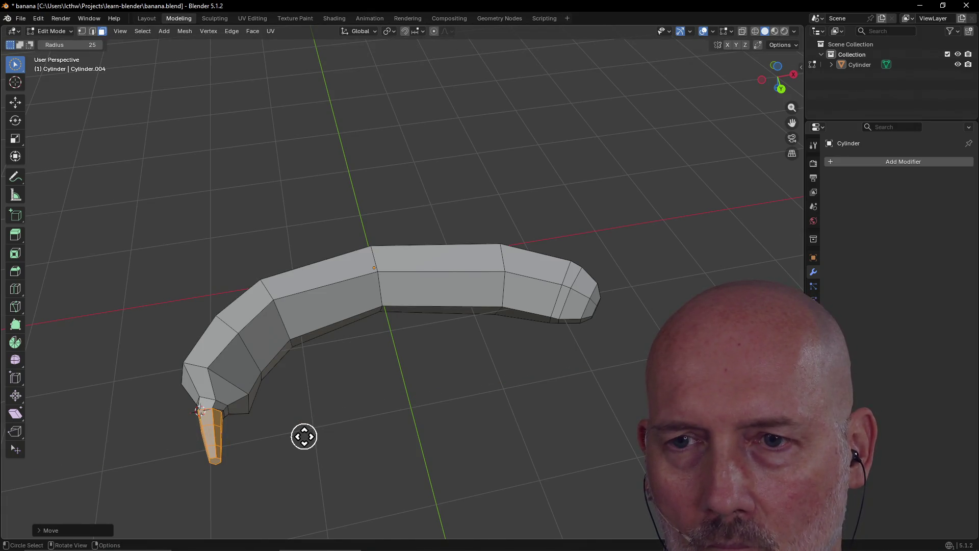
key("g")
key("y")
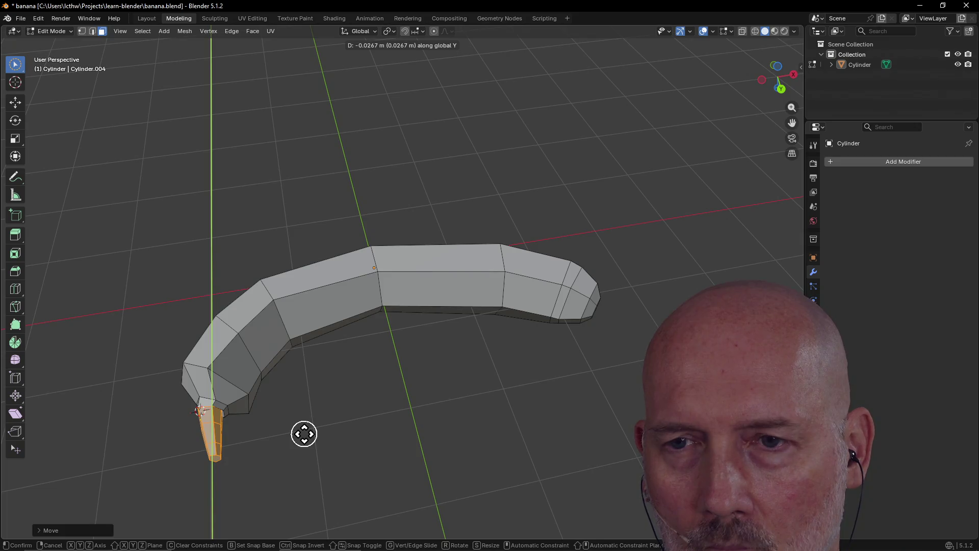
left_click(304, 434)
middle_click_drag(278, 444, 280, 411)
scroll(220, 398, "up", 3)
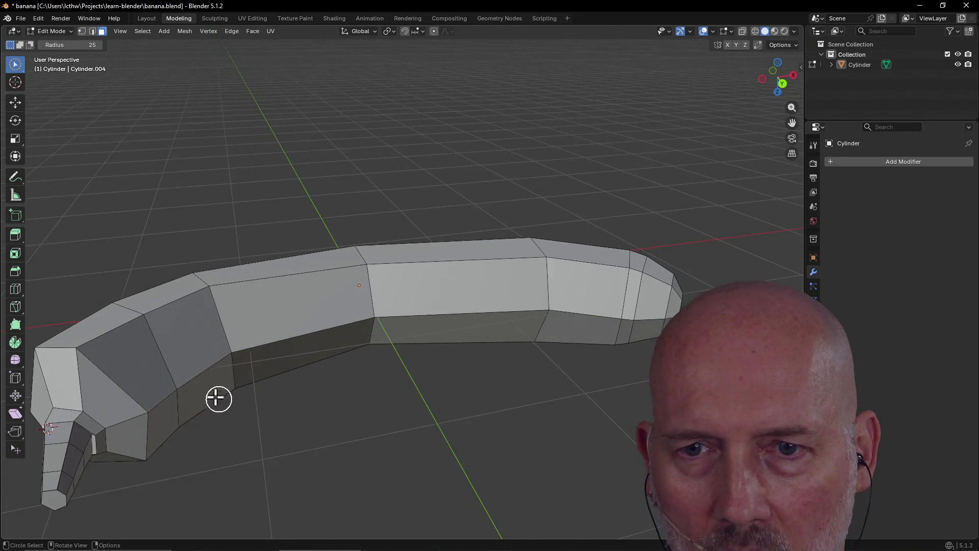
Rotate the stem faces about six more degrees around Z, then deselect them.
middle_click_drag(221, 399, 223, 375)
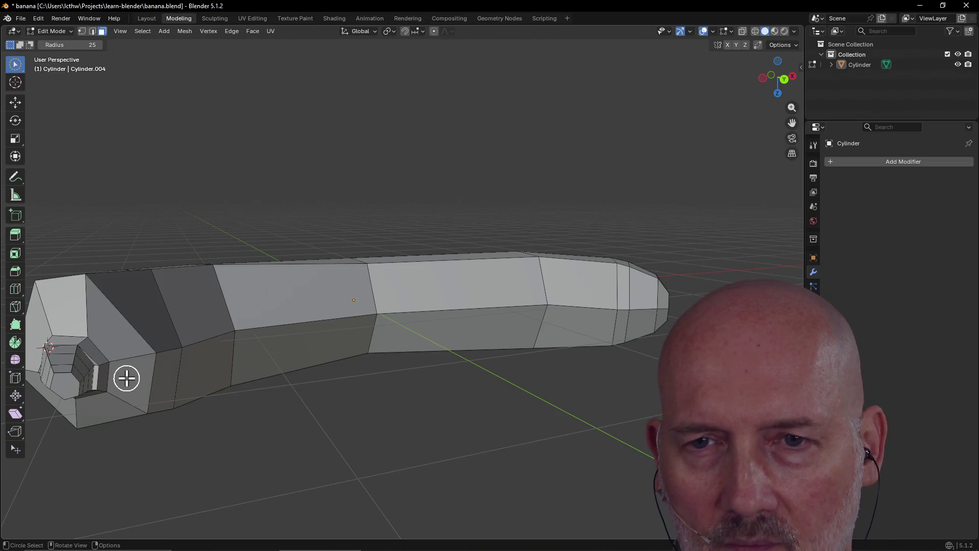
mouse_move(100, 382)
middle_mouse_down()
mouse_move(66, 387)
mouse_move(390, 426)
mouse_move(450, 416)
mouse_move(400, 422)
mouse_move(383, 444)
mouse_move(306, 461)
mouse_move(389, 411)
mouse_move(393, 395)
mouse_move(375, 396)
middle_mouse_up()
scroll(66, 391, "down", 4)
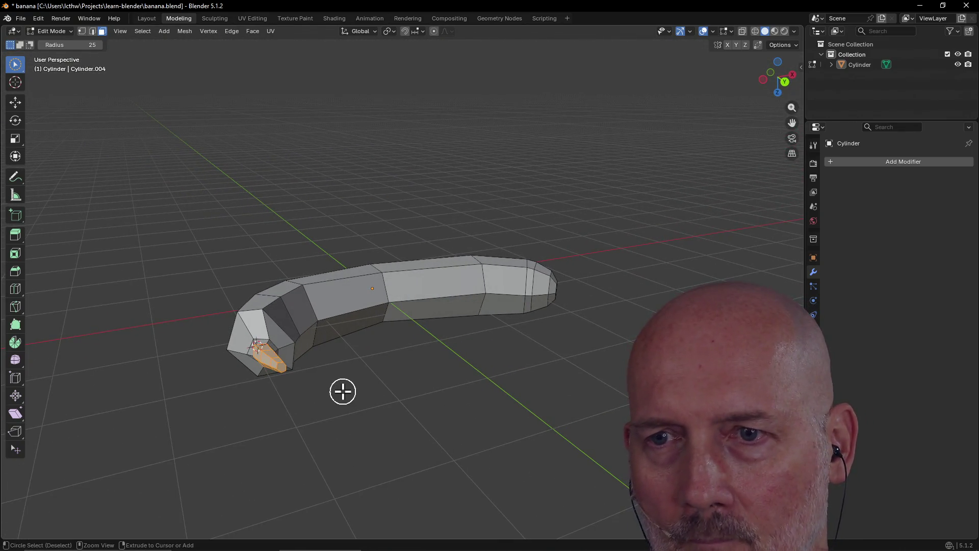
scroll(343, 391, "up", 2)
middle_click_drag(330, 387, 331, 400)
scroll(332, 403, "down", 1)
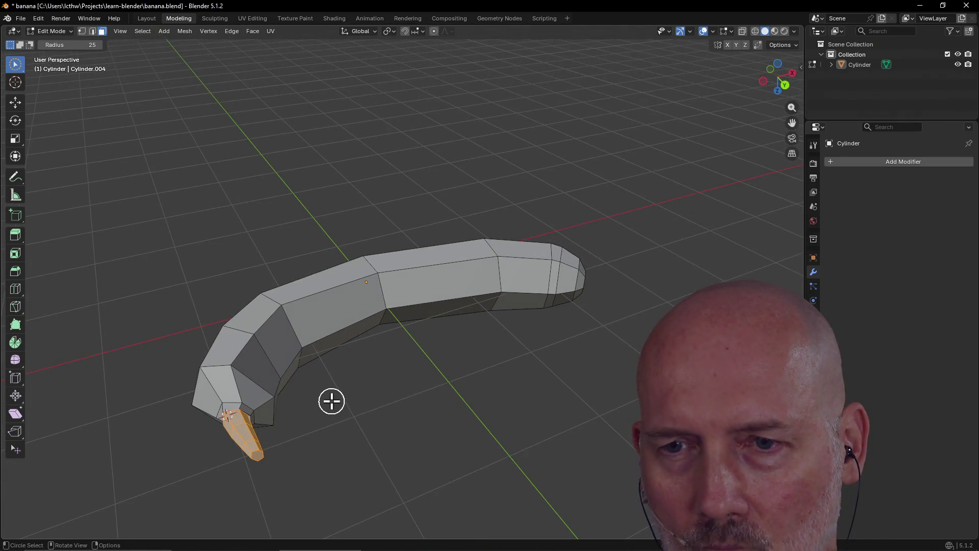
key("r")
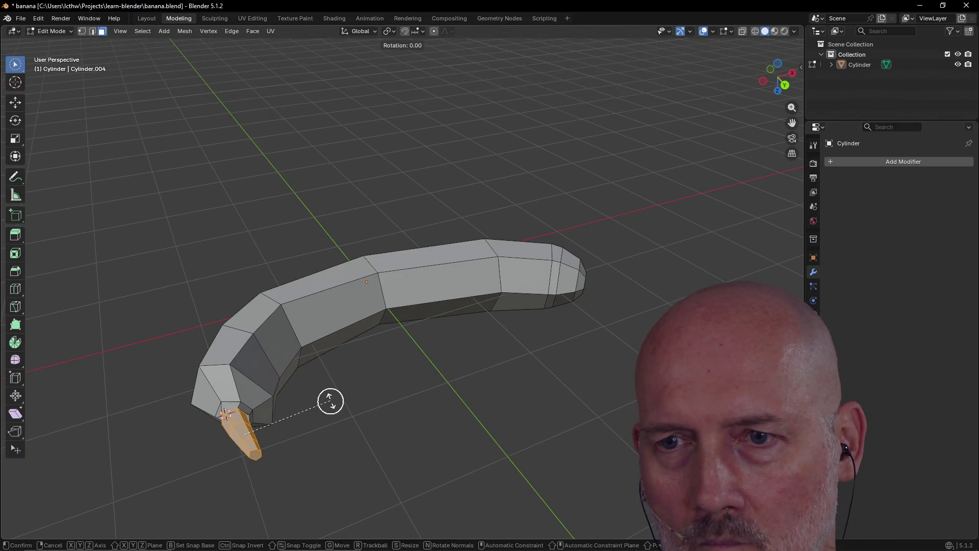
key("z")
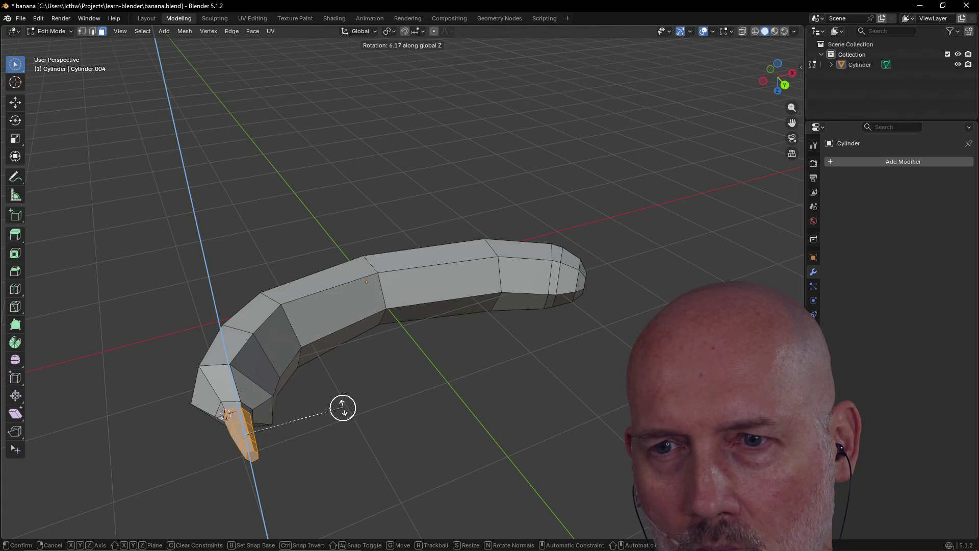
left_click(342, 408)
left_click(315, 460)
scroll(335, 465, "down", 2)
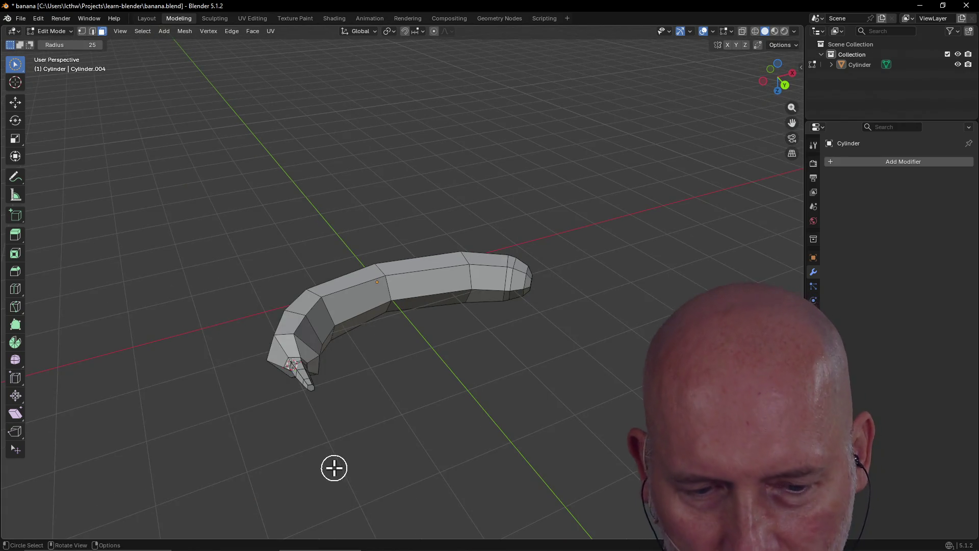
scroll(334, 466, "up", 2)
Select a single vertex on the banana's thick end cap in vertex mode.
middle_click_drag(334, 466, 443, 480)
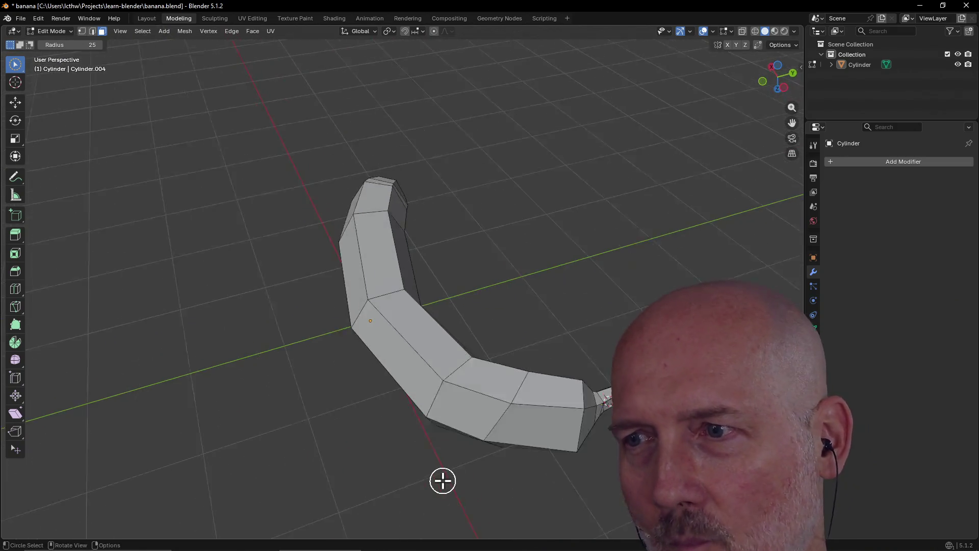
scroll(442, 480, "down", 3)
middle_click_drag(496, 439, 365, 391)
scroll(415, 416, "up", 2)
scroll(365, 423, "up", 2)
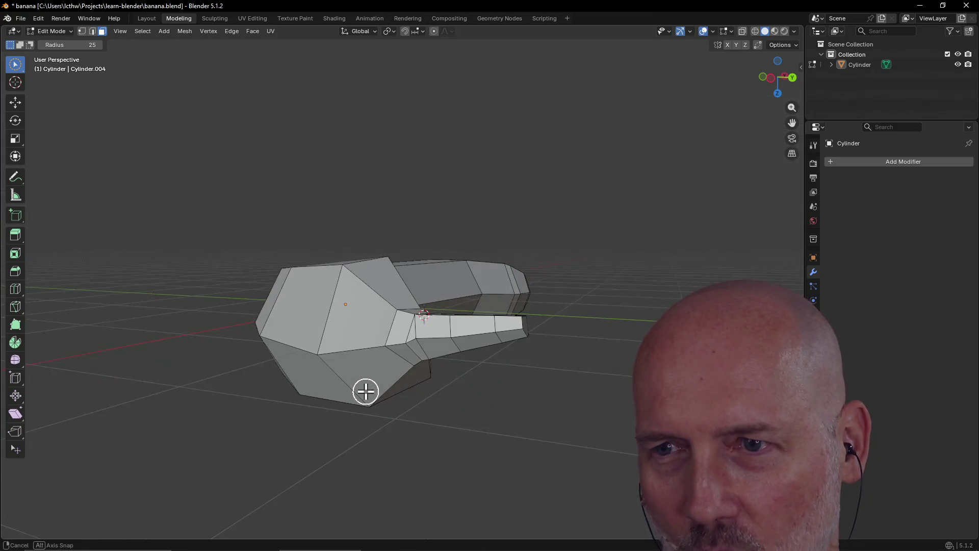
left_click(313, 350)
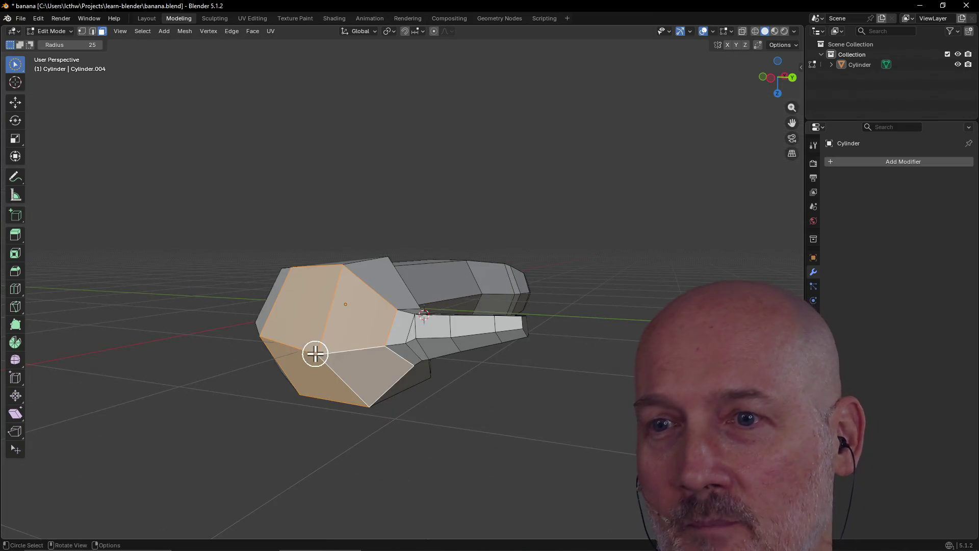
left_click(82, 30)
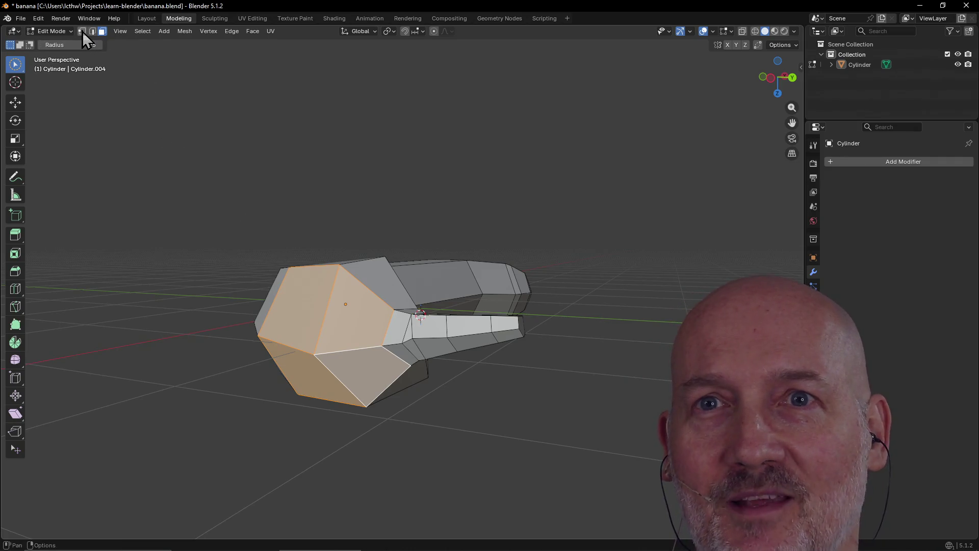
left_click(308, 355)
middle_click_drag(321, 374, 321, 413)
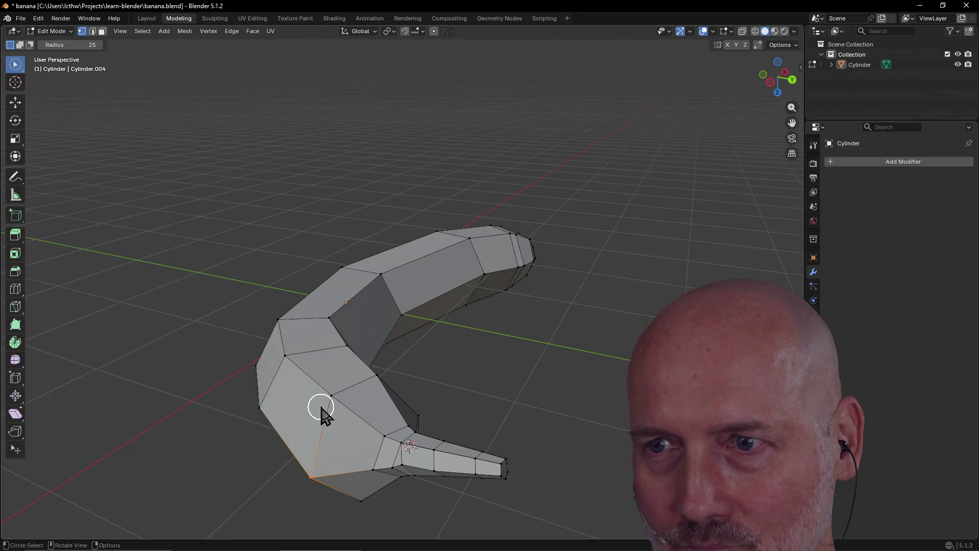
Move that vertex outward along X and save banana.blend.
key("g")
key("x")
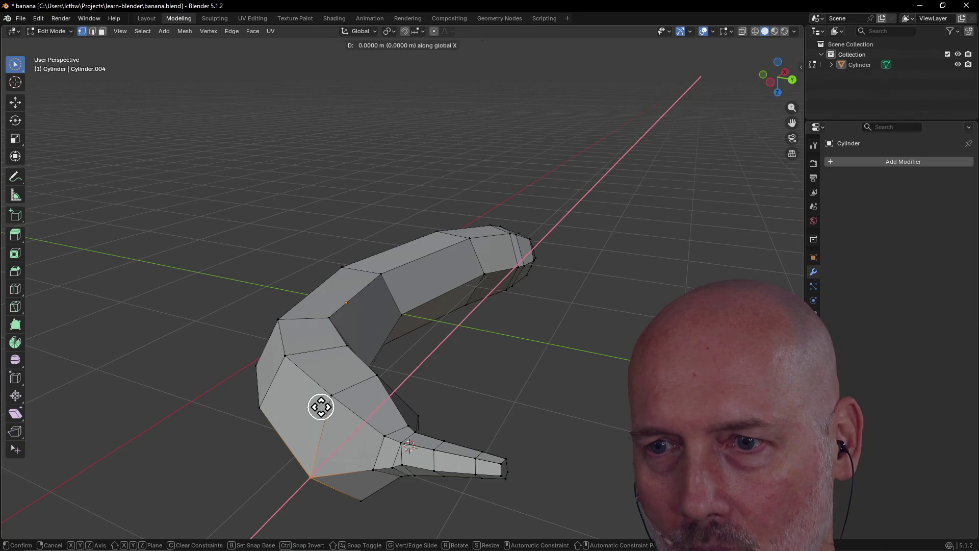
left_click(328, 397)
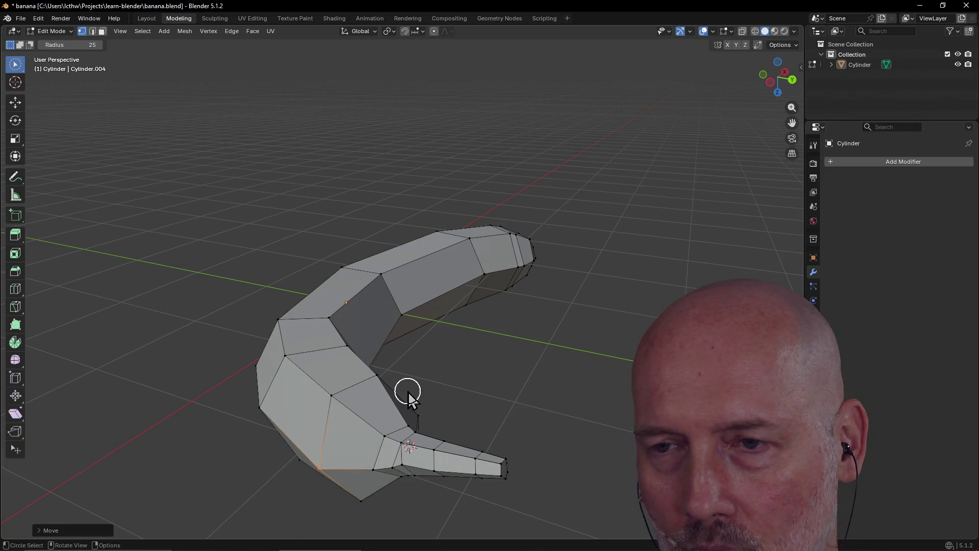
scroll(408, 394, "down", 5)
middle_click_drag(430, 381, 438, 454)
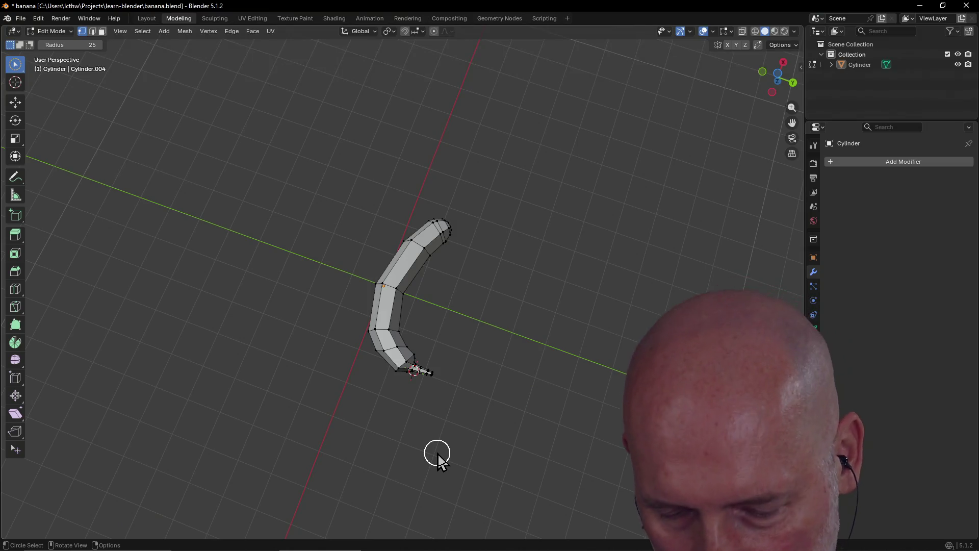
key("ctrl+s")
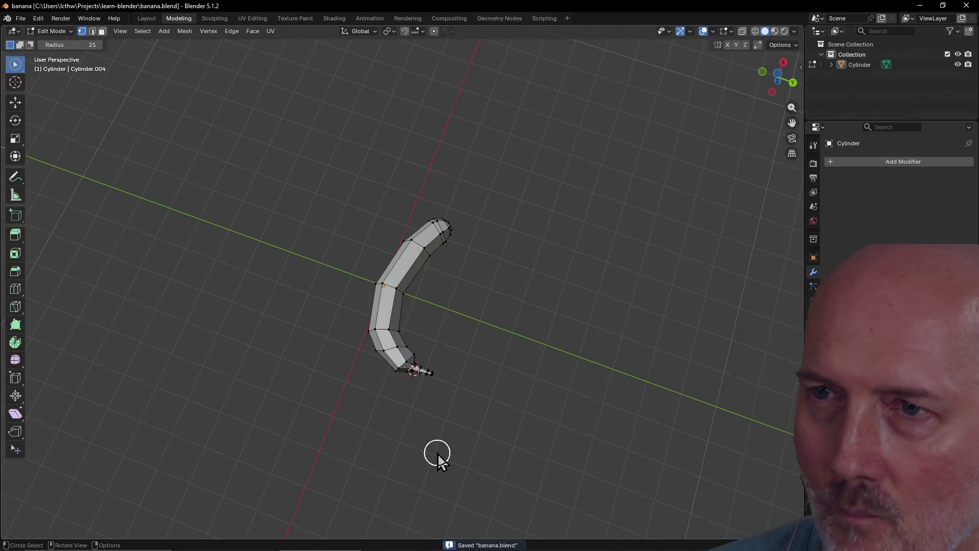
scroll(413, 398, "up", 4)
scroll(413, 336, "up", 3)
Circle-select the lengthwise strip of side faces and Ctrl-deselect the lower face.
mouse_move(416, 329)
middle_mouse_down()
mouse_move(437, 268)
mouse_move(460, 255)
mouse_move(471, 229)
mouse_move(367, 340)
middle_mouse_up()
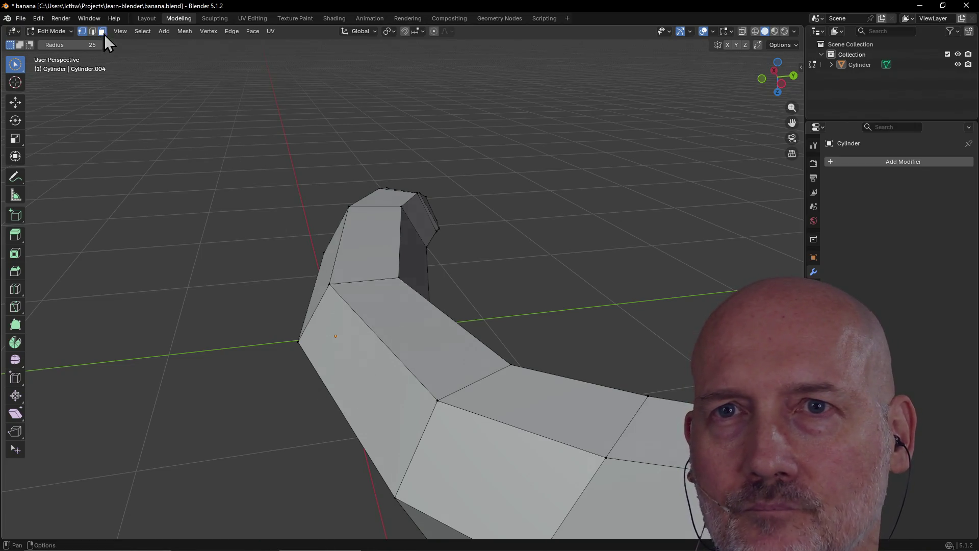
left_click_drag(299, 317, 312, 329)
mouse_move(312, 328)
middle_mouse_down()
mouse_move(387, 365)
mouse_move(408, 360)
mouse_move(372, 345)
mouse_move(544, 352)
middle_mouse_up()
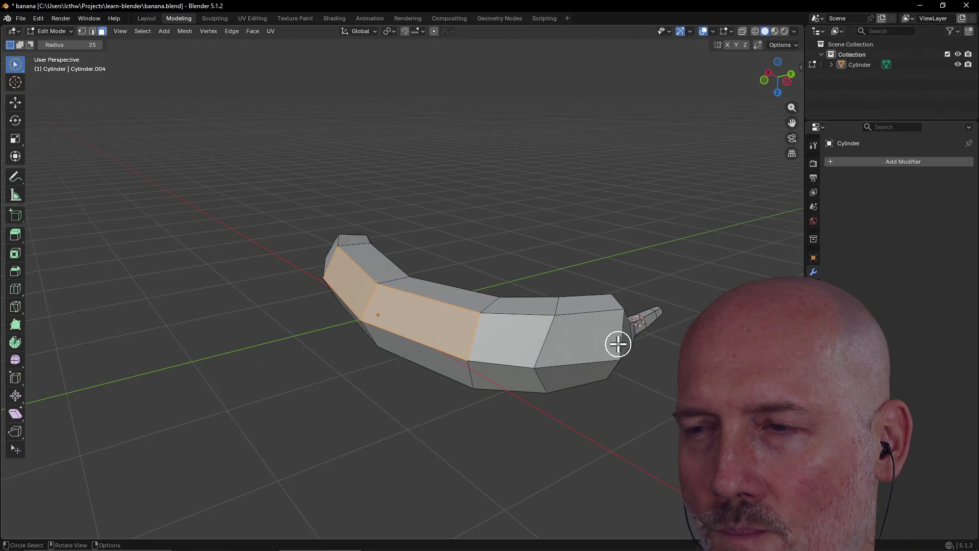
left_click_drag(618, 340, 595, 340)
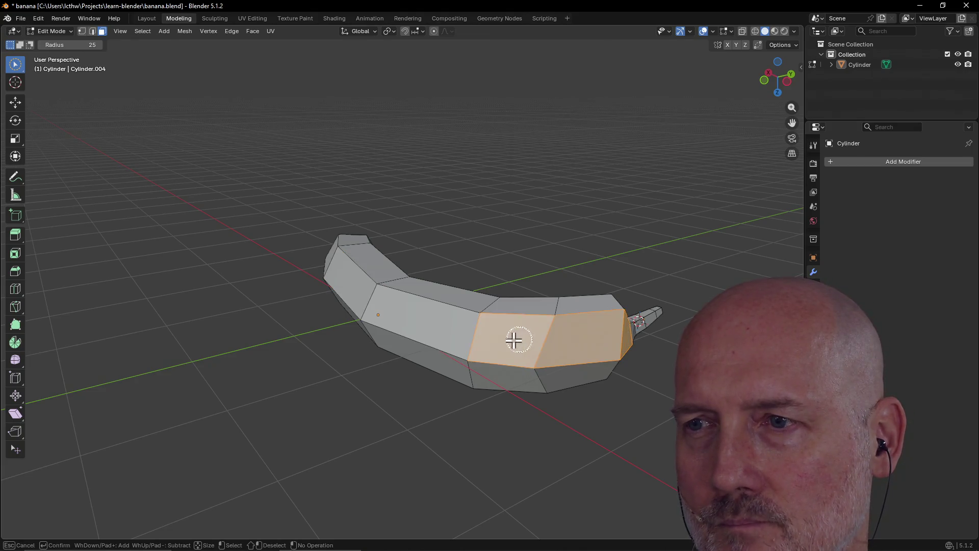
left_click_drag(423, 325, 347, 293)
key("Escape")
mouse_move(329, 257)
middle_mouse_down()
mouse_move(464, 264)
mouse_move(430, 307)
mouse_move(308, 288)
mouse_move(430, 300)
mouse_move(384, 289)
mouse_move(367, 298)
mouse_move(415, 299)
mouse_move(328, 286)
middle_mouse_up()
left_click(395, 345, "ctrl")
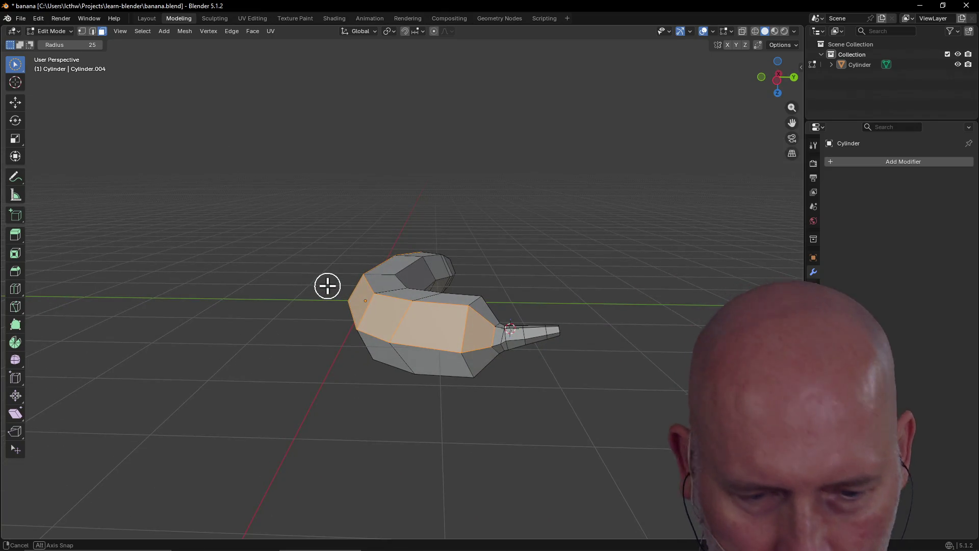
key("c")
middle_click_drag(454, 328, 586, 350)
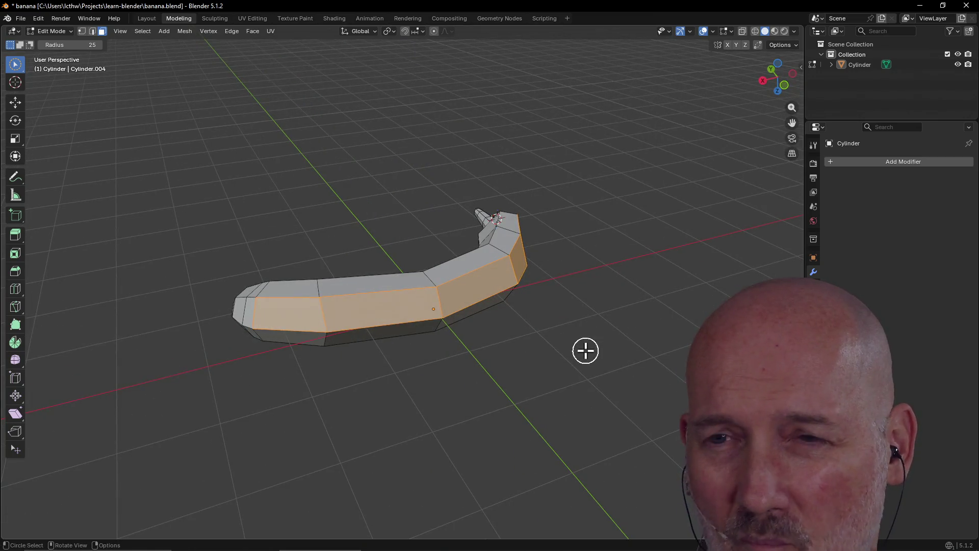
mouse_move(421, 318)
middle_mouse_down()
mouse_move(447, 309)
mouse_move(373, 289)
mouse_move(420, 306)
middle_mouse_up()
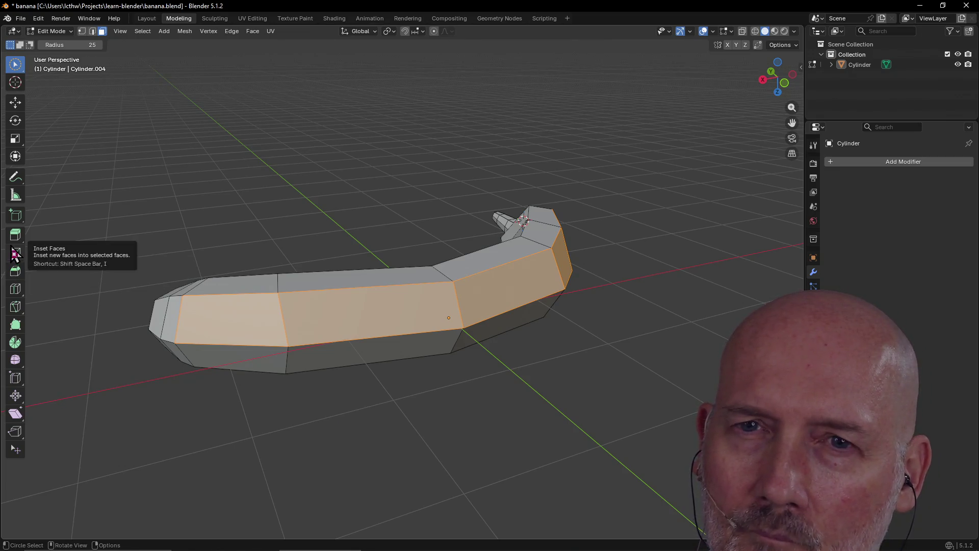
Try Bevel and Inset Faces, restoring the side-face strip selection with undo.
left_click(17, 273)
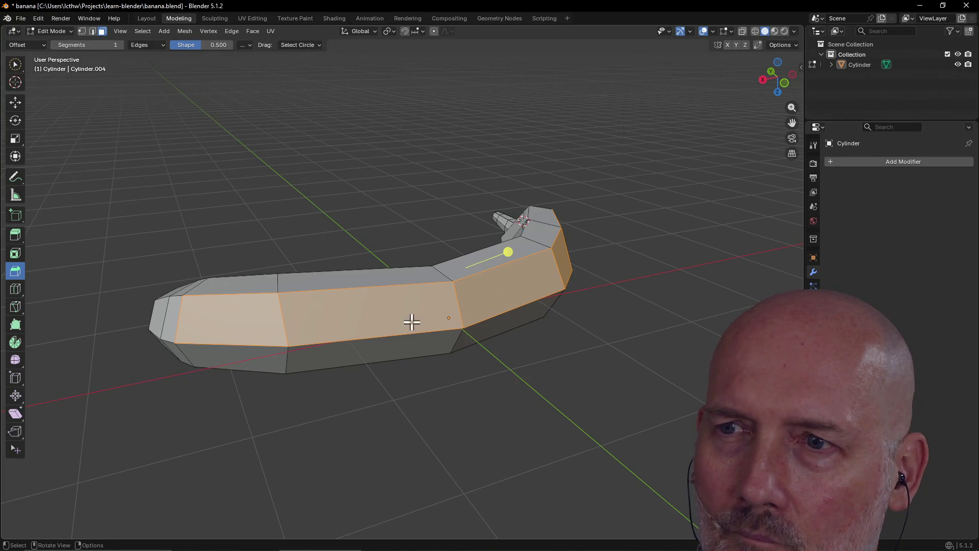
left_click(432, 219)
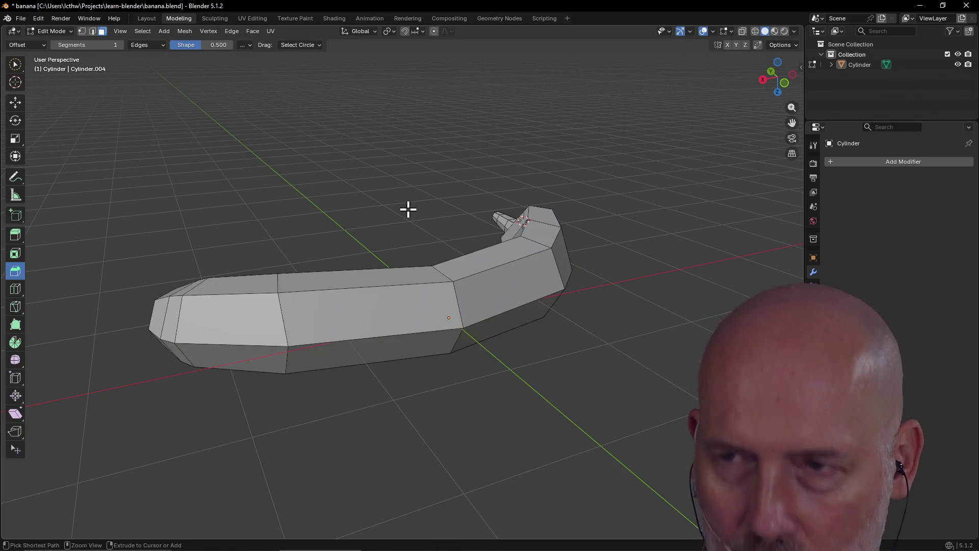
key("ctrl+z")
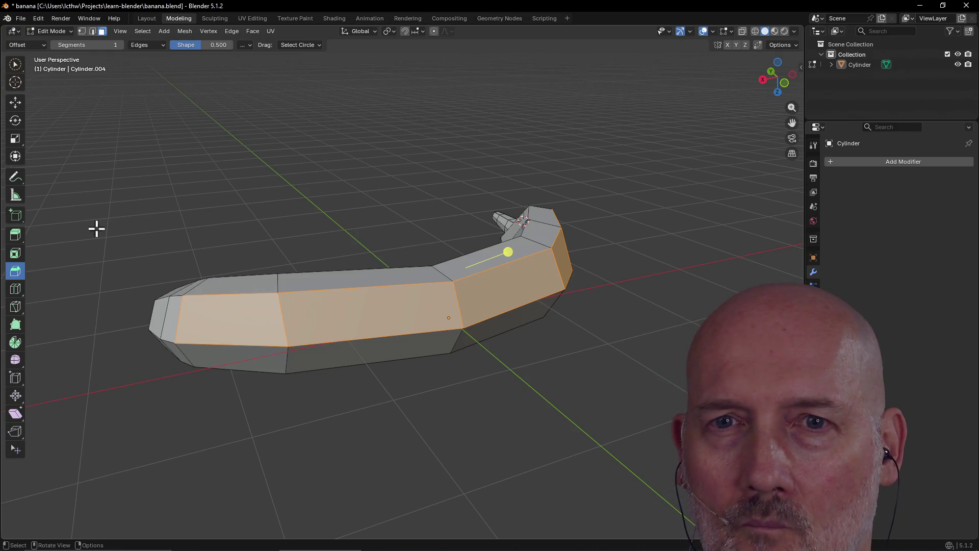
left_click(15, 254)
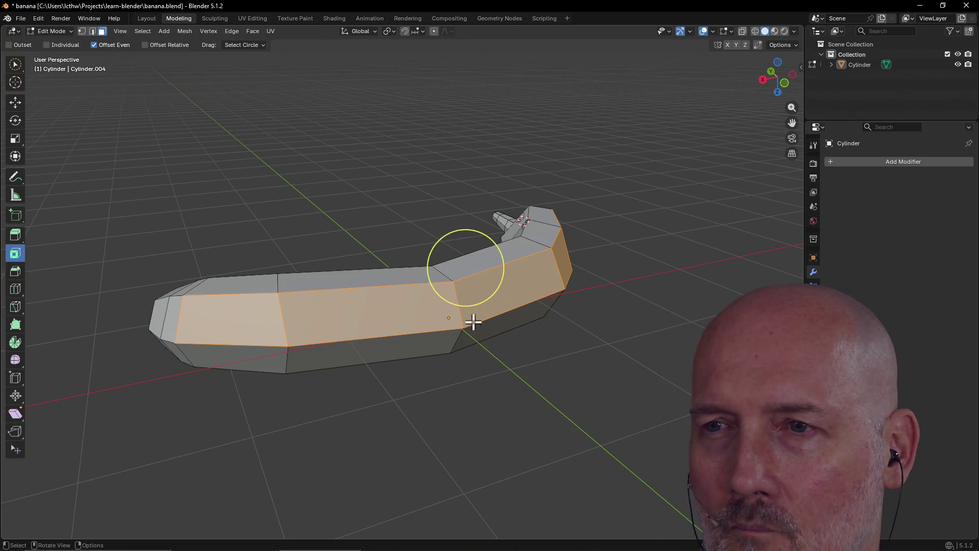
Inspect the banana and switch to the Loop Cut tool.
mouse_move(455, 293)
middle_mouse_down()
mouse_move(402, 280)
mouse_move(418, 292)
mouse_move(402, 292)
mouse_move(457, 319)
mouse_move(553, 319)
mouse_move(356, 356)
mouse_move(178, 342)
mouse_move(498, 335)
mouse_move(366, 340)
mouse_move(363, 324)
middle_mouse_up()
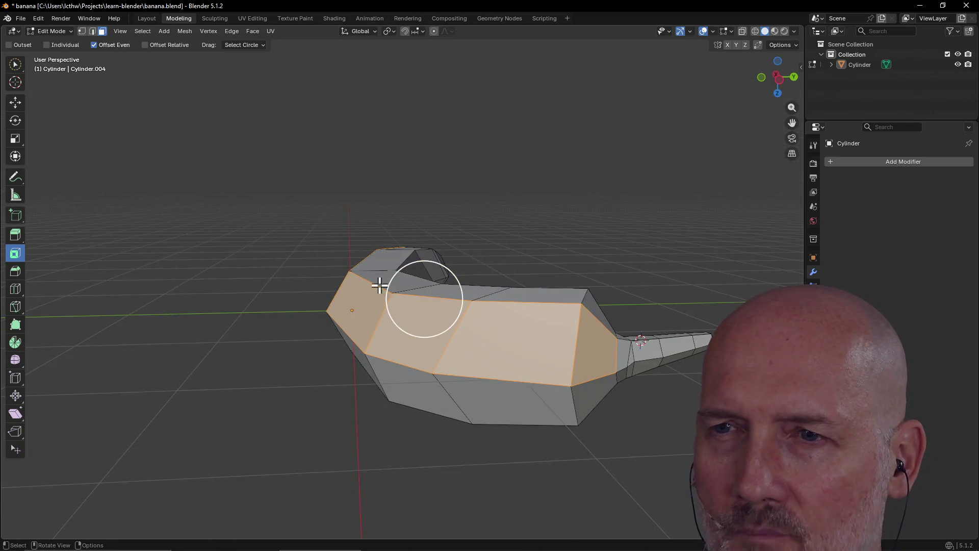
mouse_move(393, 335)
middle_mouse_down()
mouse_move(361, 338)
mouse_move(428, 336)
middle_mouse_up()
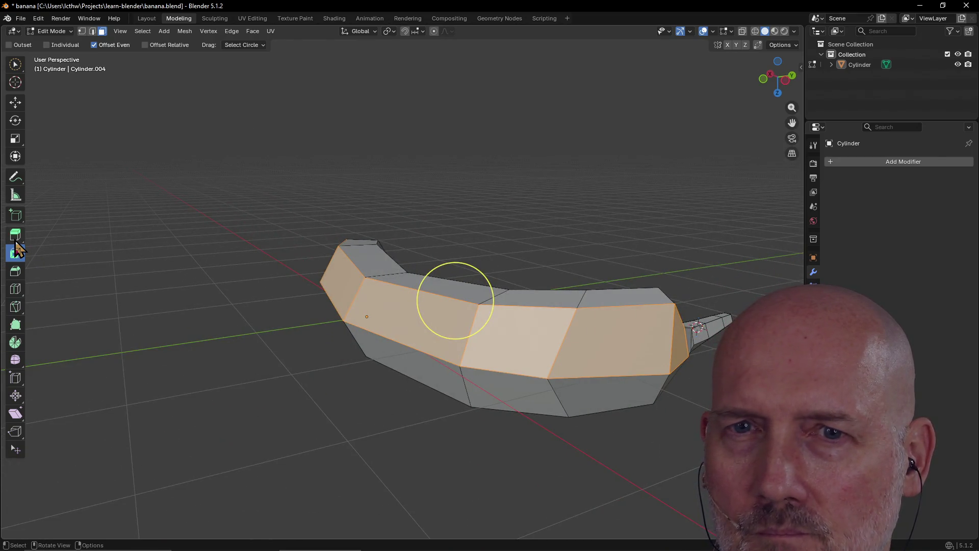
left_click(17, 291)
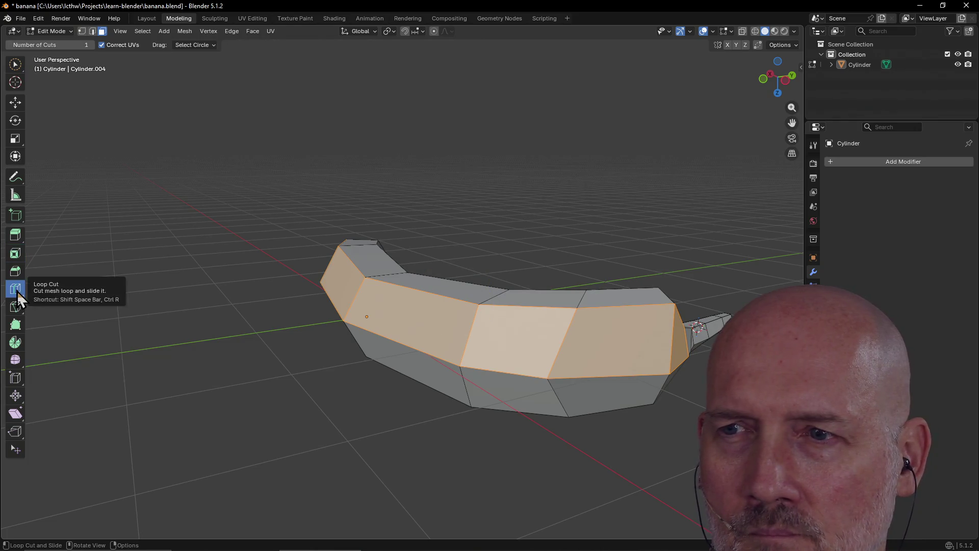
Cut three new lengthwise edge loops across the banana's side faces with Loop Cut.
mouse_move(204, 282)
middle_mouse_down()
mouse_move(283, 302)
mouse_move(363, 293)
middle_mouse_up()
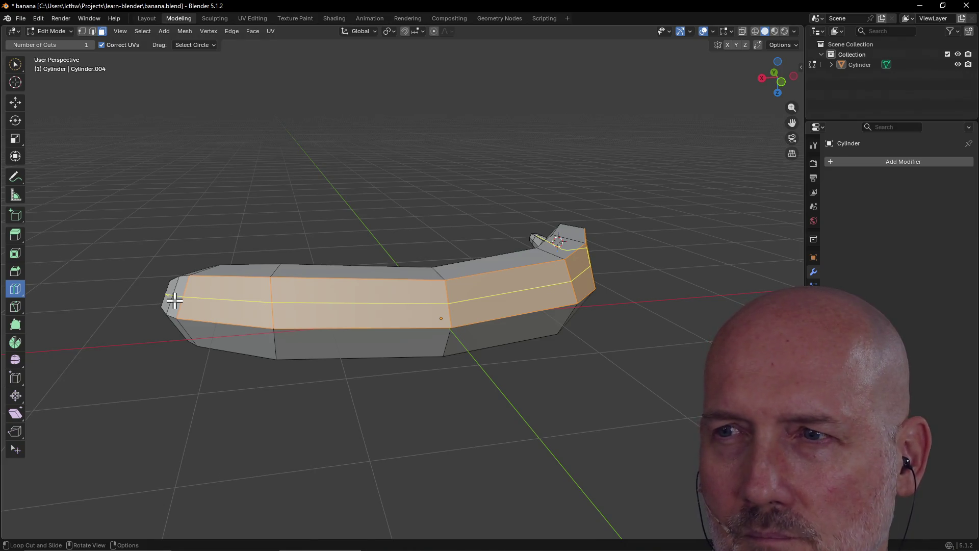
left_click(174, 300)
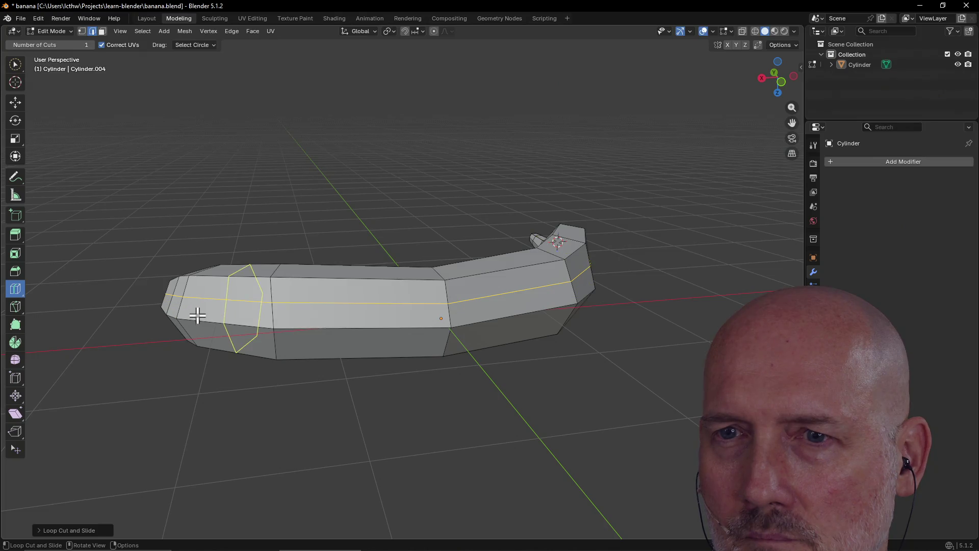
left_click(173, 301)
left_click(175, 290)
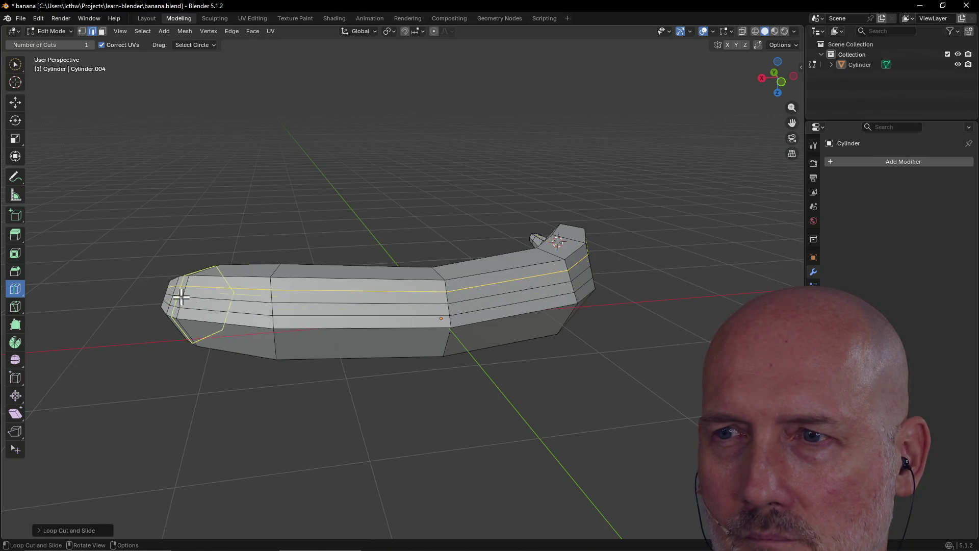
Inspect the new loops from several angles and switch to circle selection.
mouse_move(236, 383)
middle_mouse_down()
mouse_move(280, 358)
mouse_move(399, 370)
mouse_move(422, 349)
mouse_move(277, 372)
middle_mouse_up()
scroll(280, 359, "down", 2)
mouse_move(449, 365)
middle_mouse_down()
mouse_move(477, 363)
mouse_move(345, 349)
mouse_move(498, 372)
mouse_move(591, 375)
mouse_move(634, 363)
mouse_move(377, 405)
mouse_move(269, 380)
middle_mouse_up()
scroll(394, 338, "up", 2)
scroll(393, 339, "up", 1)
scroll(396, 342, "down", 4)
mouse_move(397, 342)
middle_mouse_down()
mouse_move(528, 350)
mouse_move(566, 365)
mouse_move(500, 330)
mouse_move(378, 321)
mouse_move(559, 311)
mouse_move(453, 327)
middle_mouse_up()
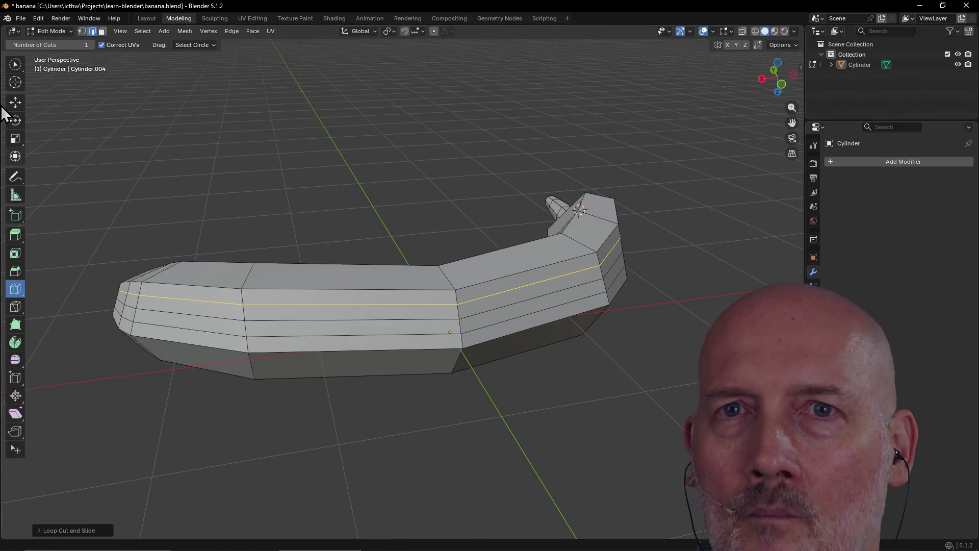
left_click(15, 64)
Examine the banana's side from several angles and start moving the selected edge loop with G.
mouse_move(453, 323)
middle_mouse_down()
mouse_move(311, 301)
mouse_move(468, 322)
middle_mouse_up()
middle_click_drag(518, 315, 552, 306)
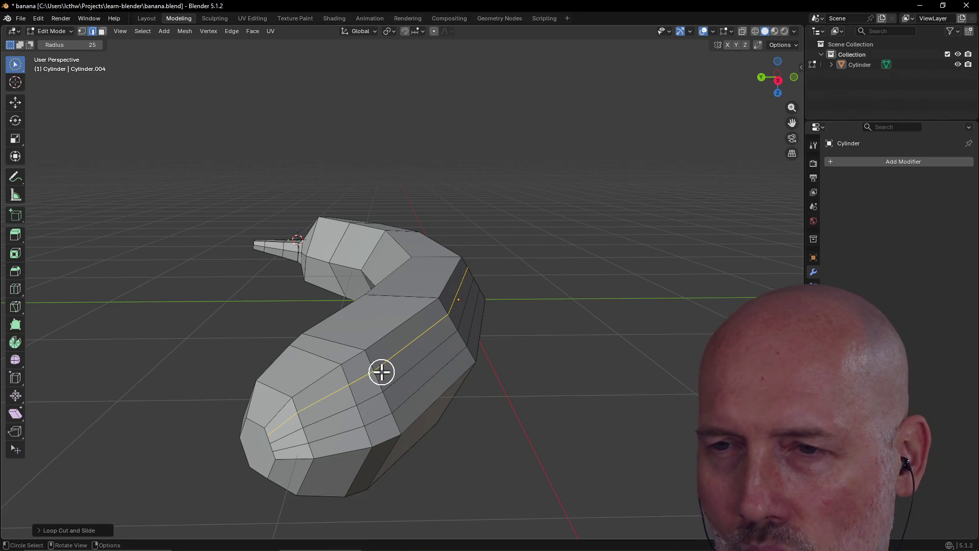
mouse_move(380, 370)
middle_mouse_down()
mouse_move(391, 365)
mouse_move(342, 370)
middle_mouse_up()
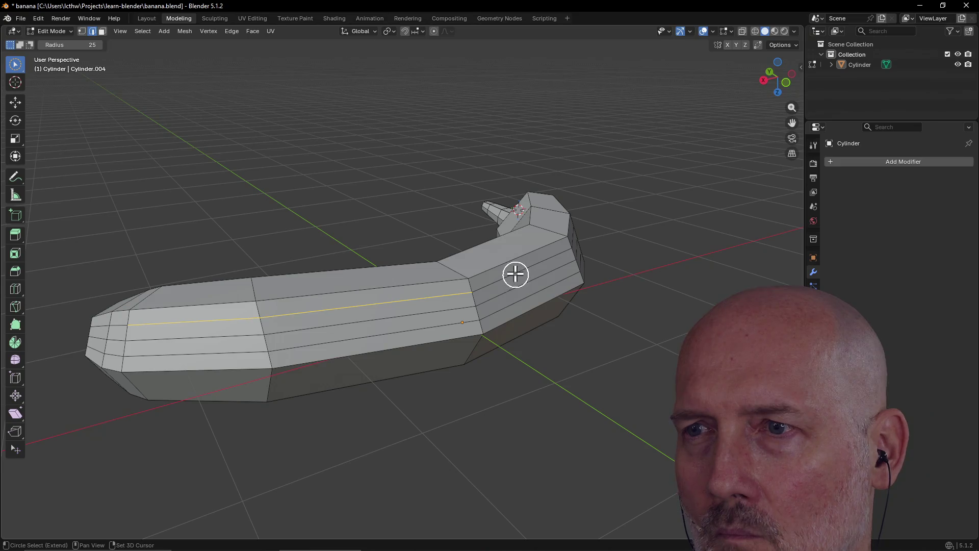
middle_click_drag(588, 261, 543, 267)
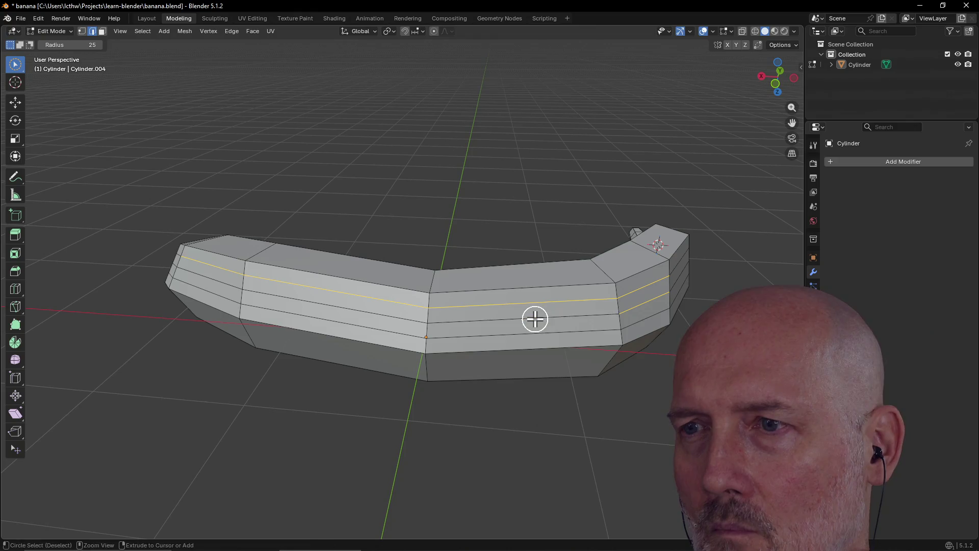
mouse_move(557, 310)
middle_mouse_down()
mouse_move(520, 304)
mouse_move(596, 328)
middle_mouse_up()
scroll(520, 303, "down", 2)
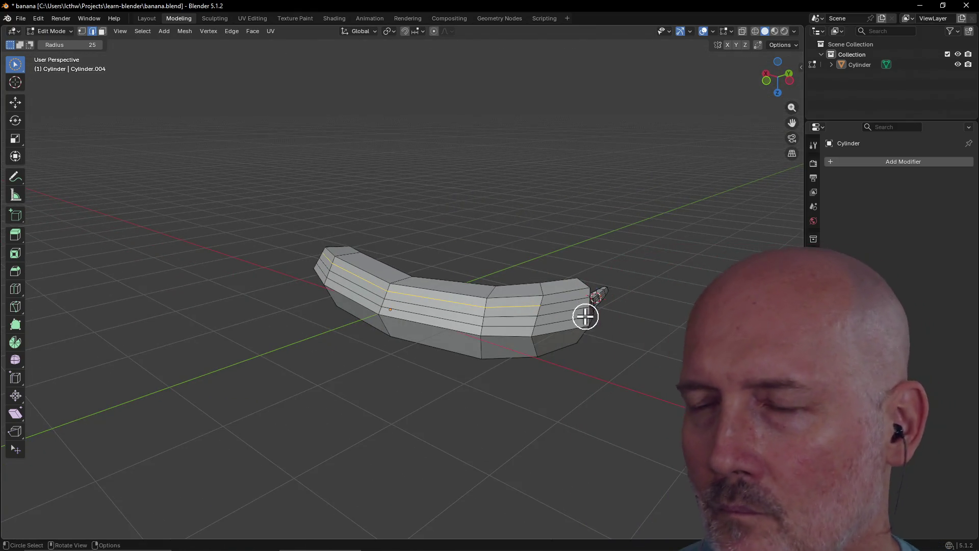
scroll(602, 312, "up", 3)
scroll(604, 310, "down", 5)
scroll(605, 310, "up", 6)
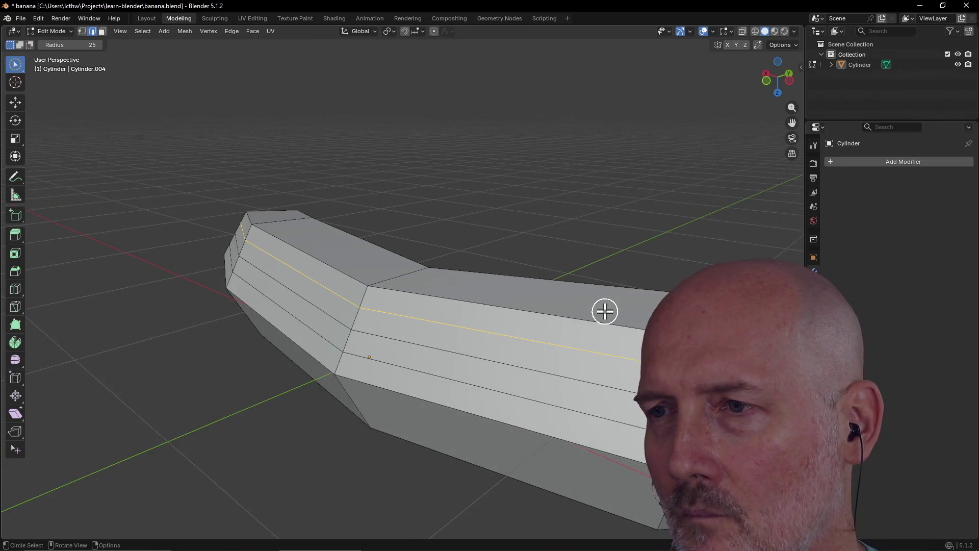
mouse_move(604, 311)
middle_mouse_down()
mouse_move(409, 276)
mouse_move(419, 236)
middle_mouse_up()
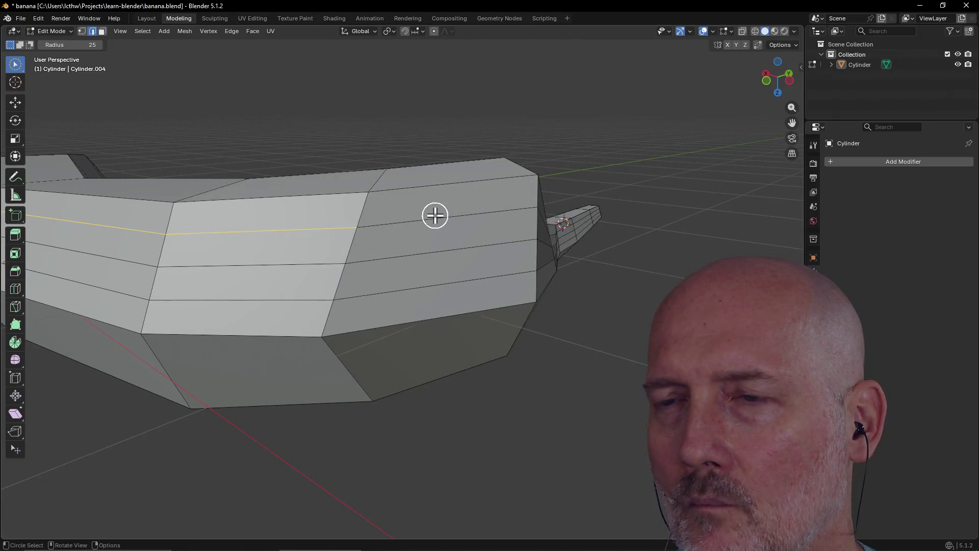
scroll(435, 215, "down", 4)
mouse_move(435, 215)
middle_mouse_down()
mouse_move(576, 227)
mouse_move(590, 210)
mouse_move(581, 213)
middle_mouse_up()
key("g")
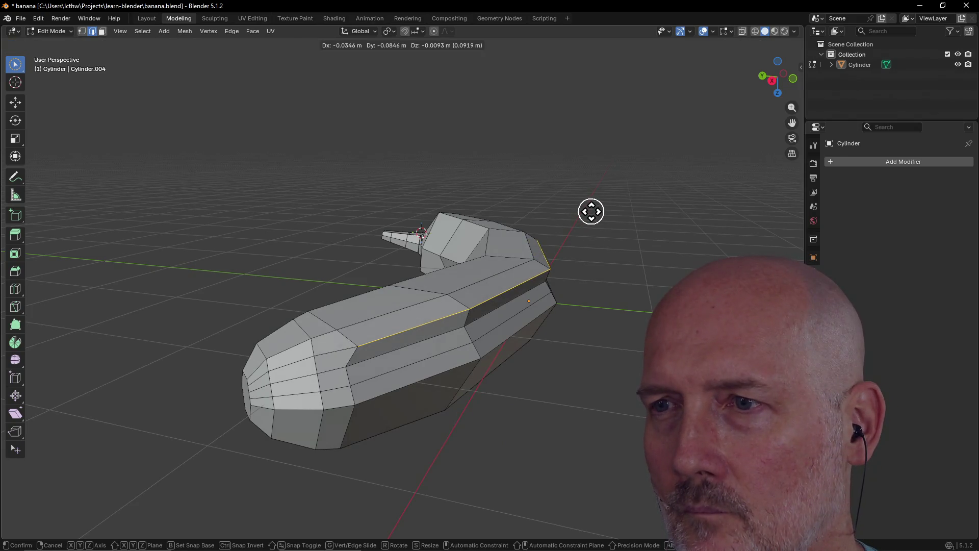
Confirm the loop move, then undo it and the recent edits back to the earlier mesh.
left_click(584, 211)
mouse_move(583, 211)
middle_mouse_down()
mouse_move(601, 199)
mouse_move(570, 212)
middle_mouse_up()
scroll(570, 211, "up", 3)
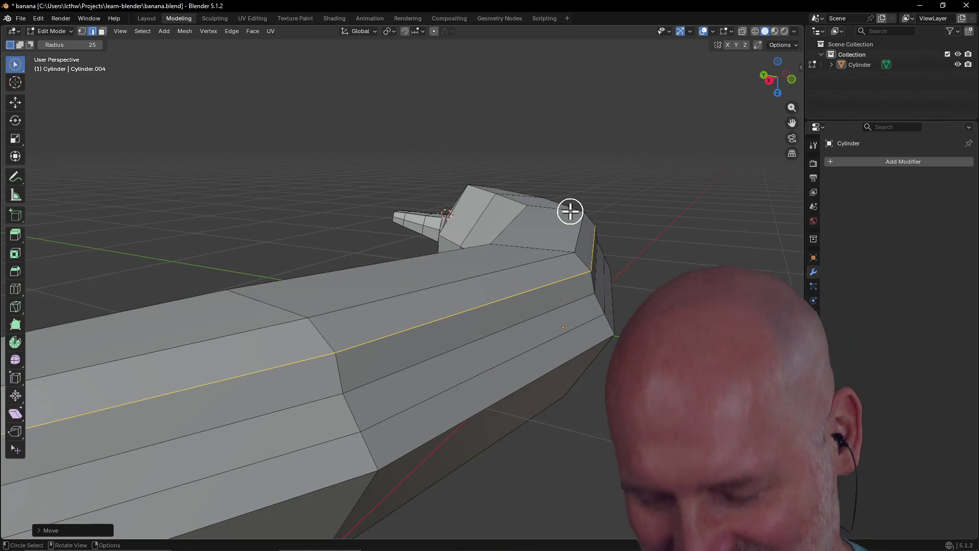
key("ctrl+z")
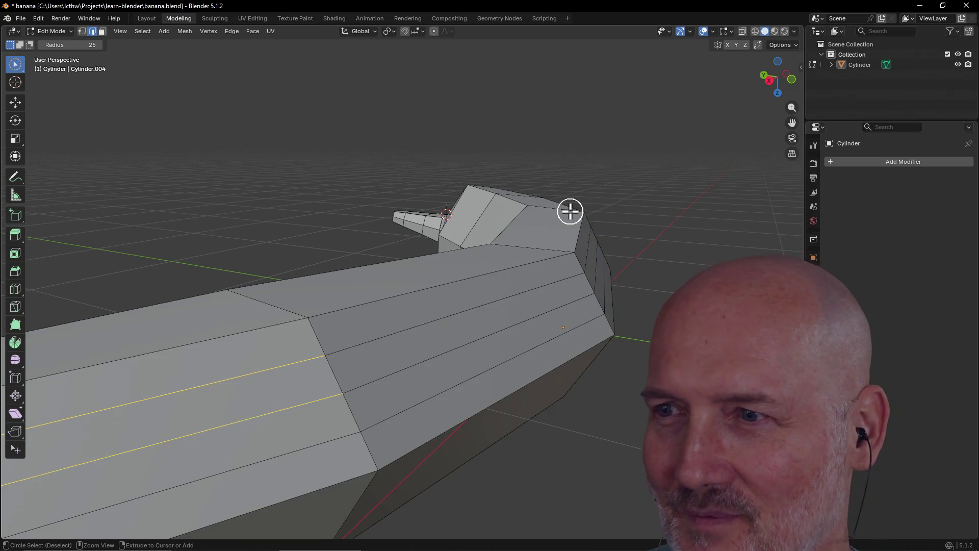
key("ctrl+z")
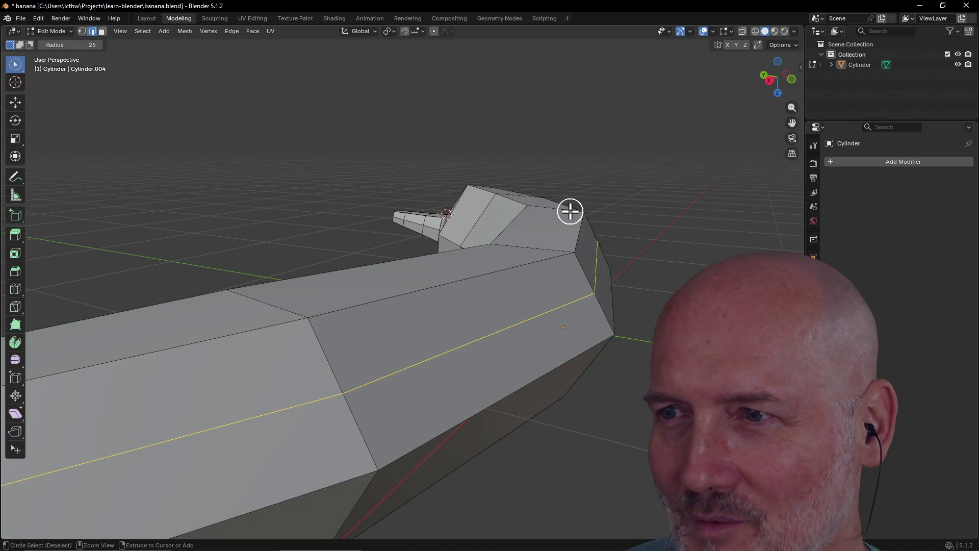
key("ctrl+z")
key("ctrl+z")
Save the banana.blend file.
mouse_move(640, 242)
middle_mouse_down()
mouse_move(592, 232)
mouse_move(389, 297)
mouse_move(457, 279)
mouse_move(440, 279)
middle_mouse_up()
key("ctrl+s")
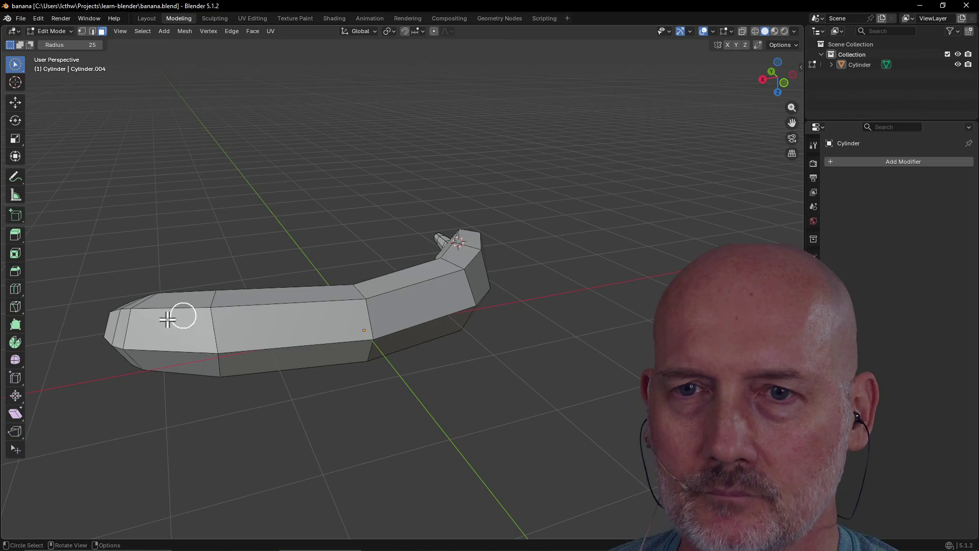
Circle-select the side faces and place one lengthwise loop cut (Ctrl+R) without sliding it.
mouse_move(153, 328)
left_mouse_down()
mouse_move(395, 307)
mouse_move(477, 270)
left_mouse_up()
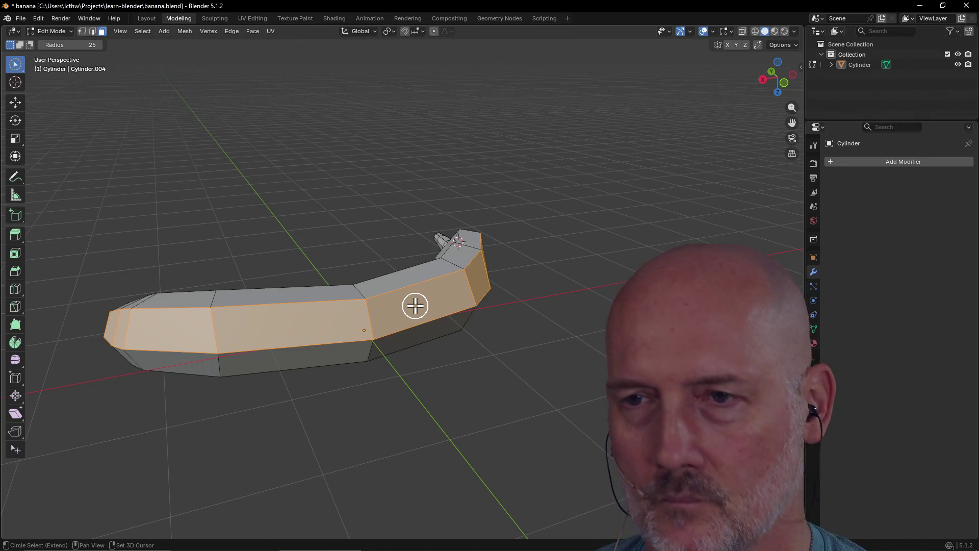
key("ctrl+r")
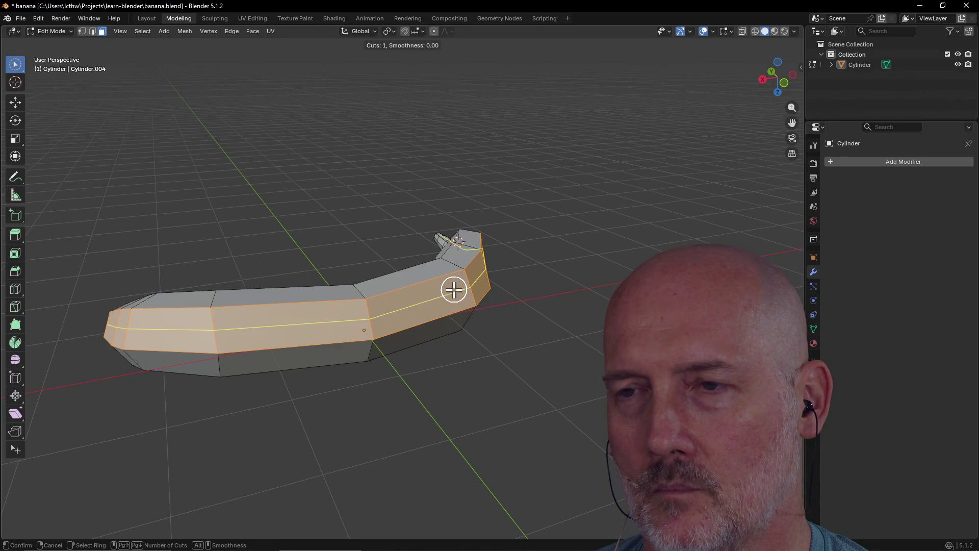
left_click(453, 291)
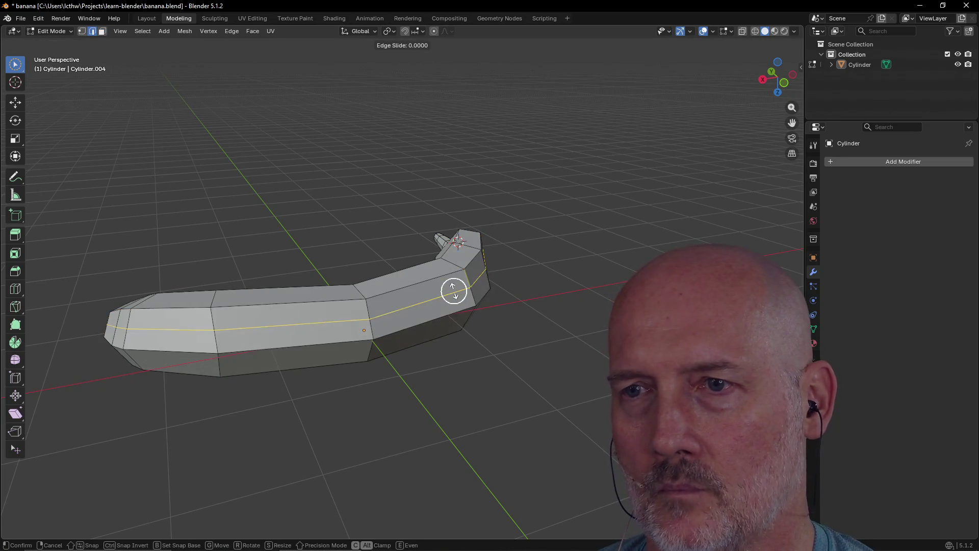
left_click(364, 321)
mouse_move(362, 318)
middle_mouse_down()
mouse_move(410, 304)
mouse_move(411, 315)
mouse_move(385, 316)
mouse_move(477, 304)
mouse_move(327, 328)
mouse_move(248, 326)
mouse_move(424, 308)
mouse_move(397, 328)
middle_mouse_up()
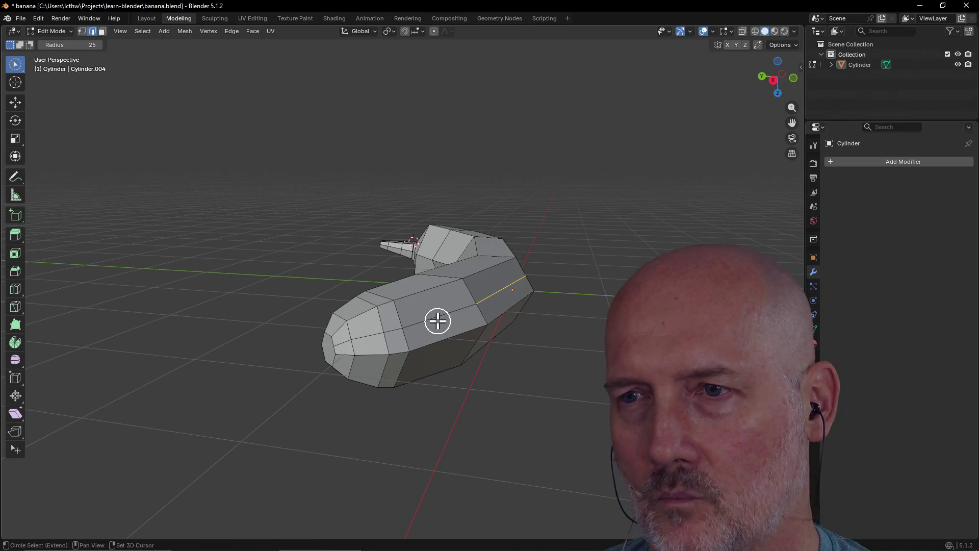
Move the new lengthwise edge loop slightly with G and confirm its position.
middle_click_drag(498, 298, 290, 309)
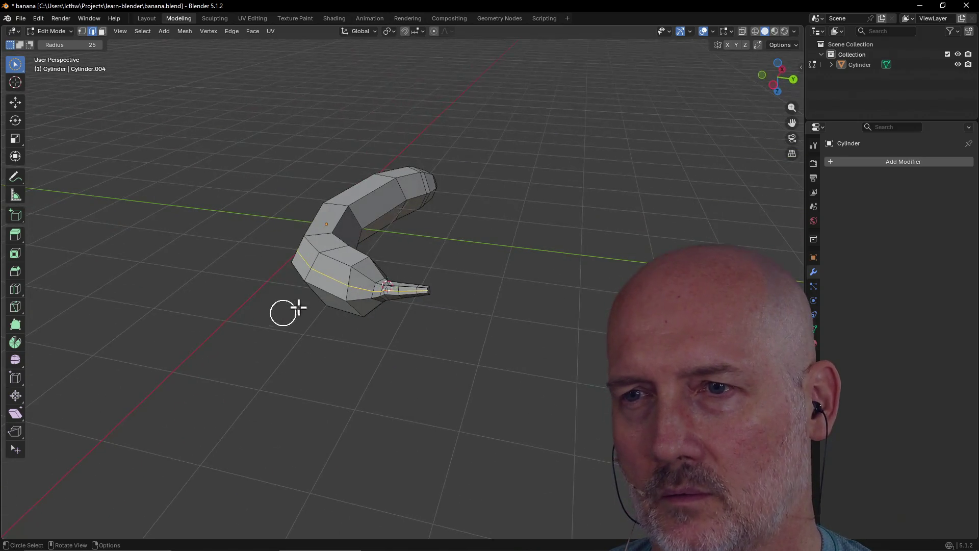
scroll(362, 284, "up", 2)
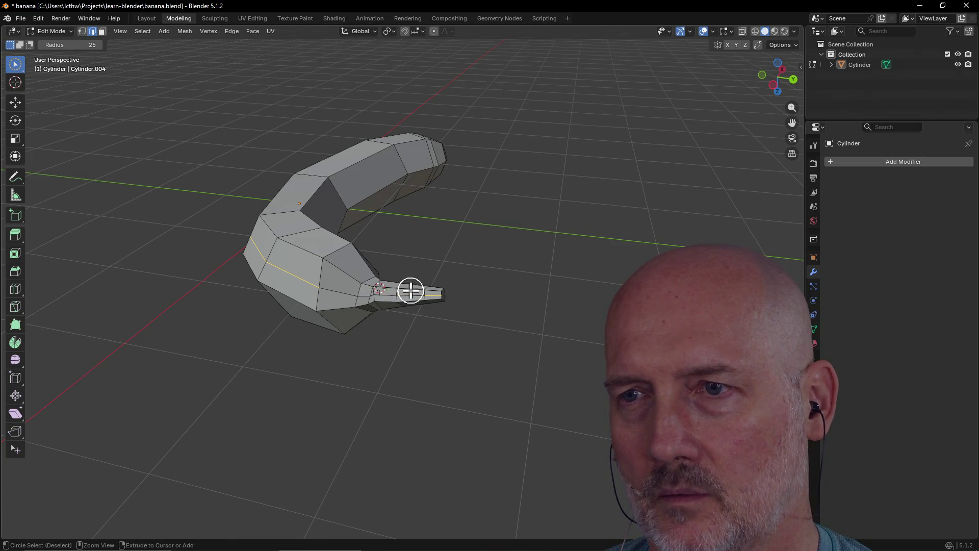
mouse_move(319, 306)
middle_mouse_down()
mouse_move(525, 284)
mouse_move(536, 297)
middle_mouse_up()
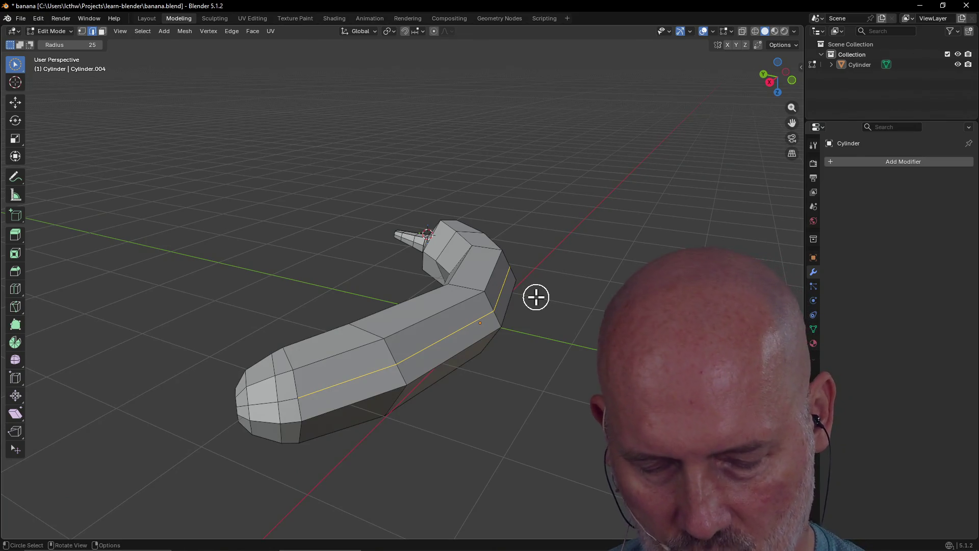
key("g")
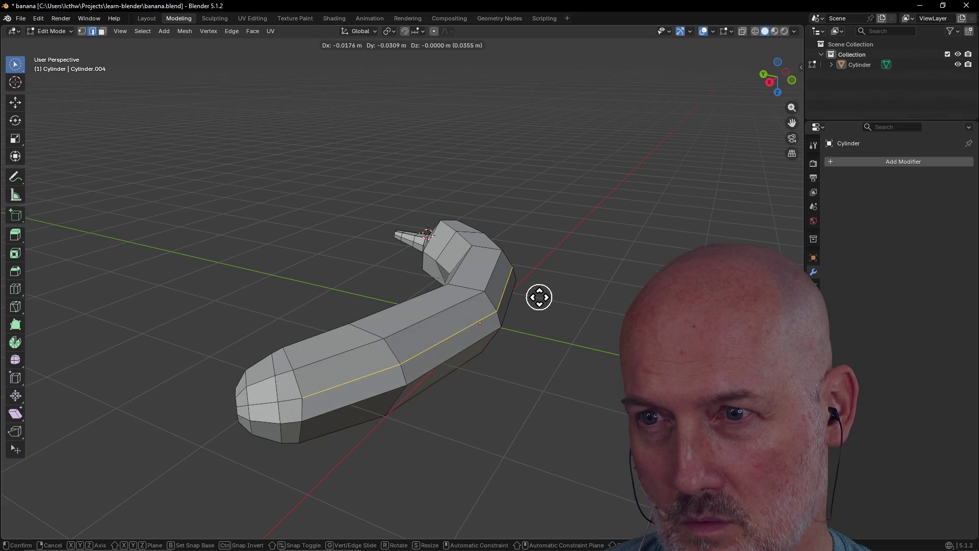
left_click(538, 297)
Orbit to lower, side and top views to check the banana's reshaped bend.
mouse_move(538, 296)
middle_mouse_down()
mouse_move(377, 283)
mouse_move(360, 284)
mouse_move(351, 315)
mouse_move(299, 305)
mouse_move(312, 262)
middle_mouse_up()
scroll(459, 288, "up", 3)
scroll(395, 242, "up", 4)
mouse_move(395, 243)
middle_mouse_down()
mouse_move(409, 265)
mouse_move(498, 256)
mouse_move(461, 262)
mouse_move(473, 293)
middle_mouse_up()
scroll(409, 265, "down", 4)
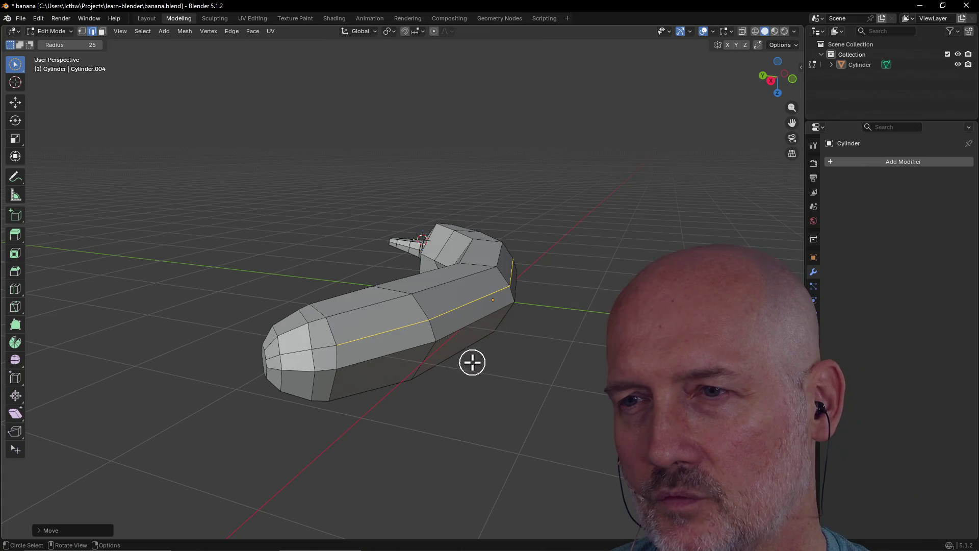
middle_click_drag(480, 403, 372, 400)
scroll(385, 377, "up", 4)
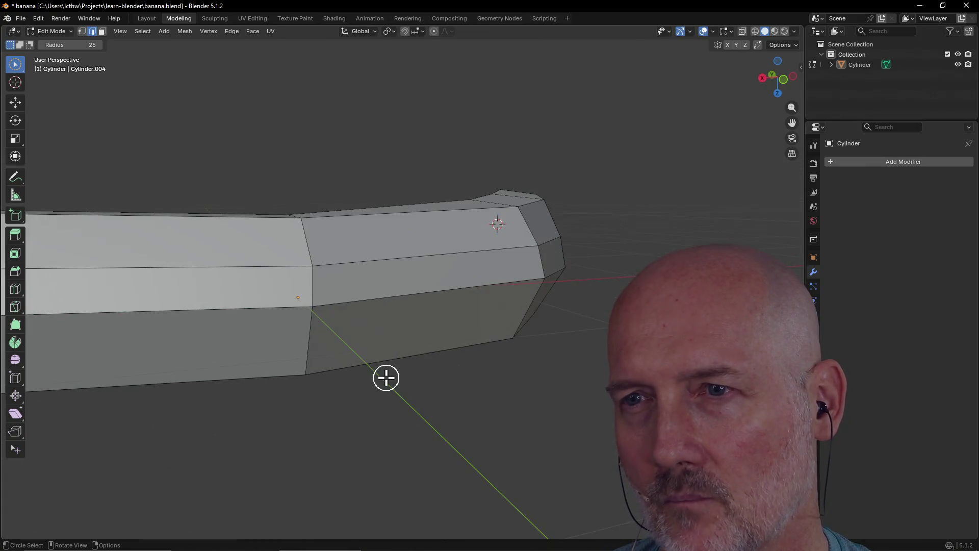
mouse_move(416, 333)
middle_mouse_down()
mouse_move(415, 365)
mouse_move(558, 344)
mouse_move(501, 327)
mouse_move(555, 343)
mouse_move(540, 360)
mouse_move(430, 353)
middle_mouse_up()
scroll(431, 355, "down", 4)
middle_click_drag(336, 332, 319, 311)
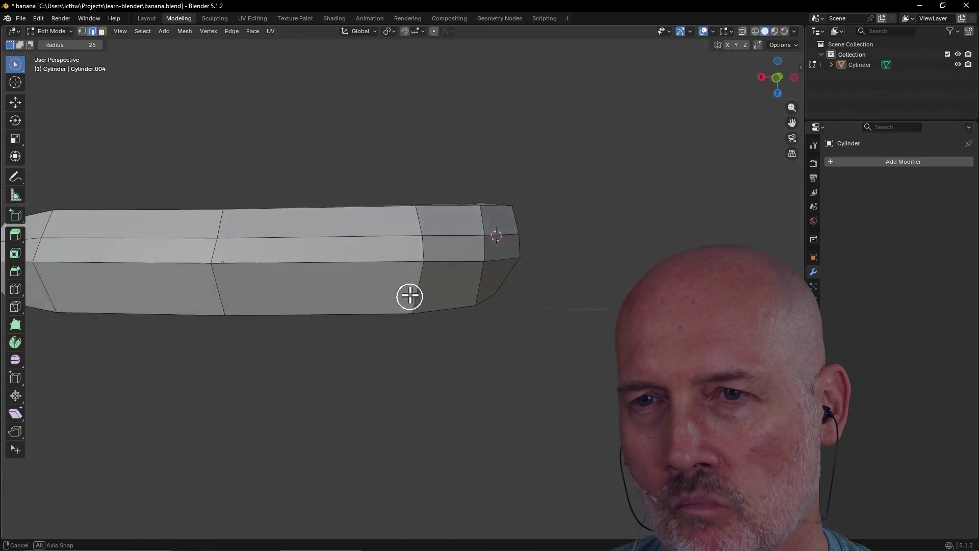